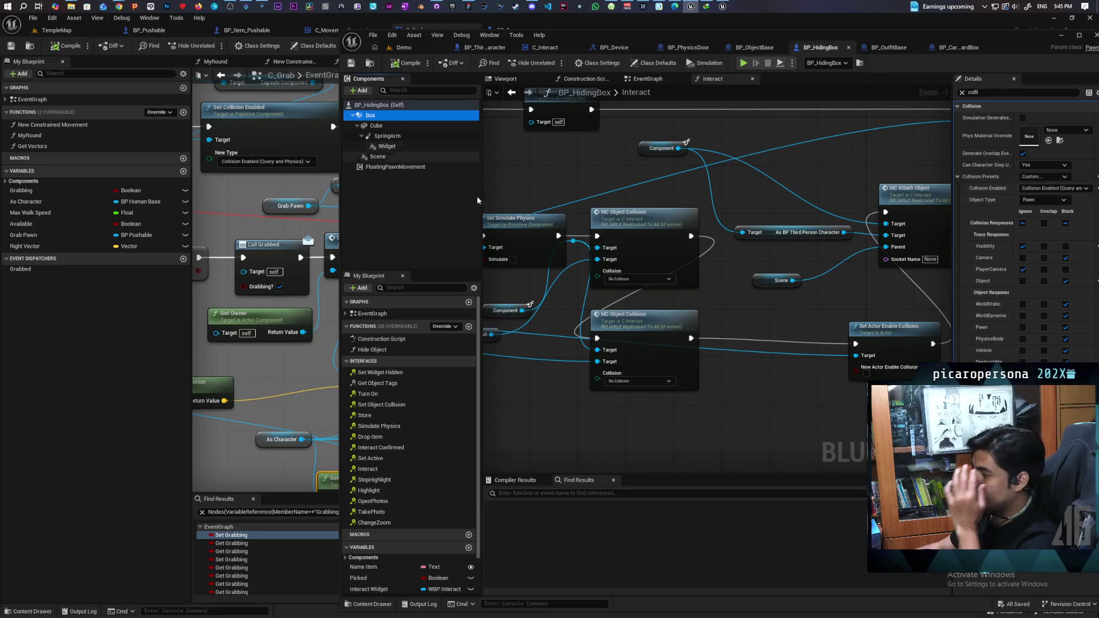
Check the Cube component's collision settings in BP_HidingBox, then switch to the Demo level.
scroll(631, 425, "down", 4)
scroll(631, 425, "up", 5)
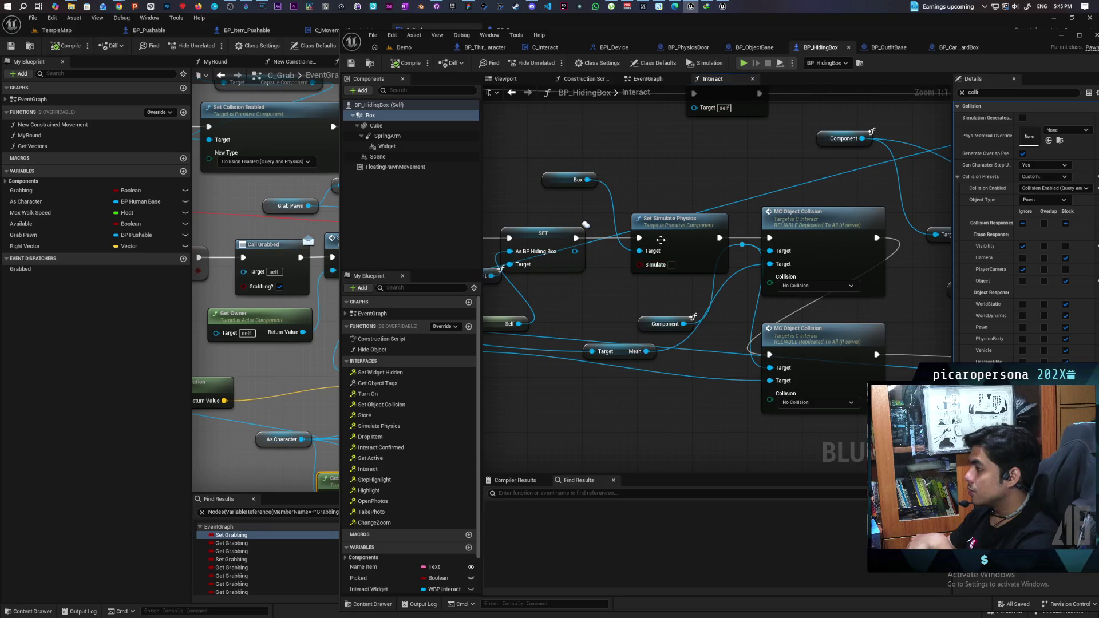
left_click(427, 128)
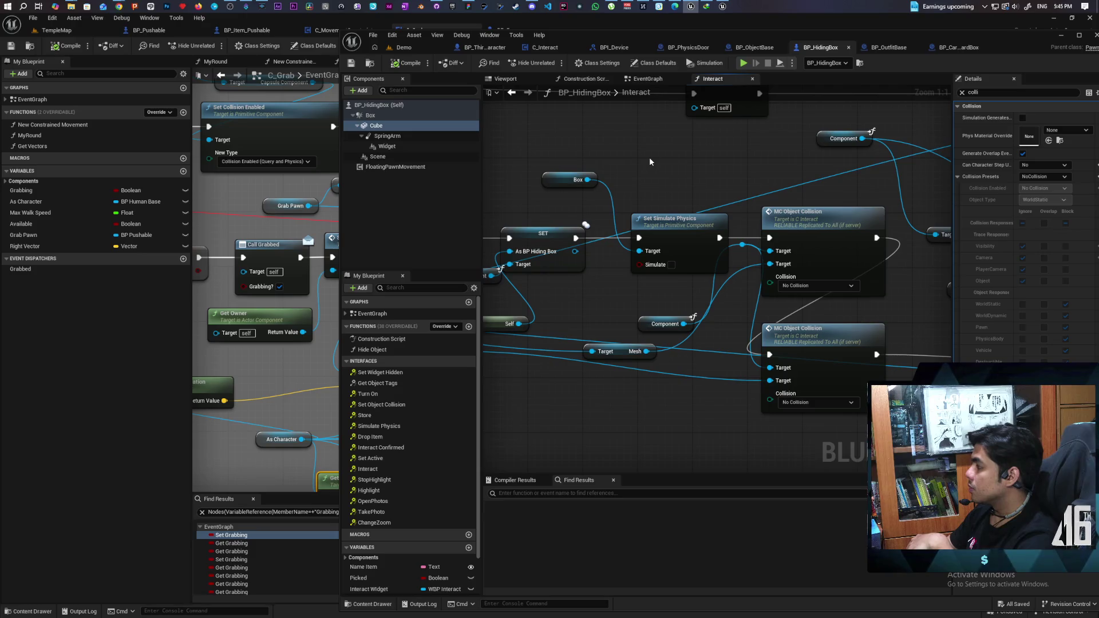
left_click(410, 47)
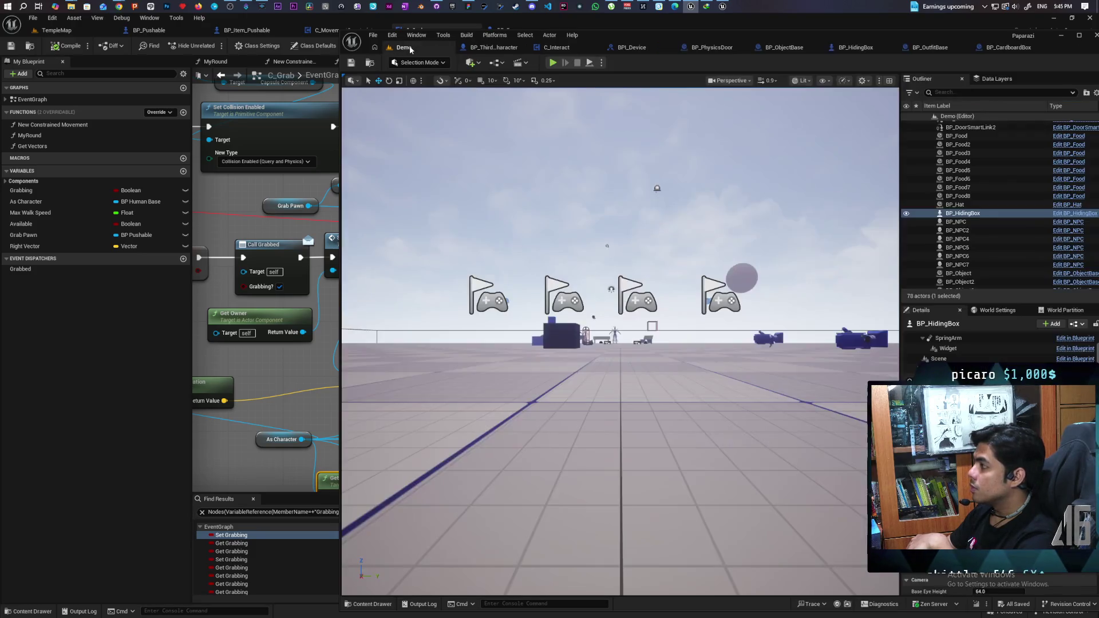
Compare the BP_CardboardBox and BP_OutfitBase graphs, then return to BP_HidingBox's Interact graph.
left_click(1006, 47)
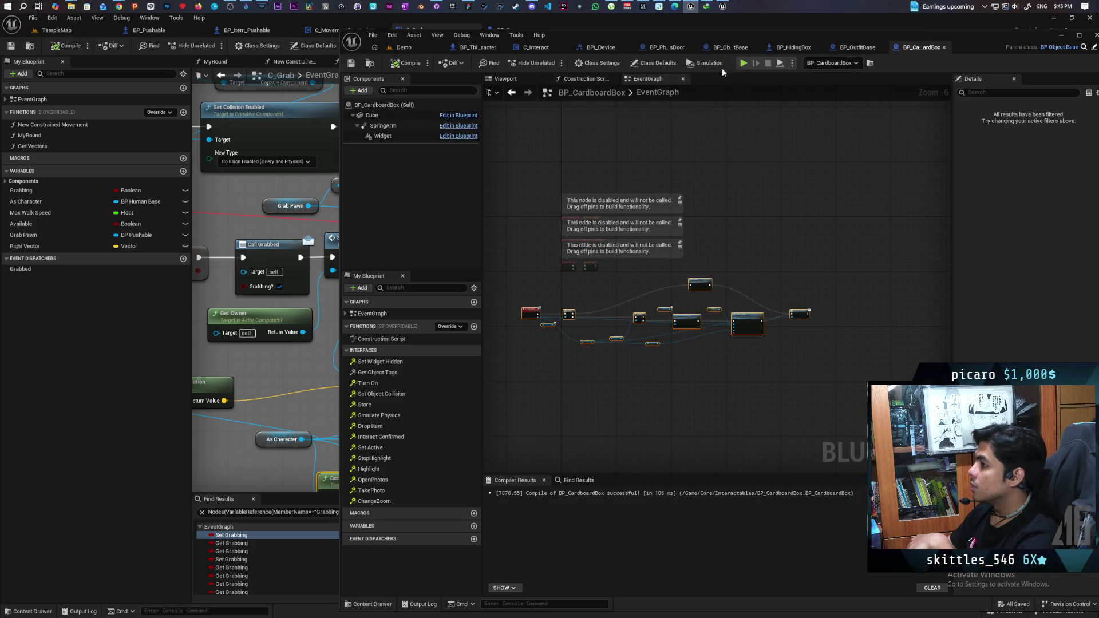
left_click(853, 48)
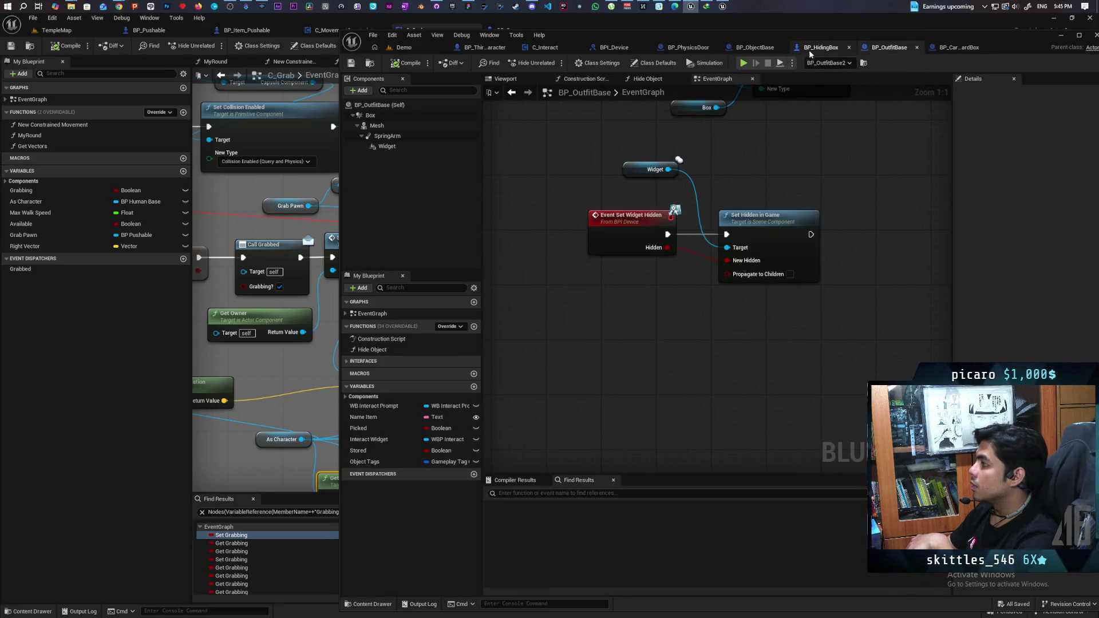
left_click(957, 47)
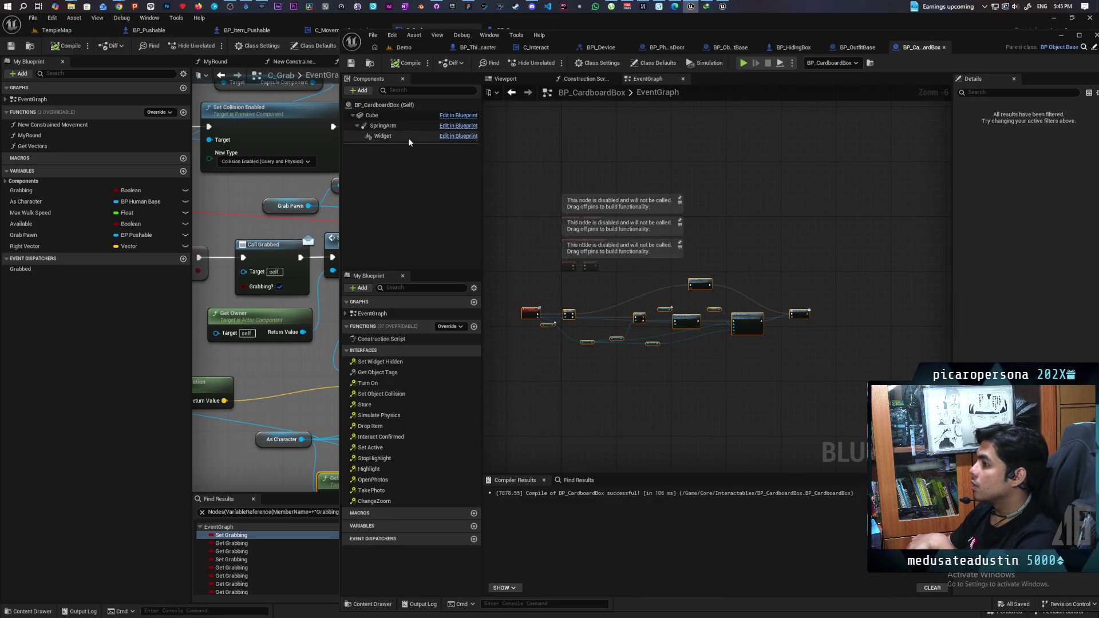
left_click(794, 47)
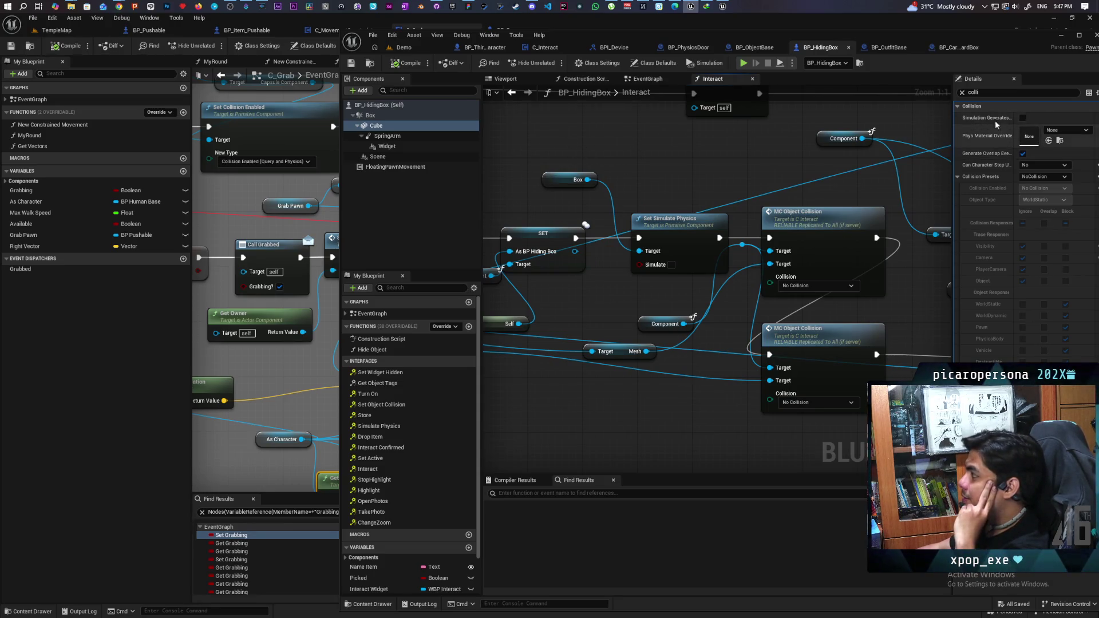
Clear the Cube details filter, shift the editor window left, and switch to the Demo level.
left_click(962, 92)
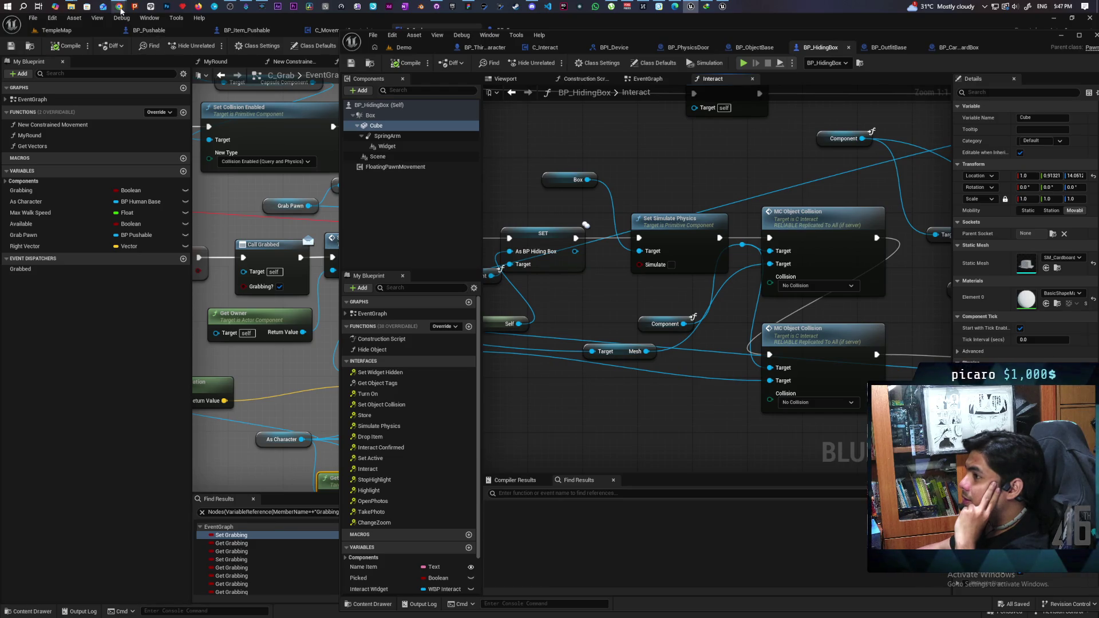
mouse_move(121, 10)
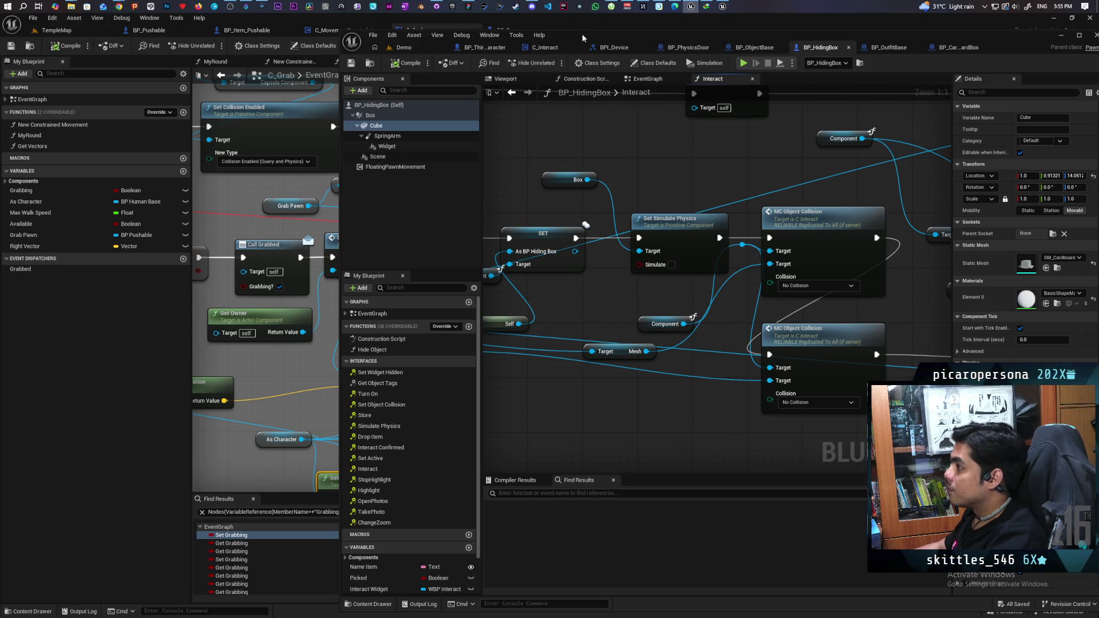
left_click_drag(582, 34, 559, 33)
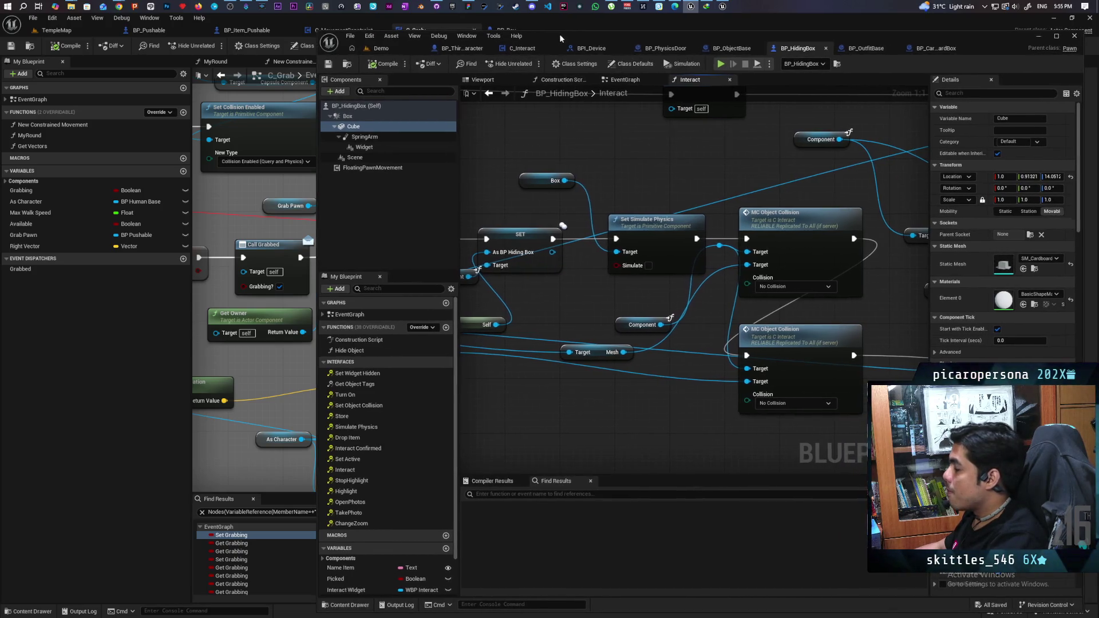
scroll(588, 195, "down", 6)
scroll(594, 188, "up", 4)
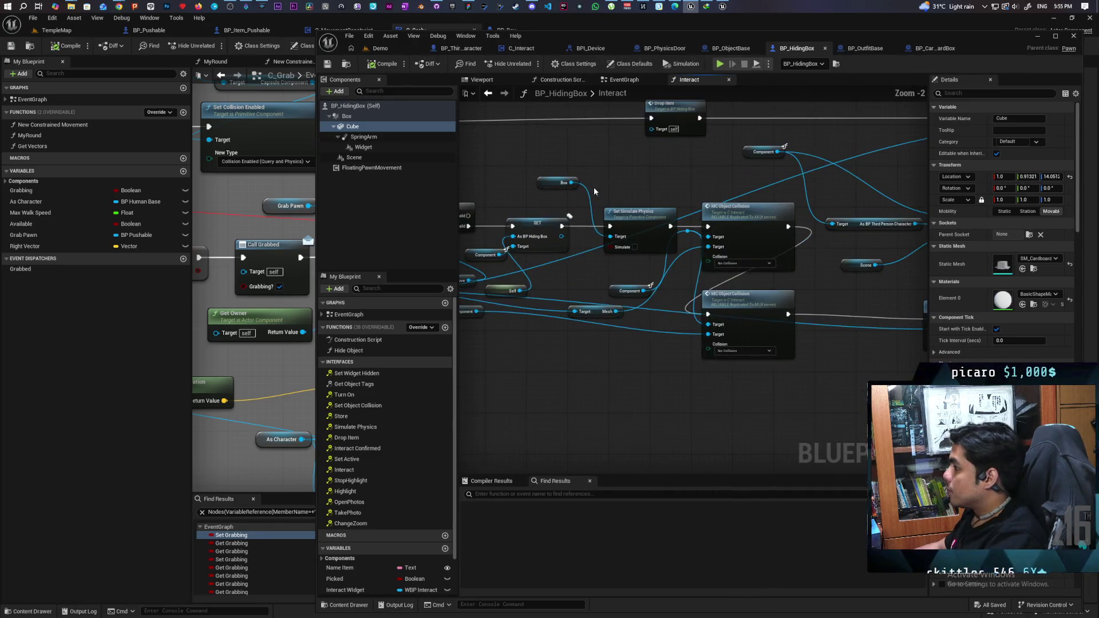
left_click(381, 50)
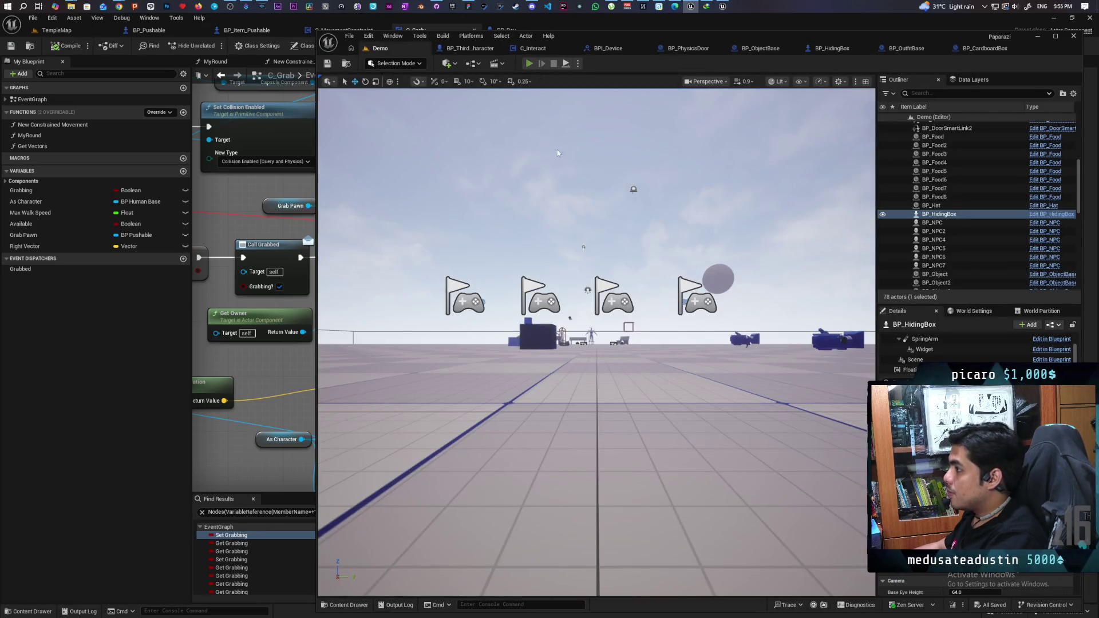
Play multiplayer PIE, walk the character into the hiding box with F, then stop with Escape.
key("alt+p")
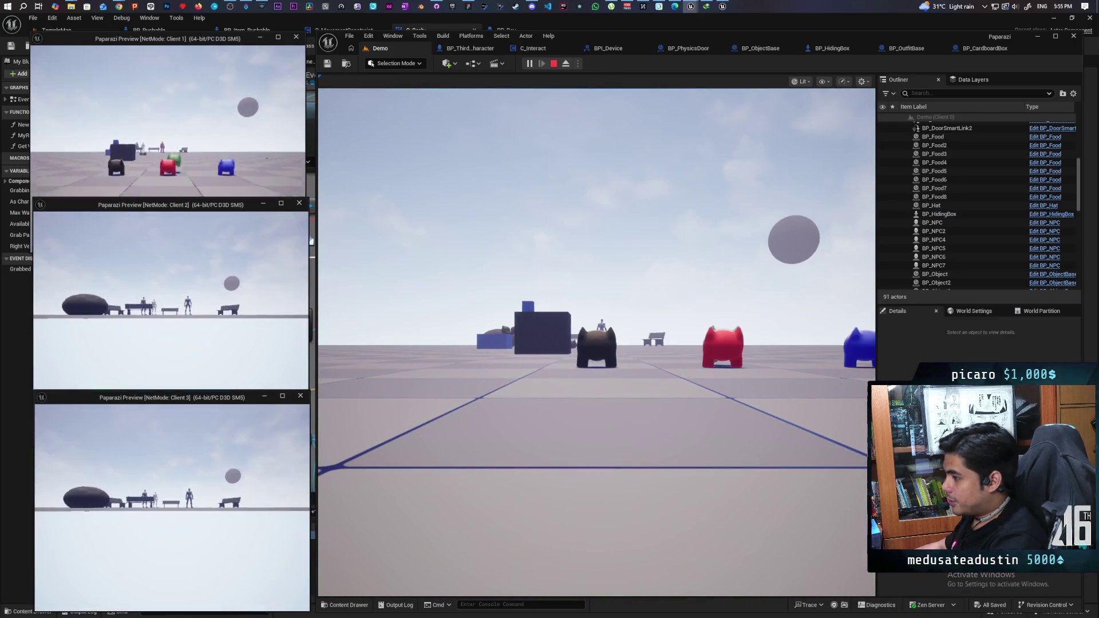
left_click(554, 459)
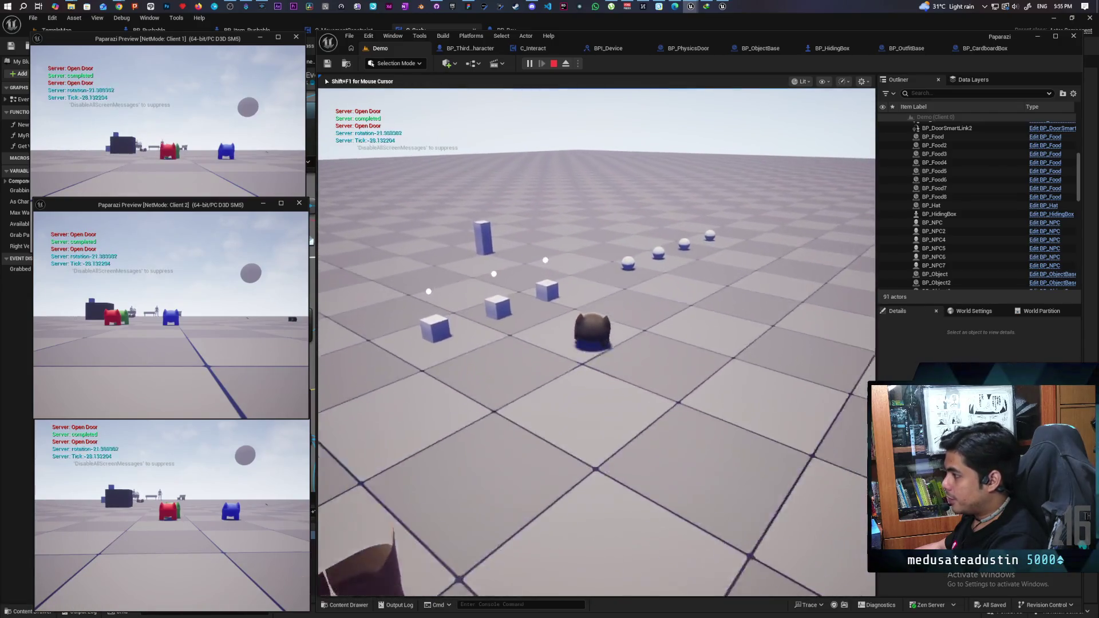
key("w")
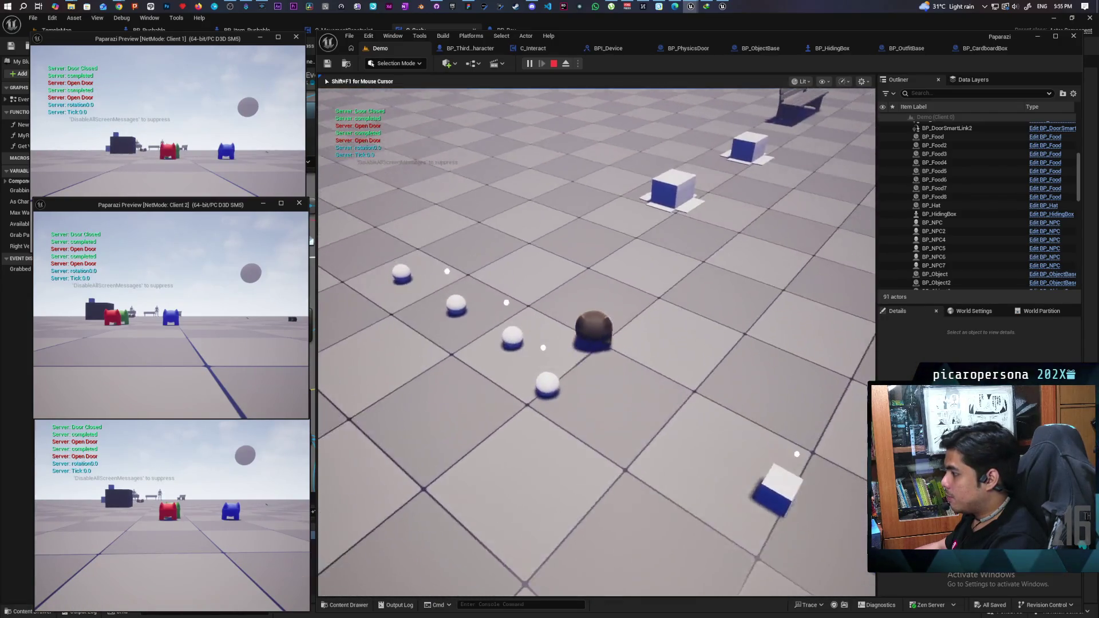
key("w")
key("f")
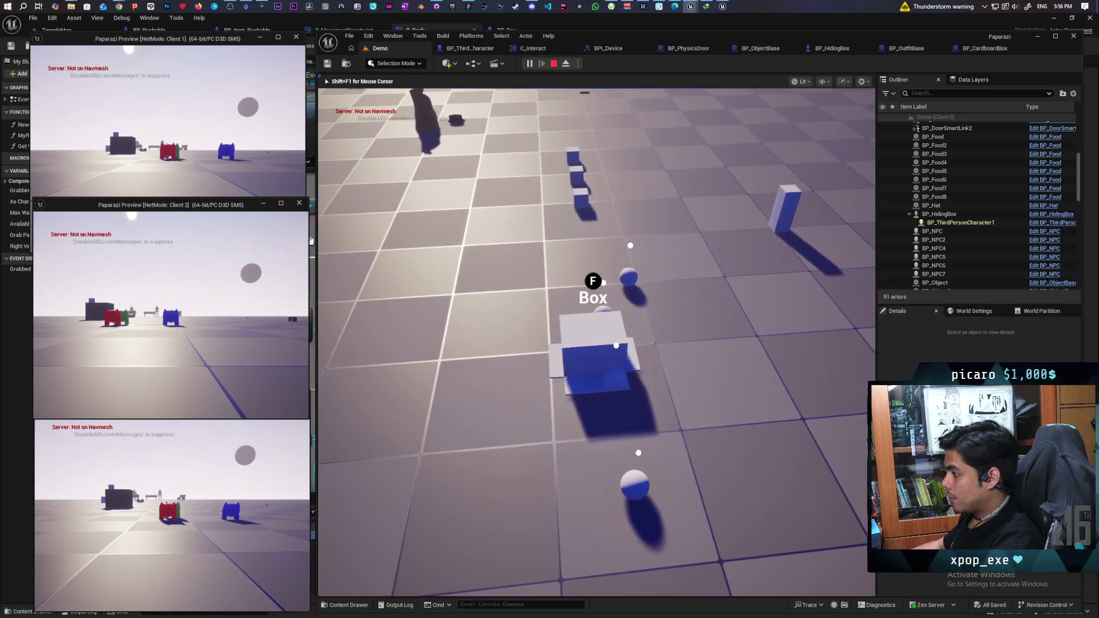
key("Escape")
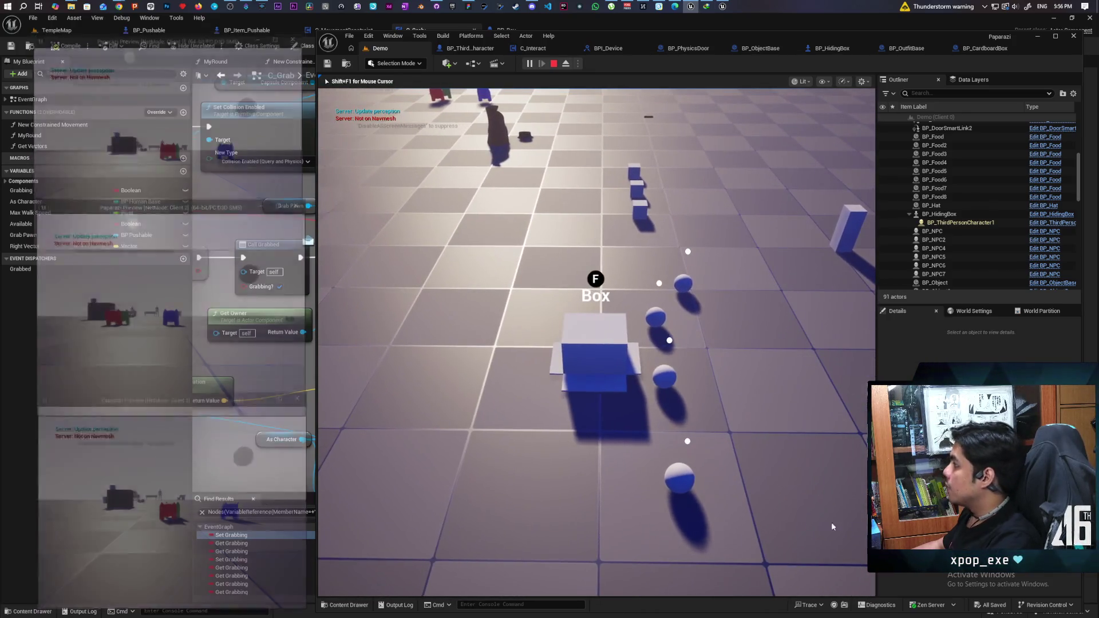
left_click(994, 48)
left_click(770, 48)
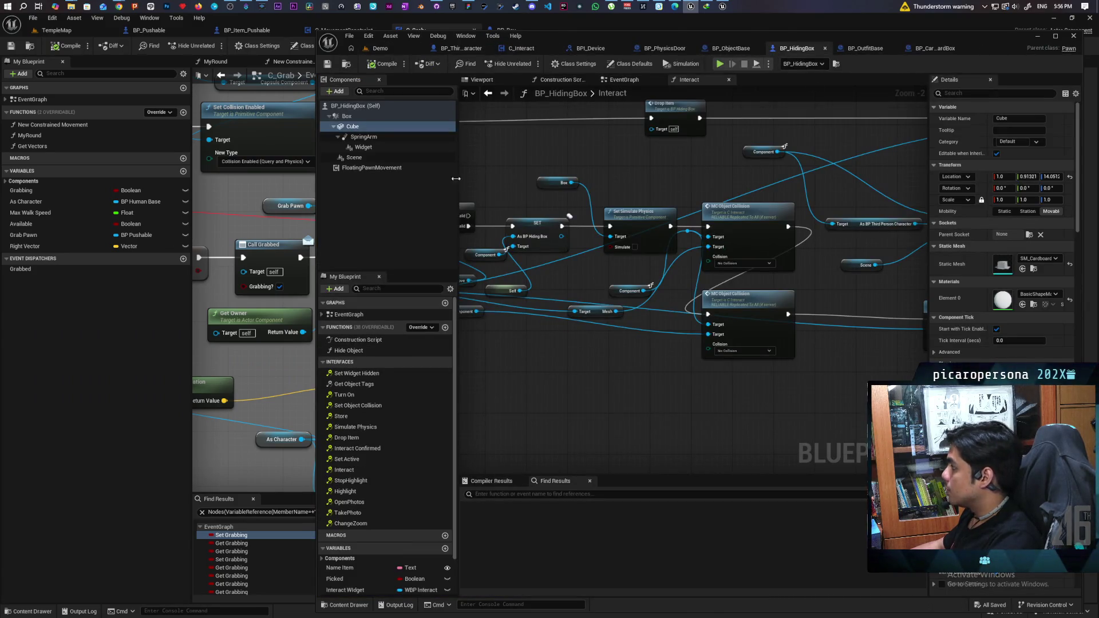
left_click(373, 168)
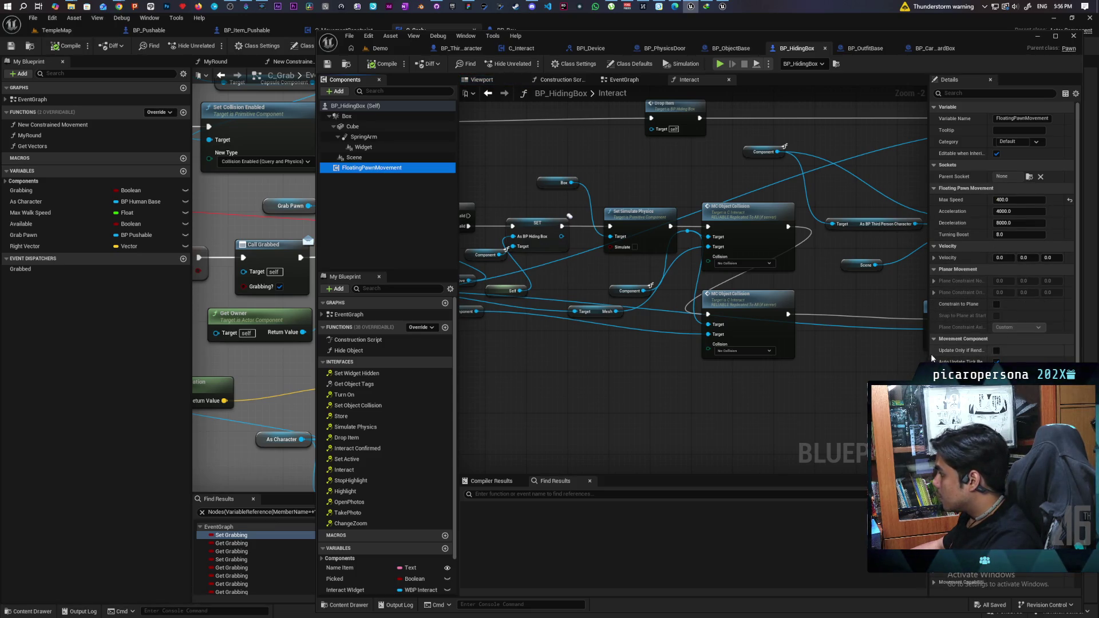
left_click_drag(928, 355, 812, 357)
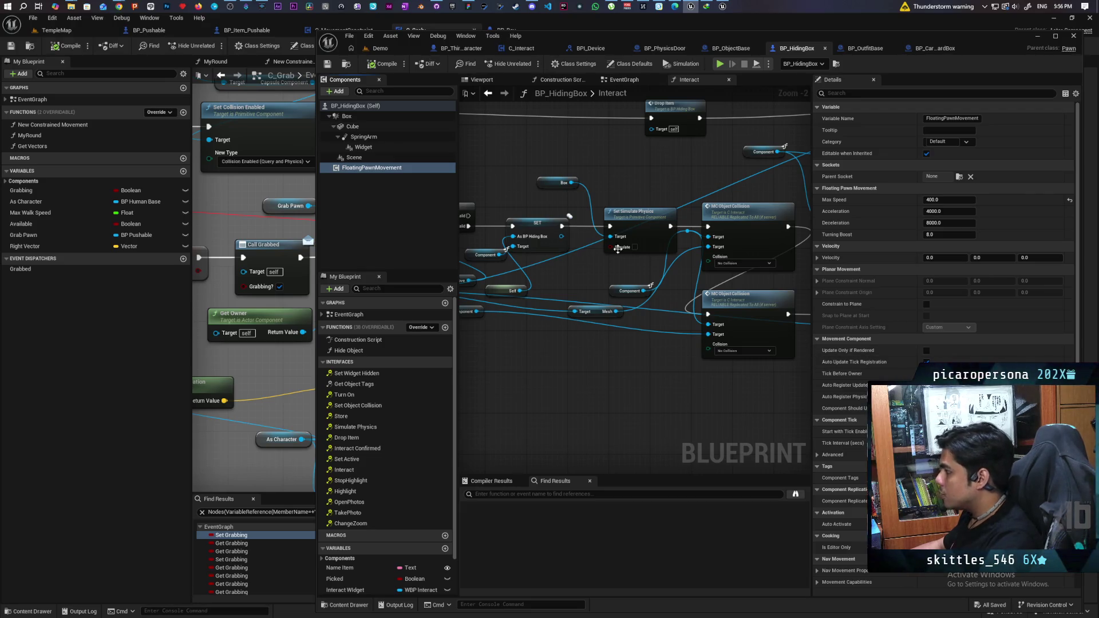
left_click(347, 116)
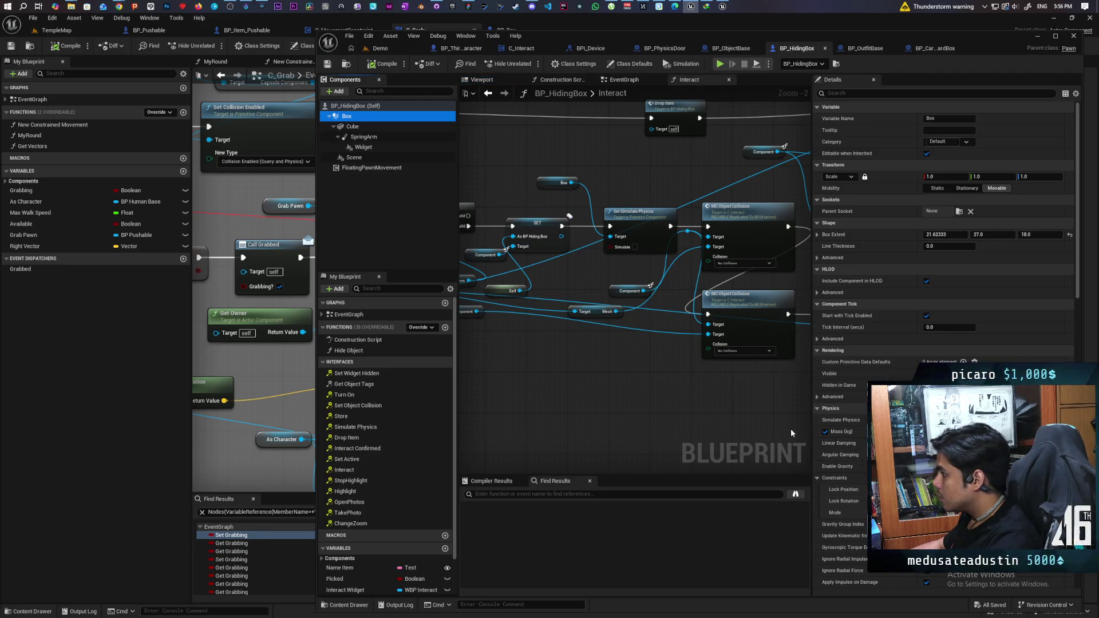
left_click_drag(562, 227, 708, 227)
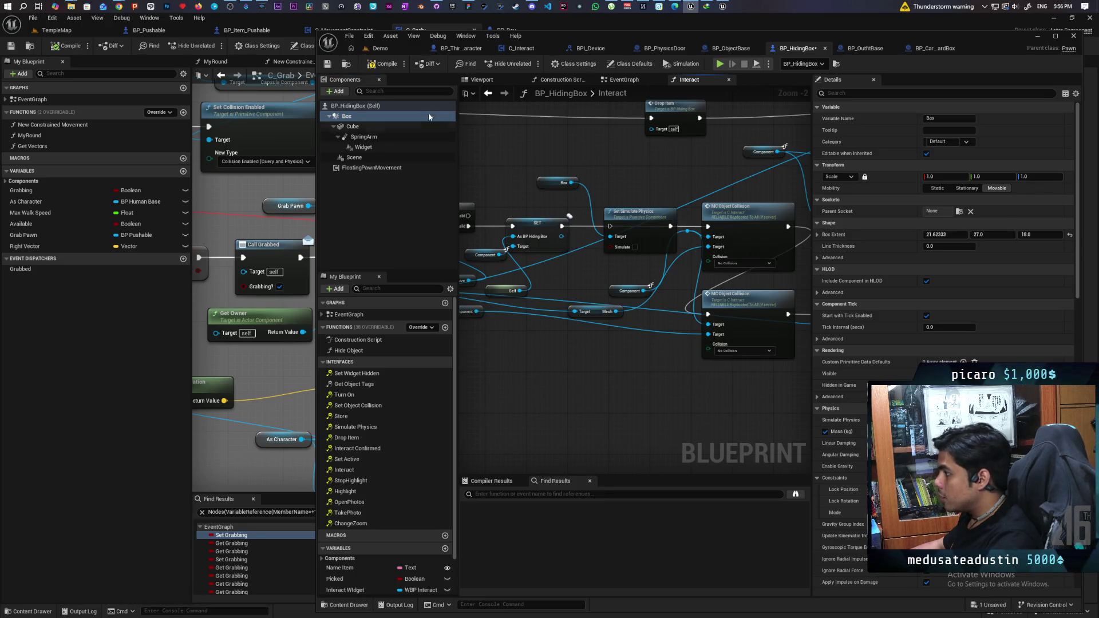
left_click(389, 50)
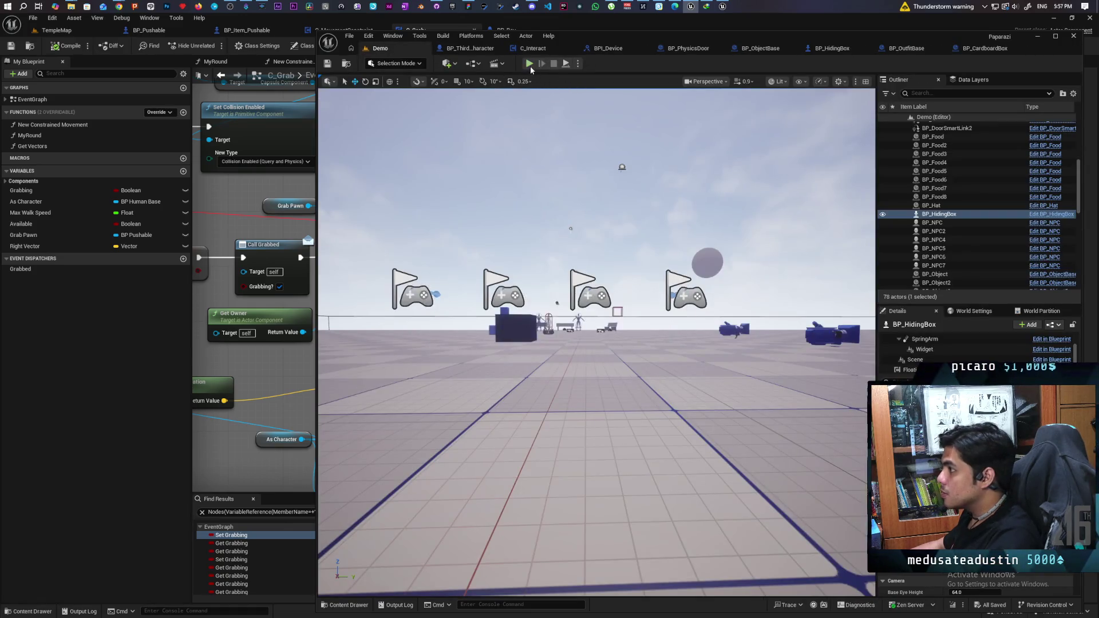
Start another multiplayer PIE session and walk the character into the hiding box.
key("alt+p")
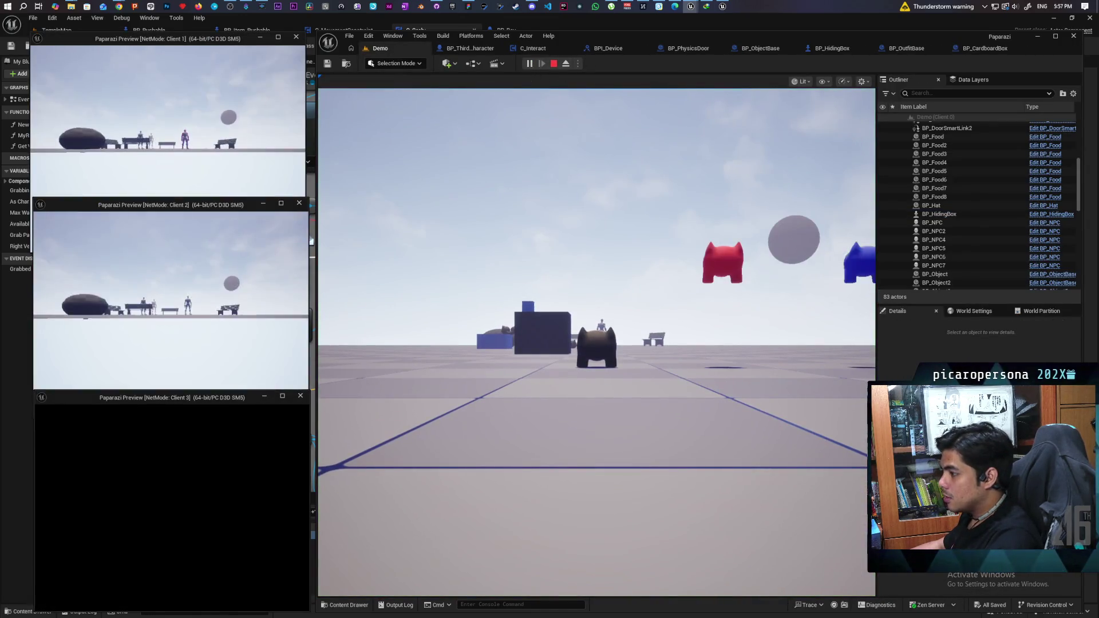
left_click(478, 376)
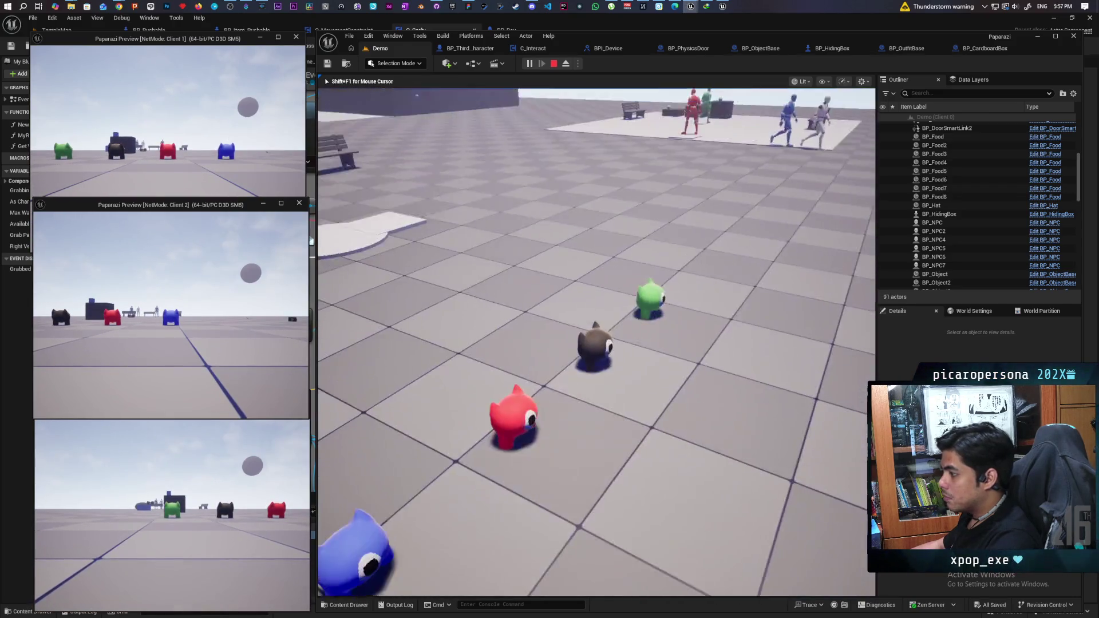
key("w")
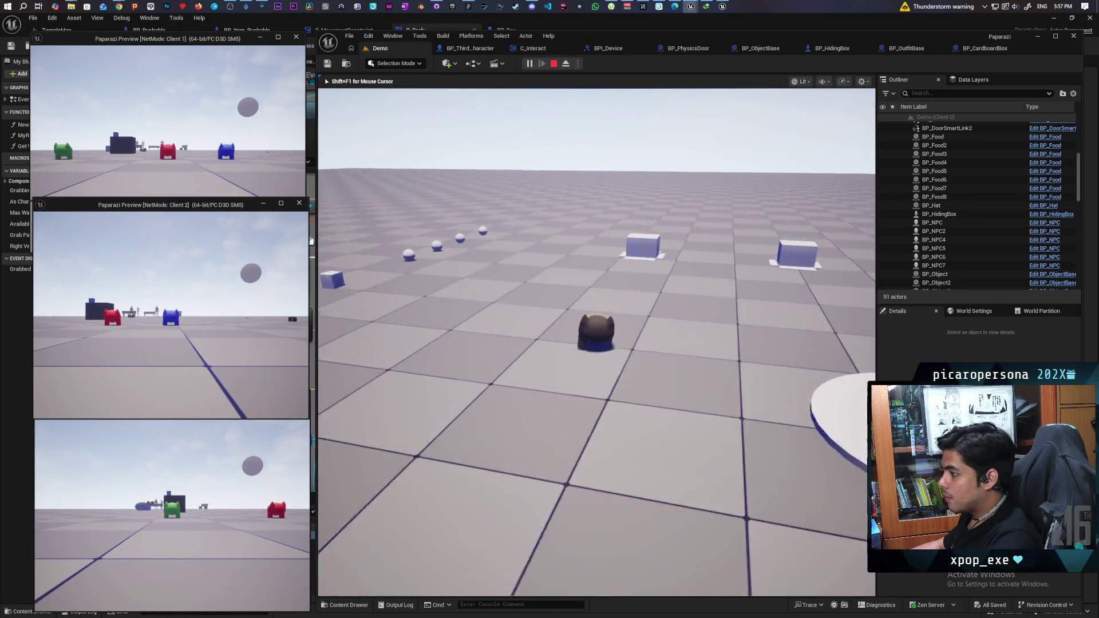
key("f")
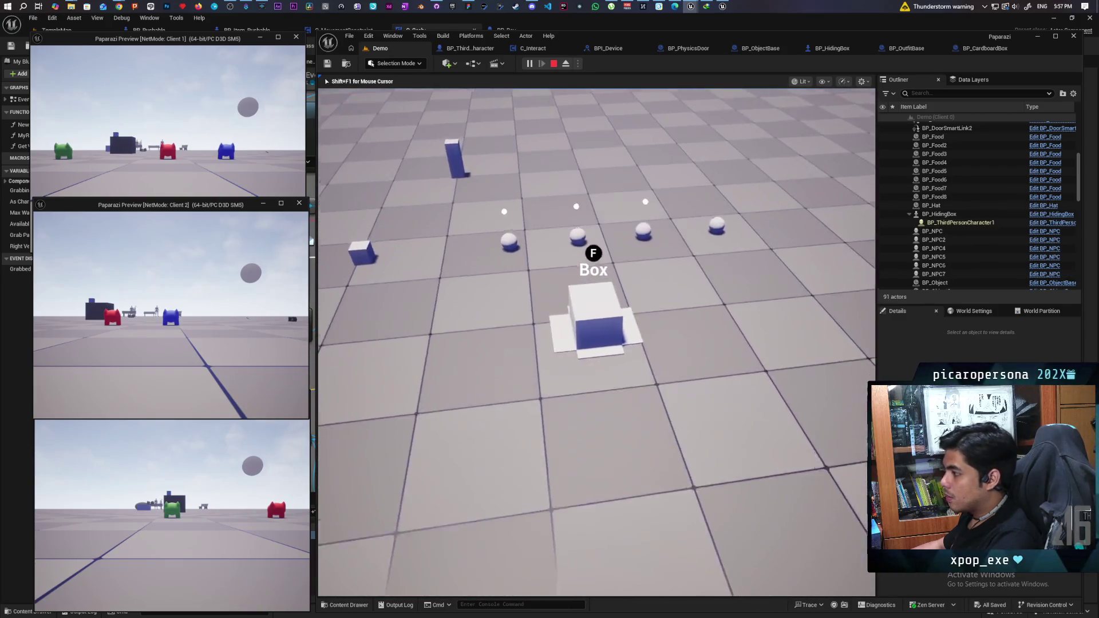
Steer the hiding box with A, D and W across the floor, then stop PIE.
key("a")
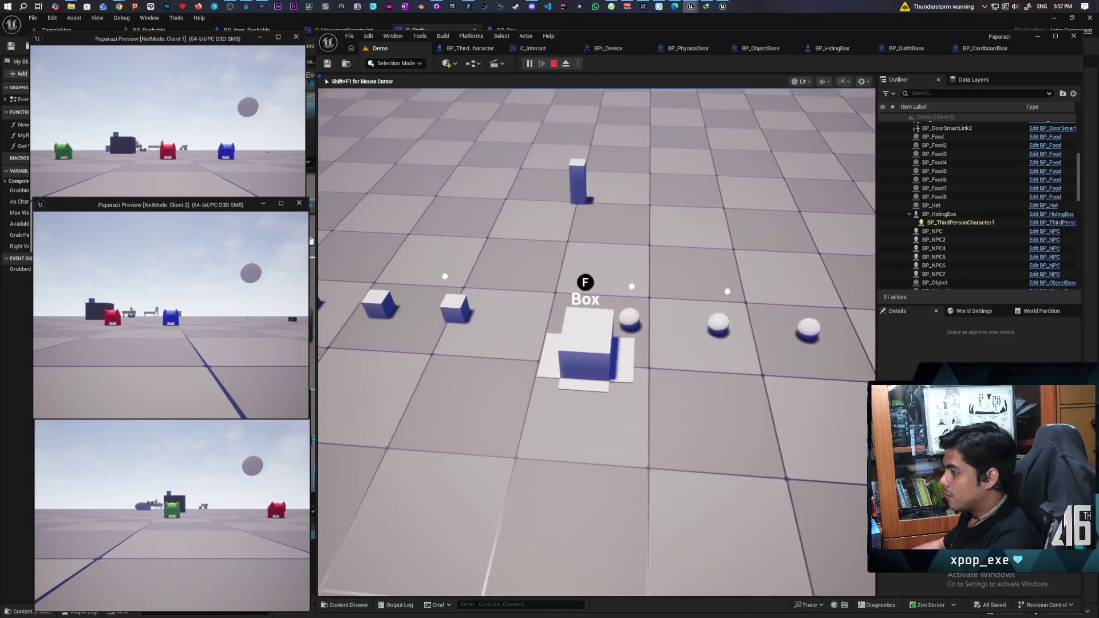
key("d")
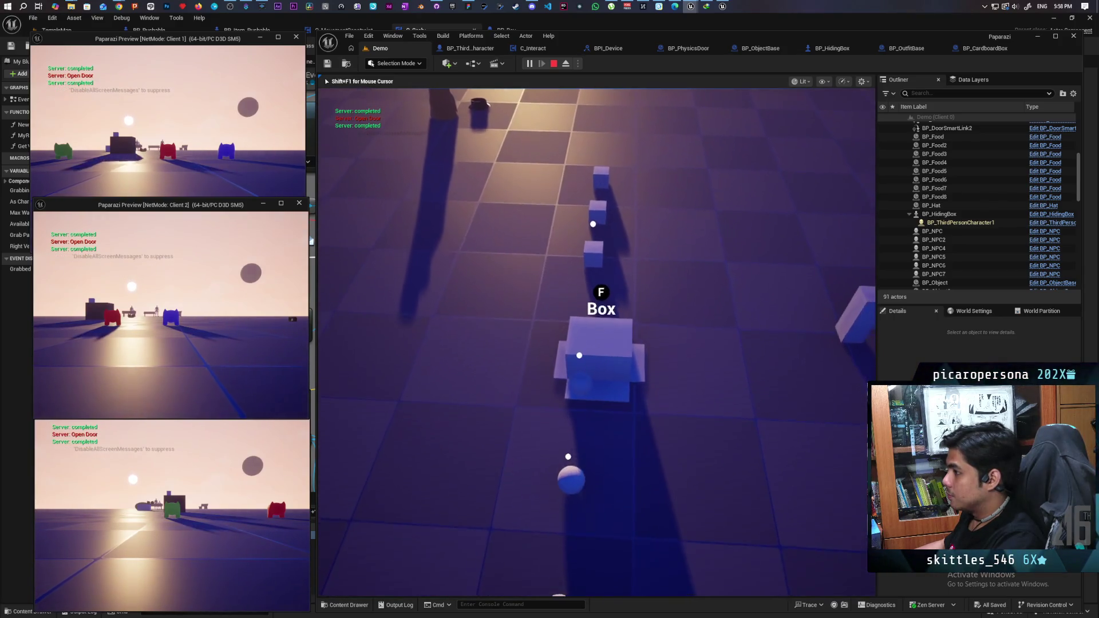
key("w")
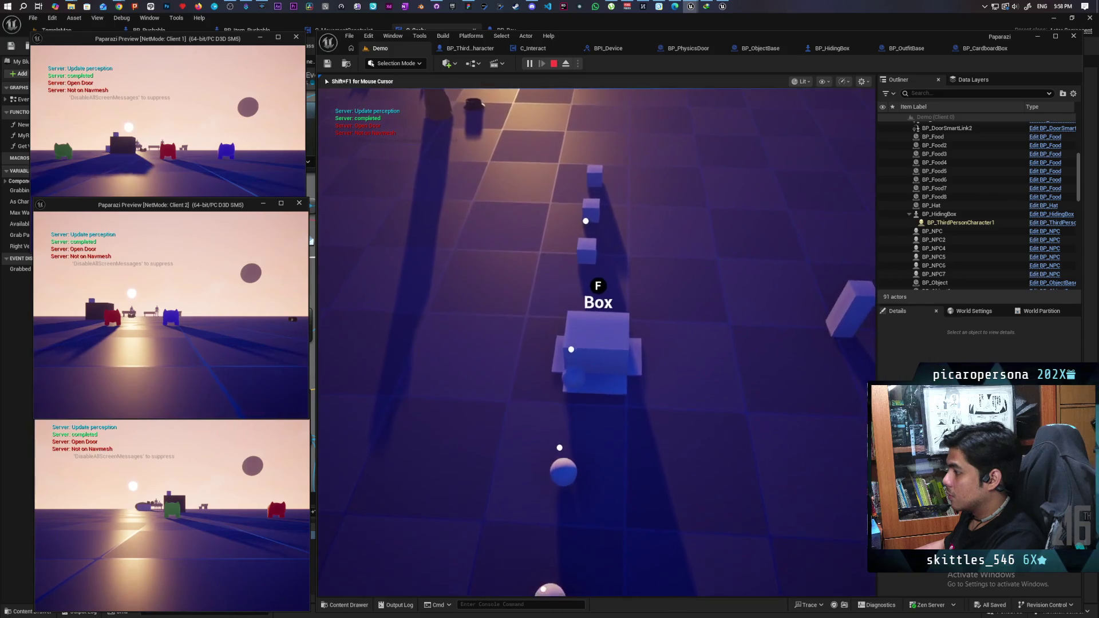
key("w")
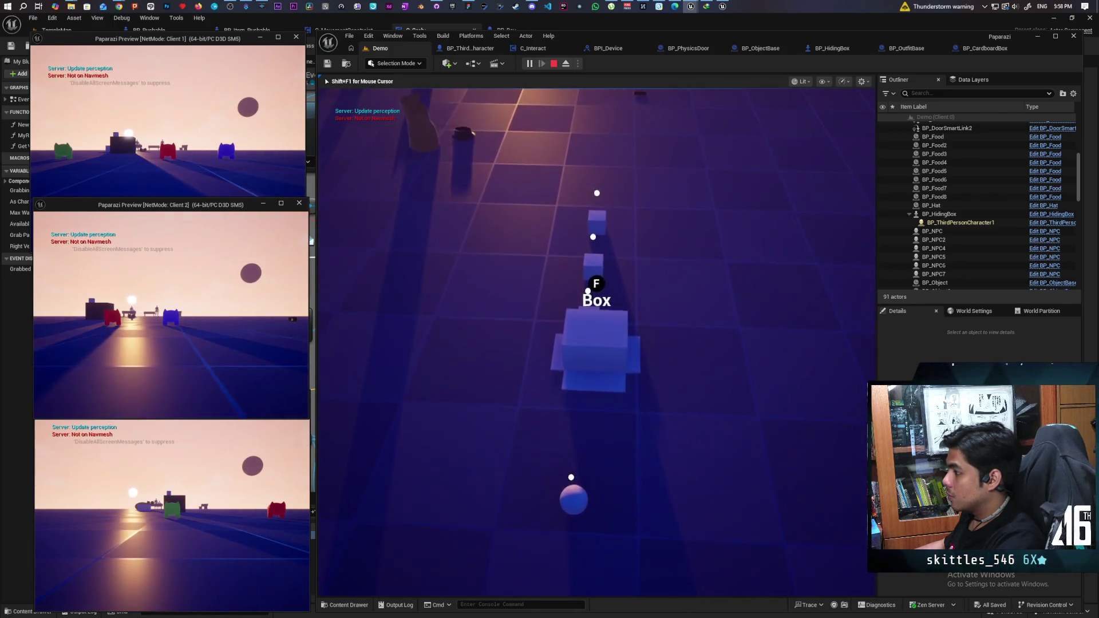
key("w")
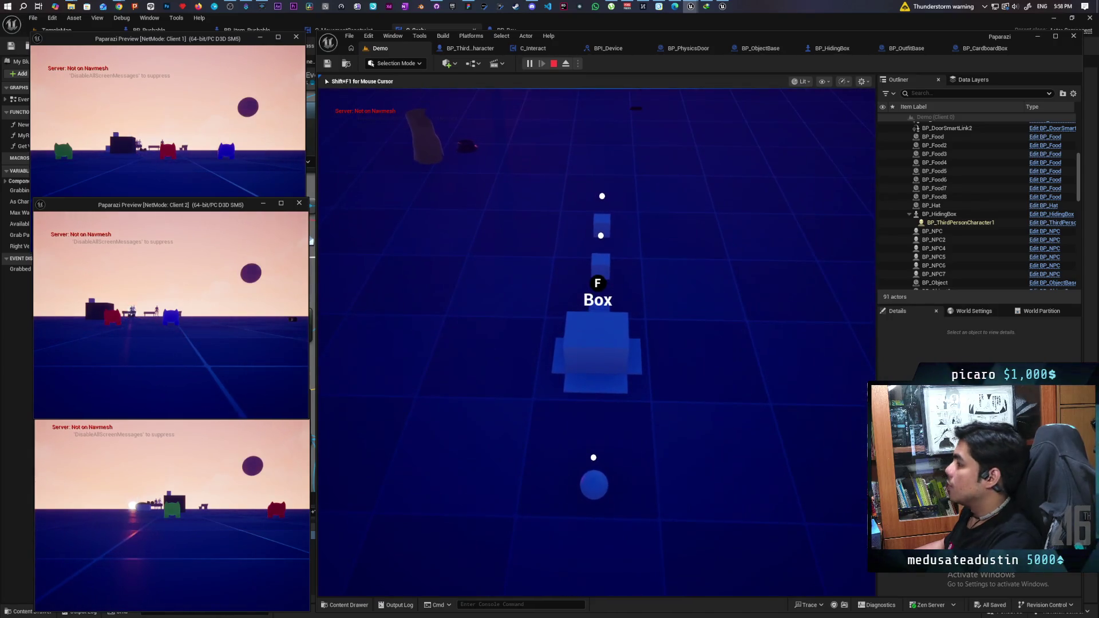
key("Escape")
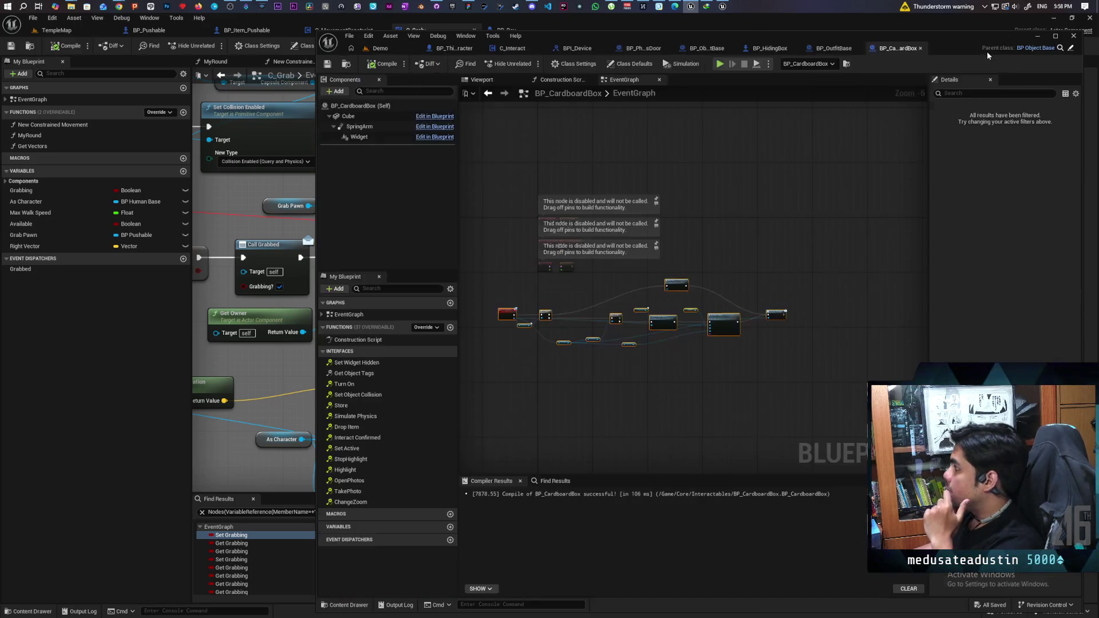
Go through BP_CardboardBox to BP_HidingBox, then close Chrome's New Zealand emoji tab.
left_click(987, 50)
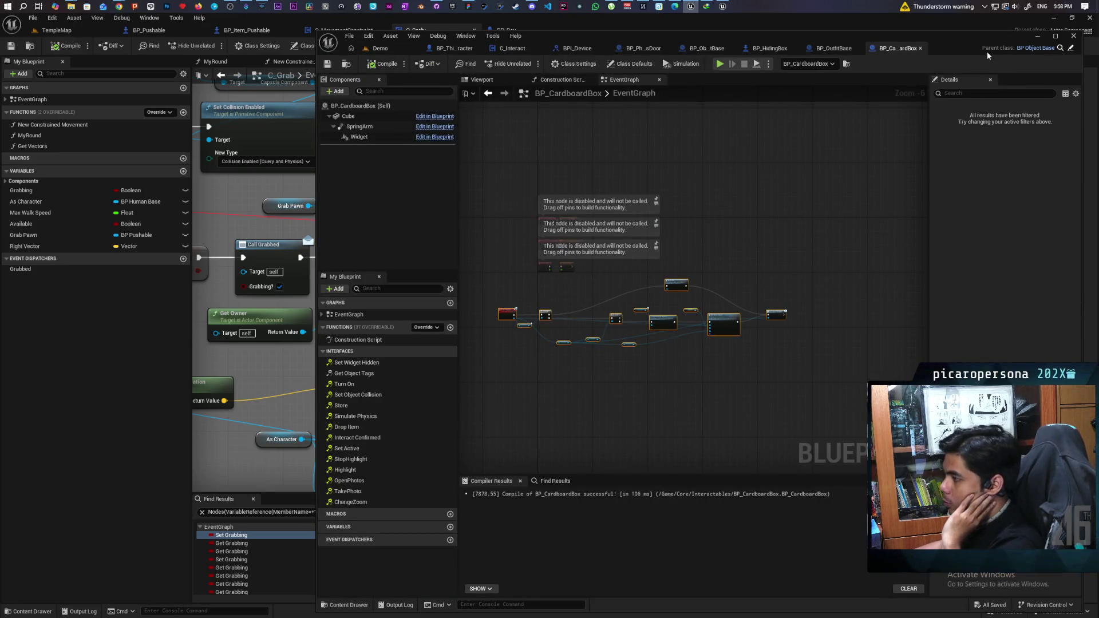
left_click(768, 48)
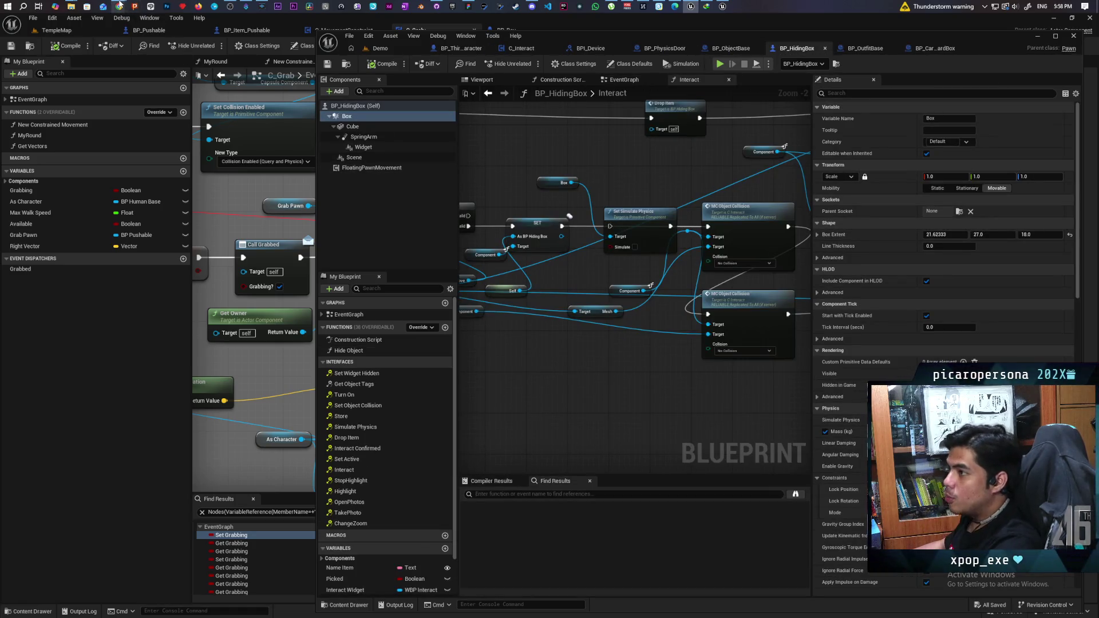
mouse_move(119, 6)
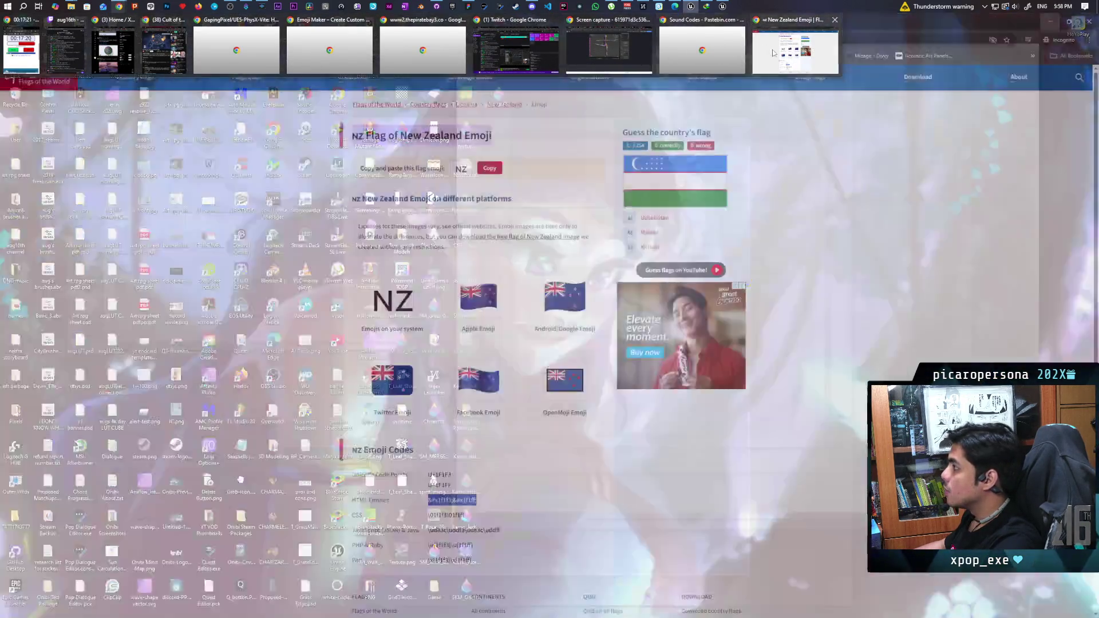
left_click(796, 51)
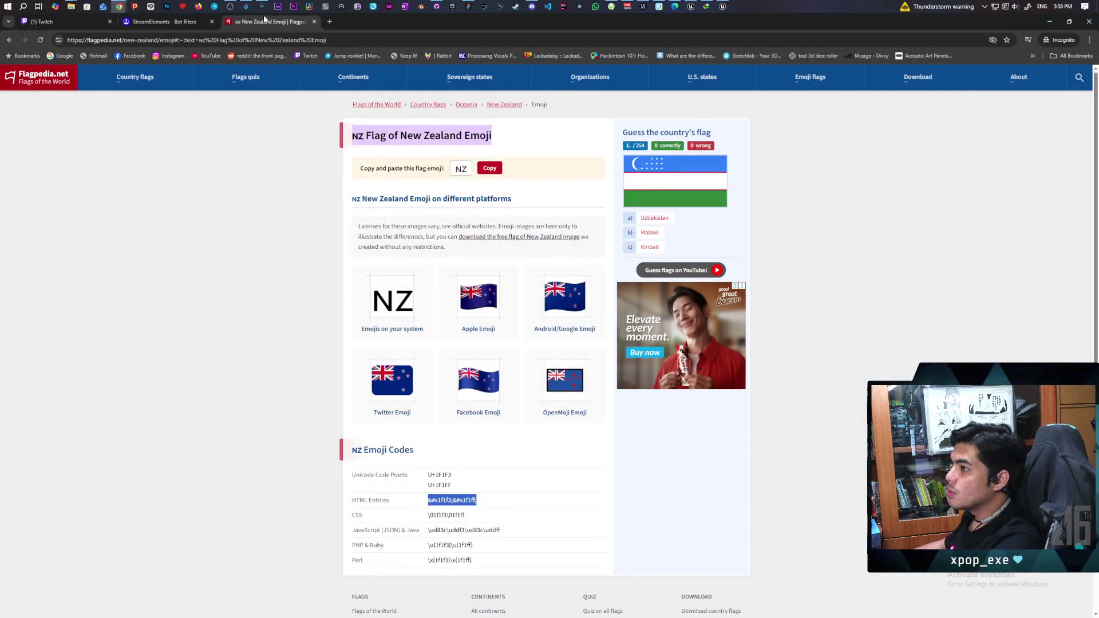
middle_click(262, 26)
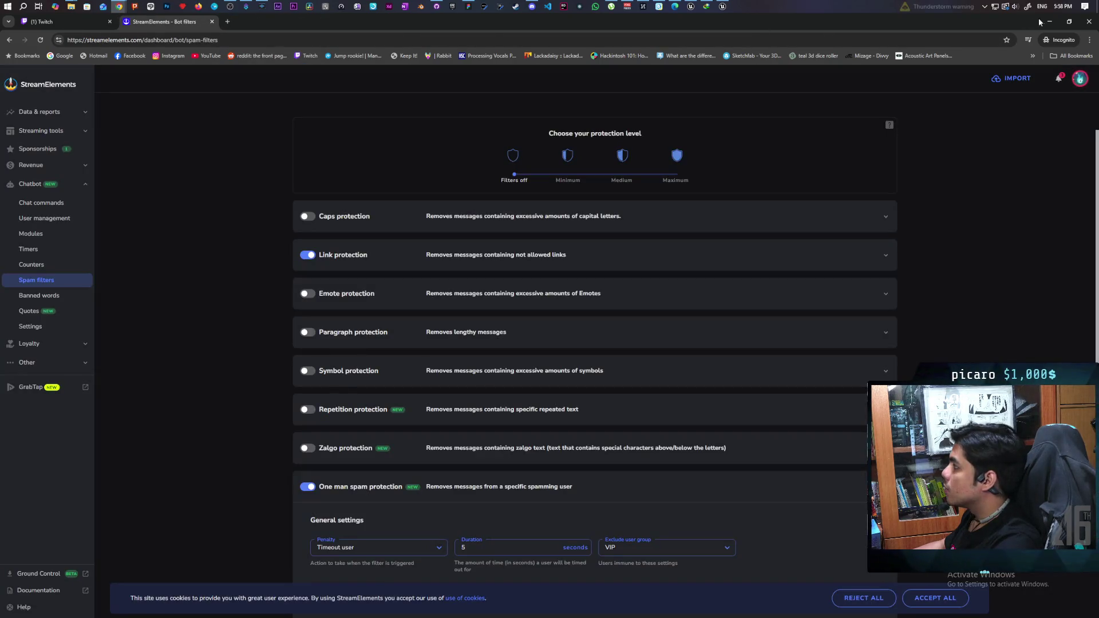
Minimize Chrome and bring the screen-capture browser window back to the front.
left_click(1049, 21)
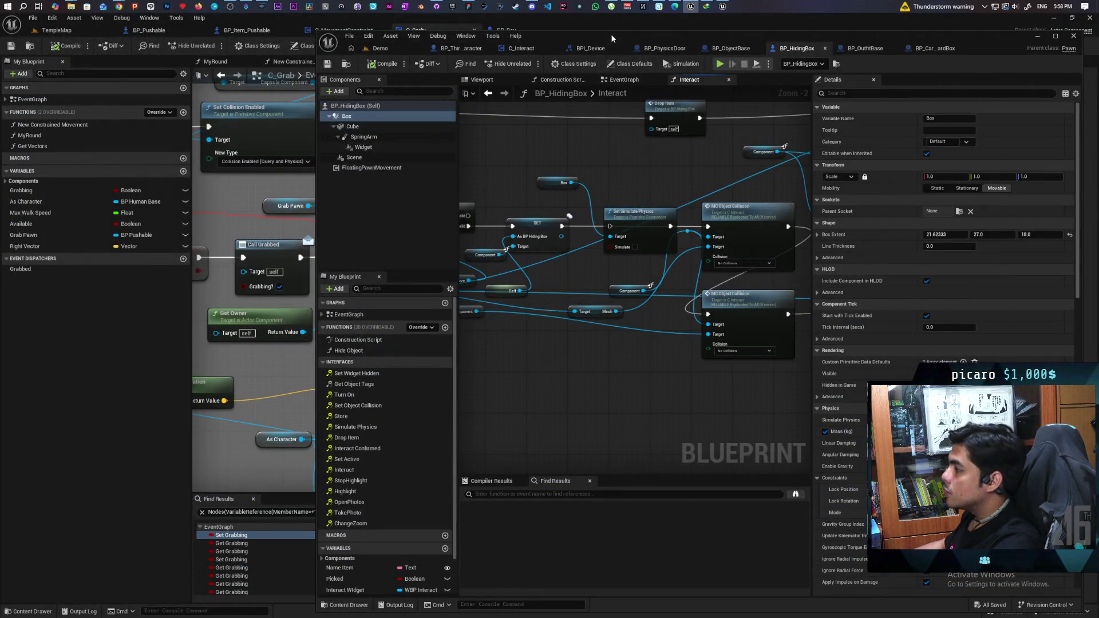
key("super+5")
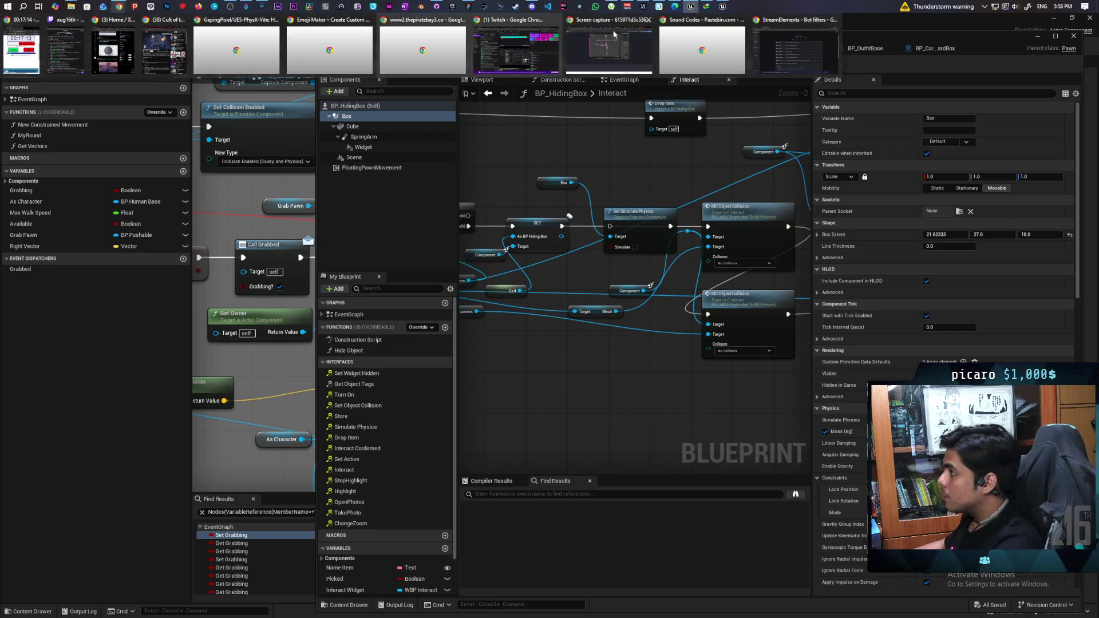
mouse_move(619, 45)
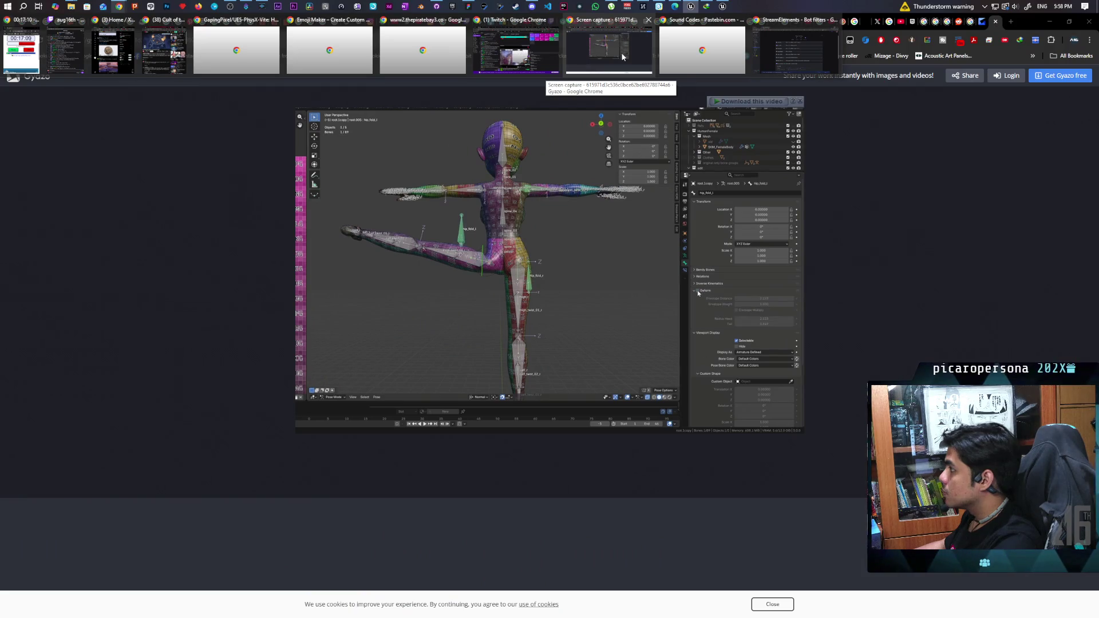
left_click(622, 57)
Search Google in a new tab for 'floating pawn movement not pushing physics objects ue5'.
left_click(1011, 22)
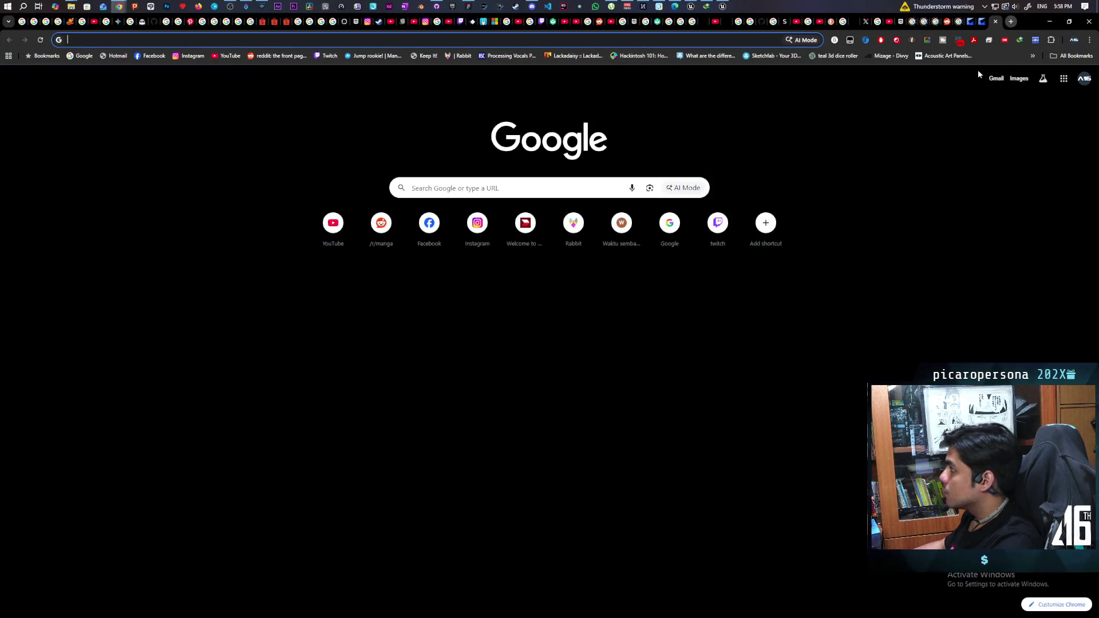
type("floatin")
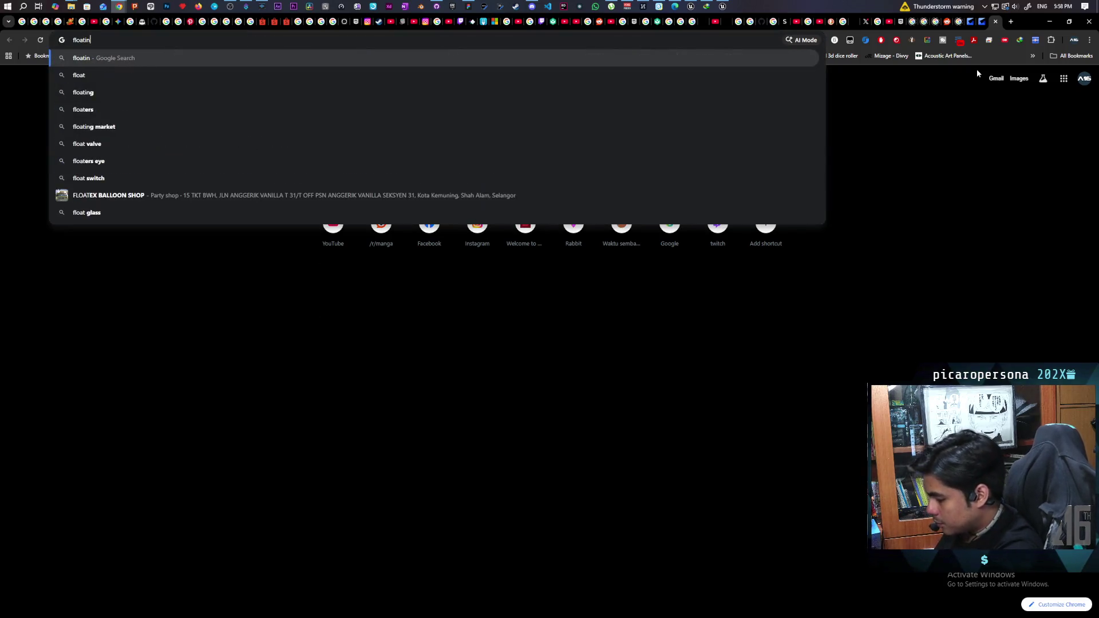
type("g pawn mo")
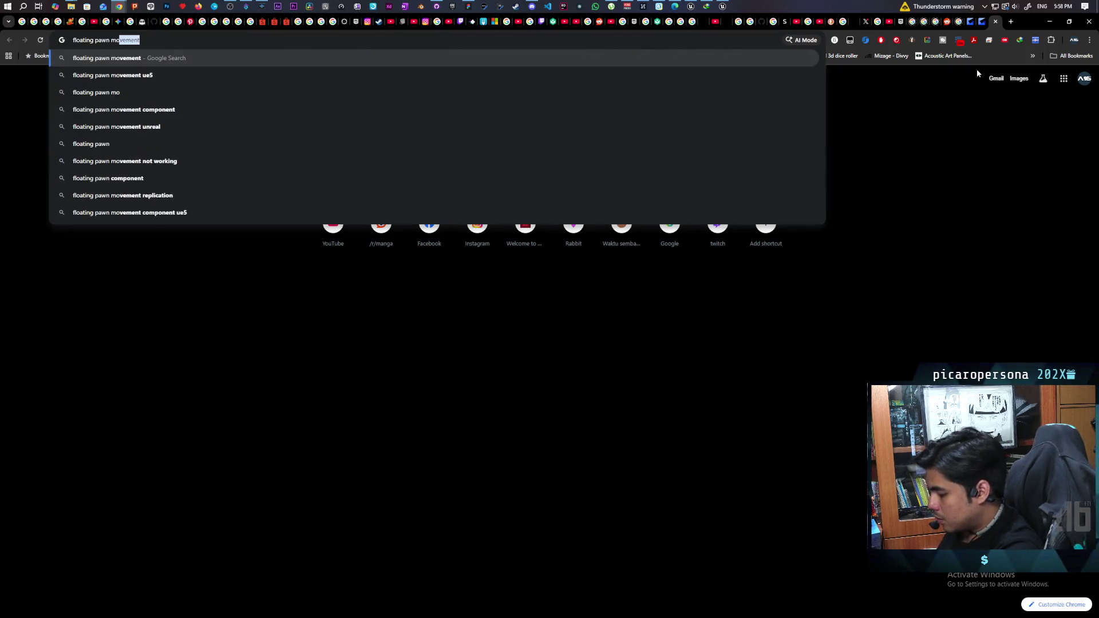
type("vement not pushing physics")
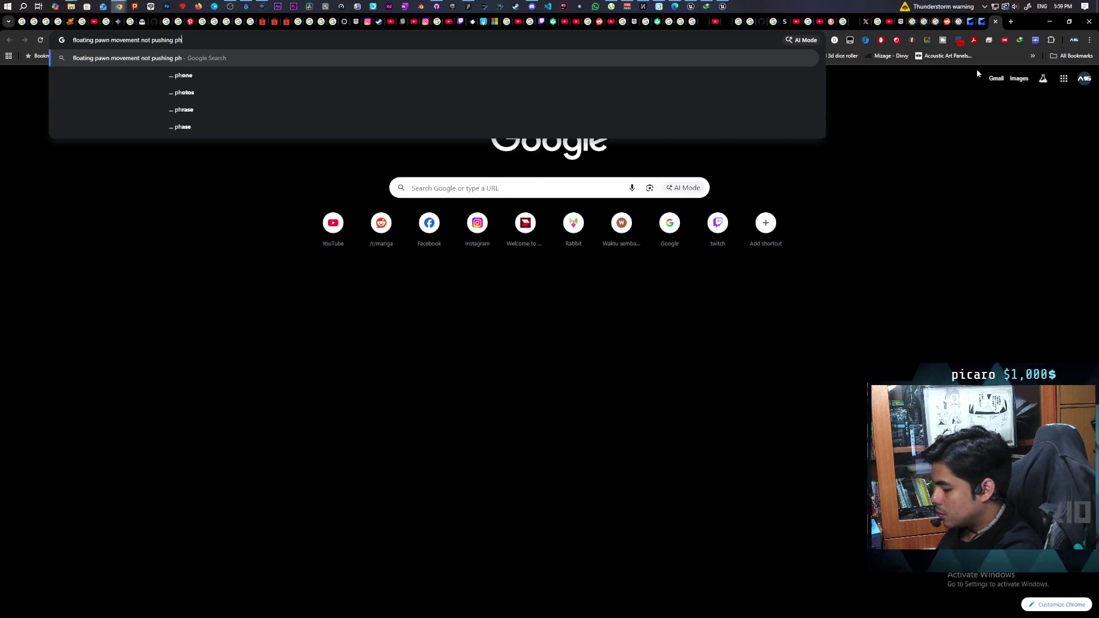
type(" objects ue5")
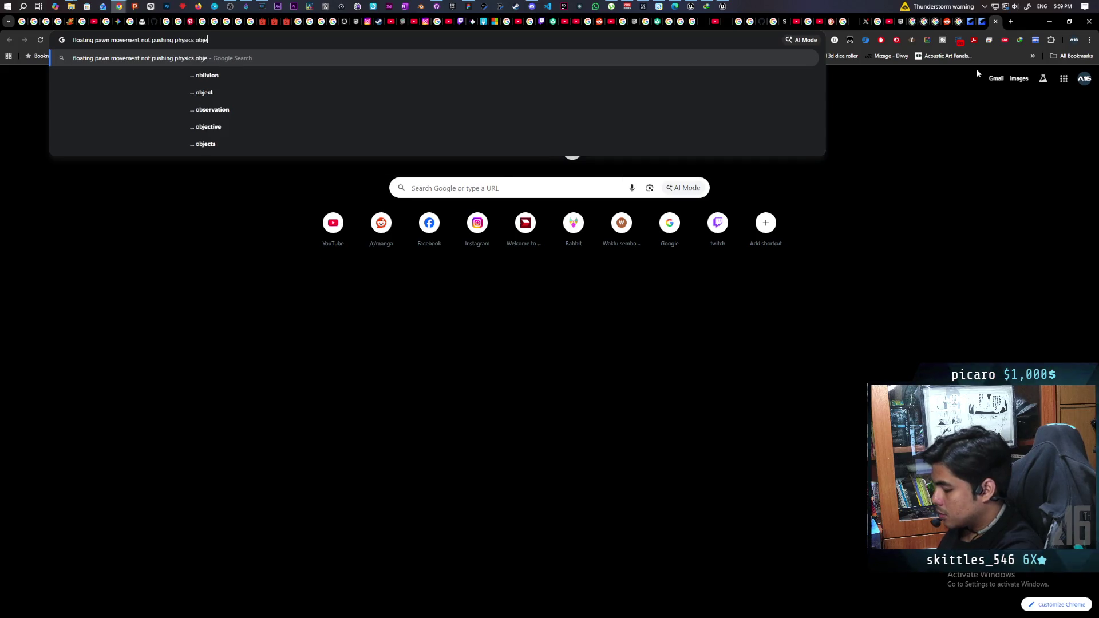
key("Return")
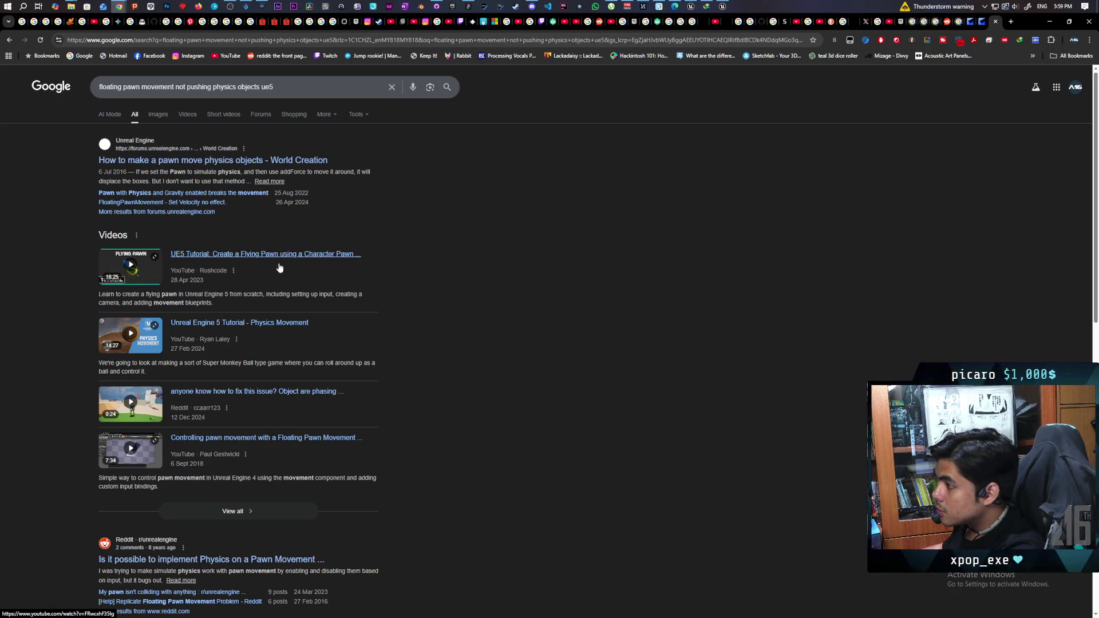
Scroll through the results and open the unreal.FloatingPawnMovement documentation page.
scroll(456, 251, "down", 2)
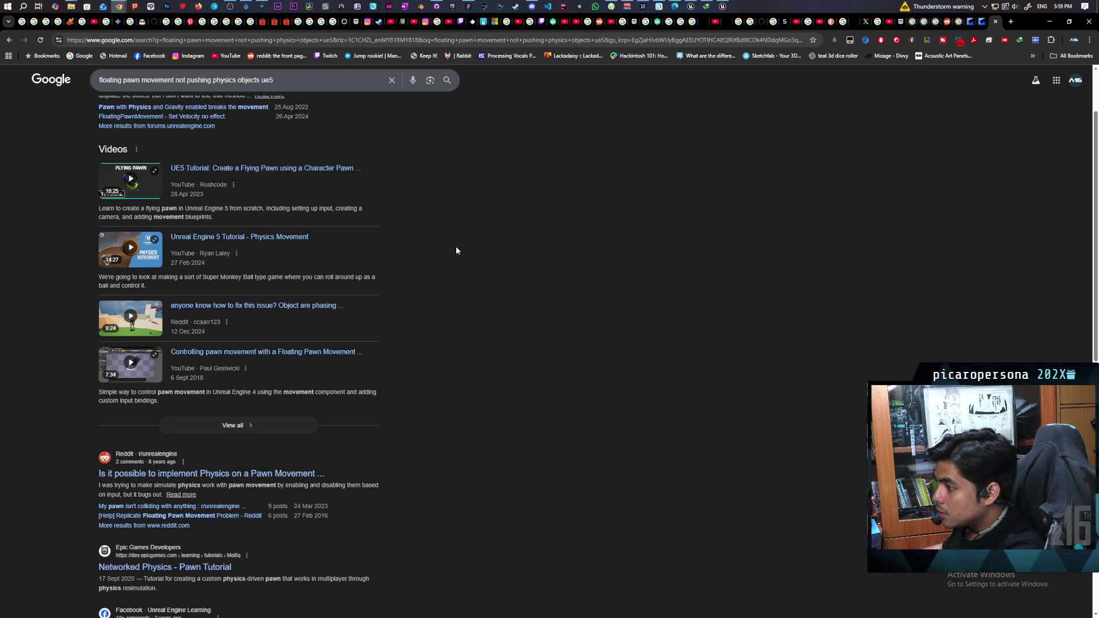
scroll(456, 250, "down", 5)
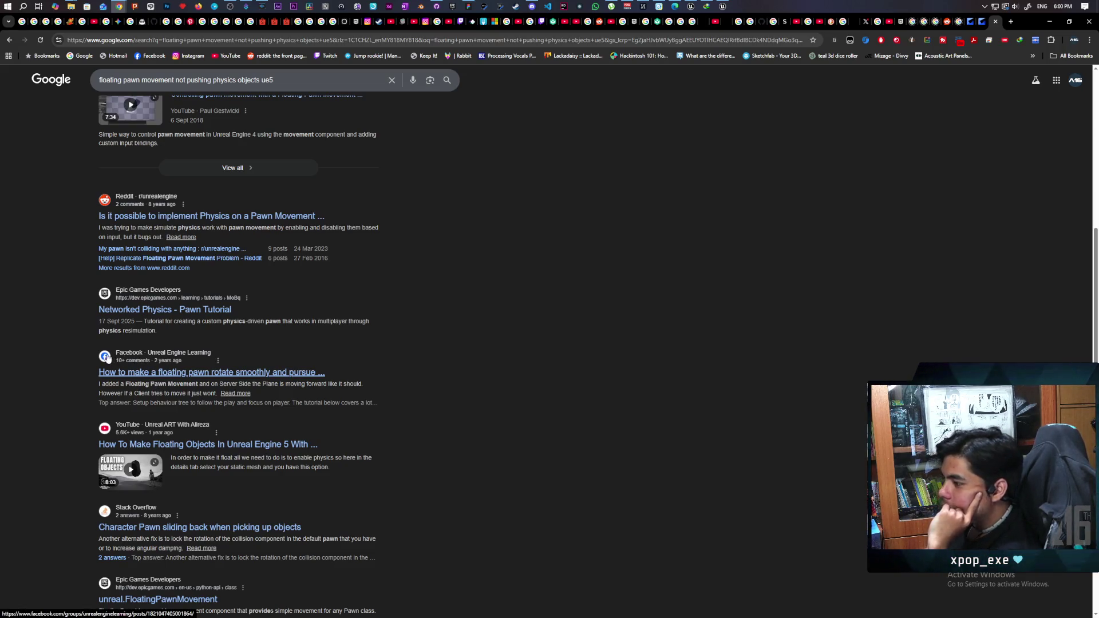
scroll(257, 383, "down", 3)
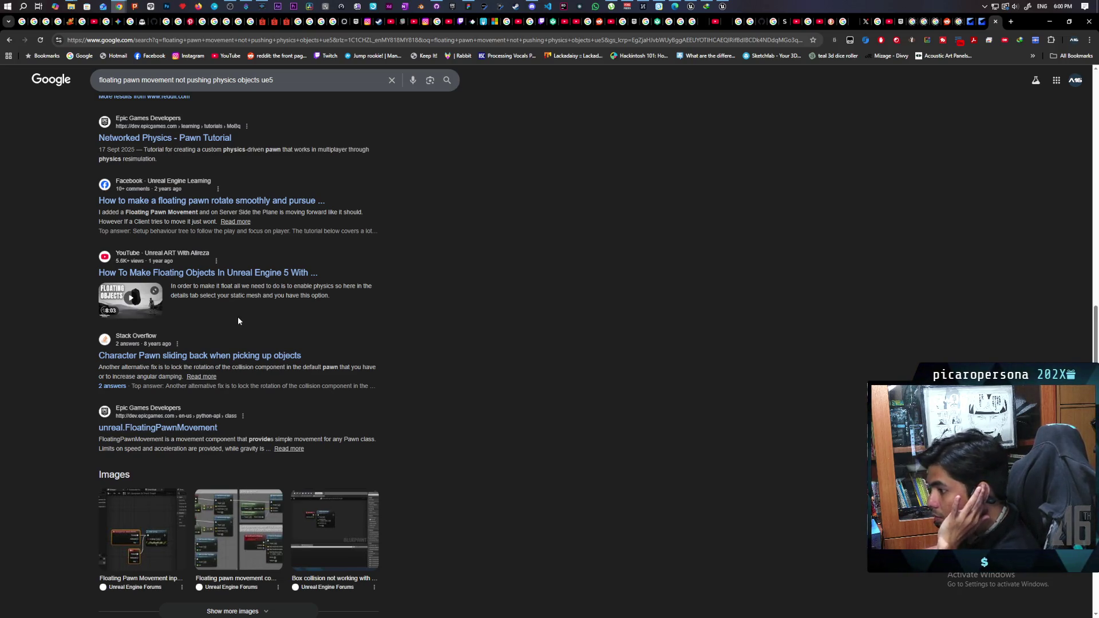
scroll(238, 320, "down", 2)
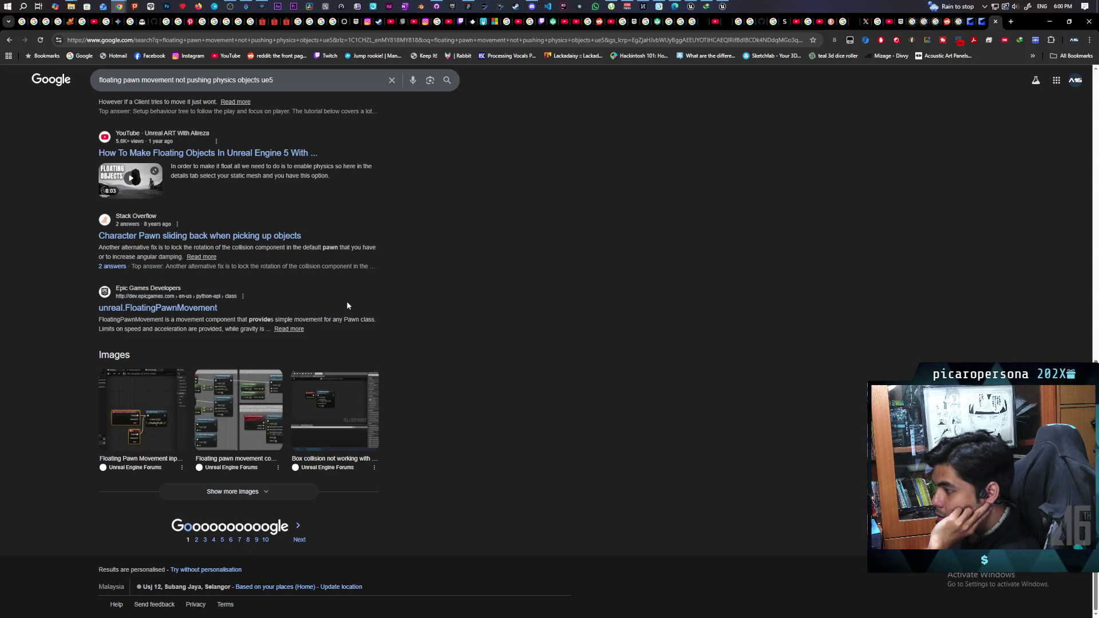
left_click(179, 309)
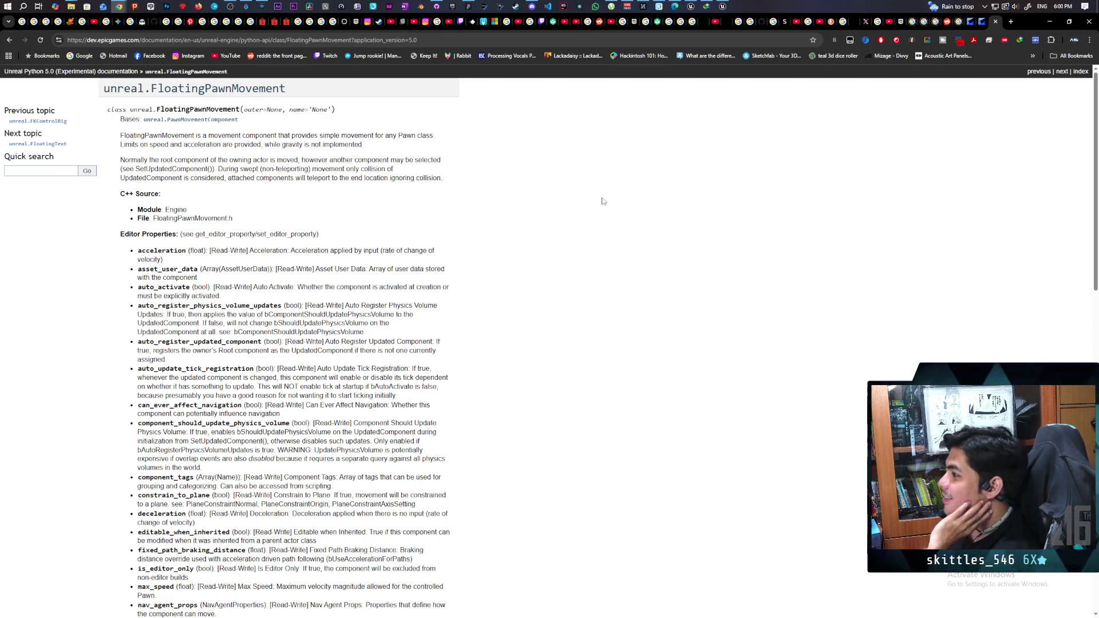
Skim the FloatingPawnMovement docs, then go back to the Google results at the top.
scroll(682, 165, "down", 1)
scroll(531, 156, "up", 1)
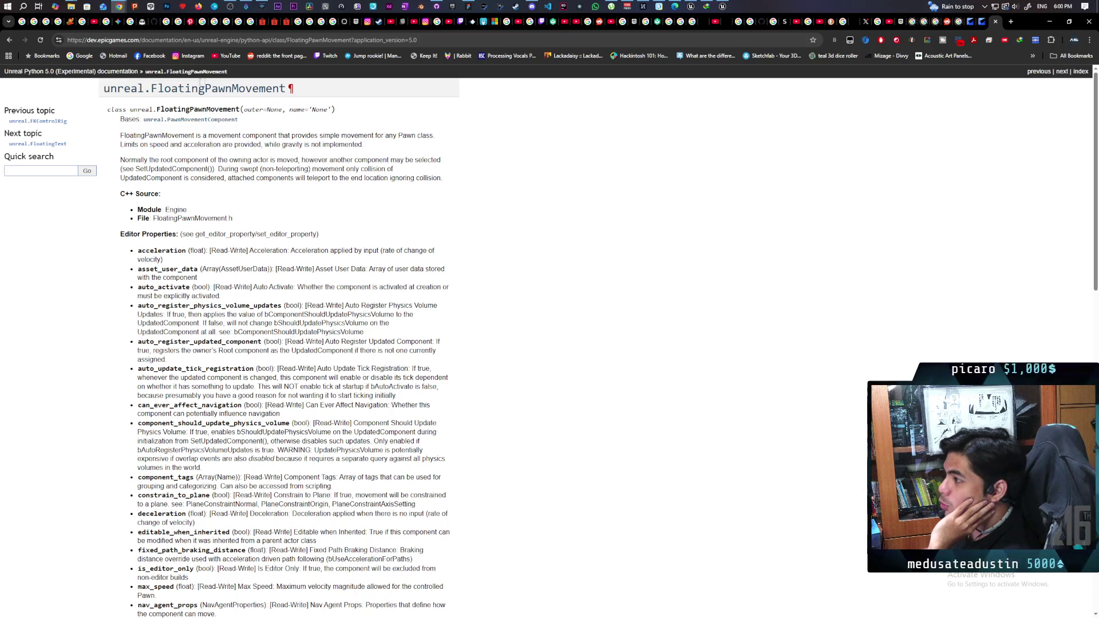
scroll(489, 131, "down", 4)
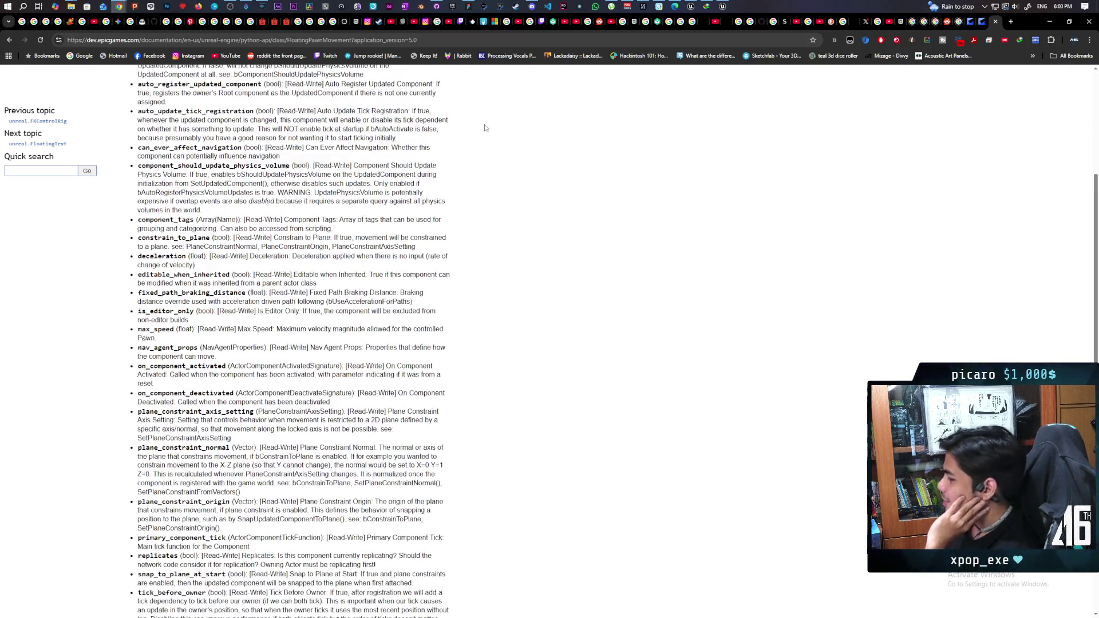
scroll(487, 129, "up", 4)
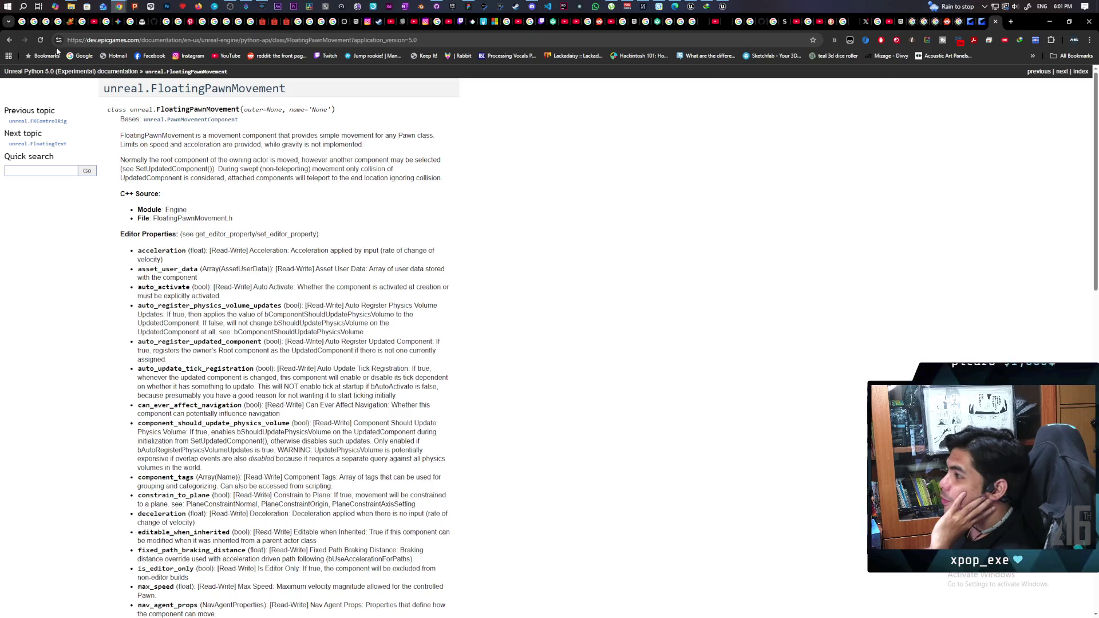
left_click(9, 39)
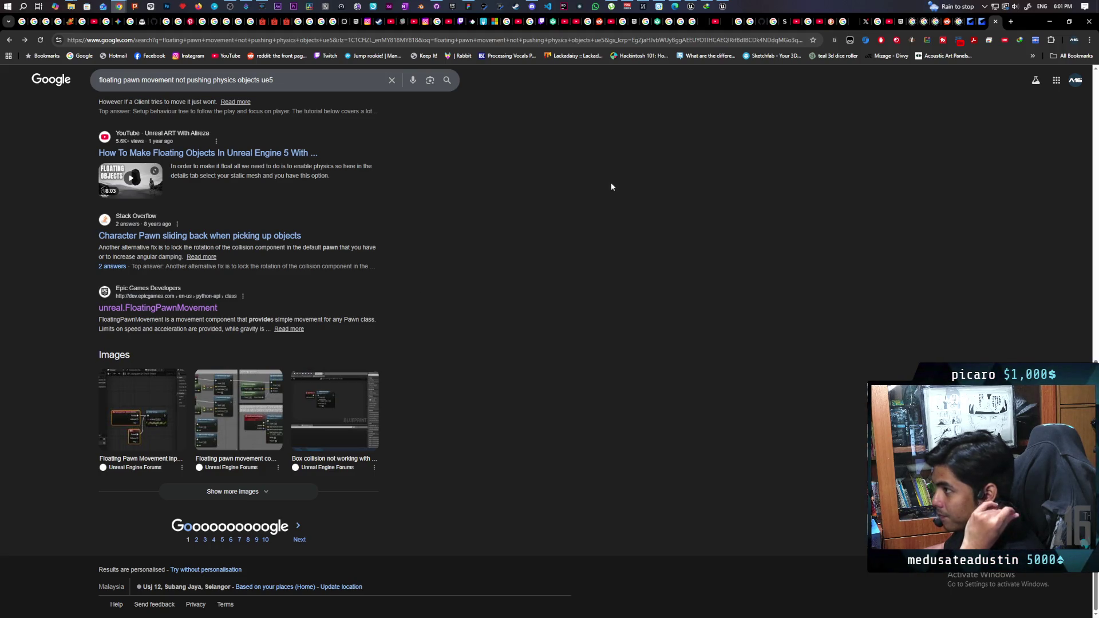
scroll(229, 164, "up", 10)
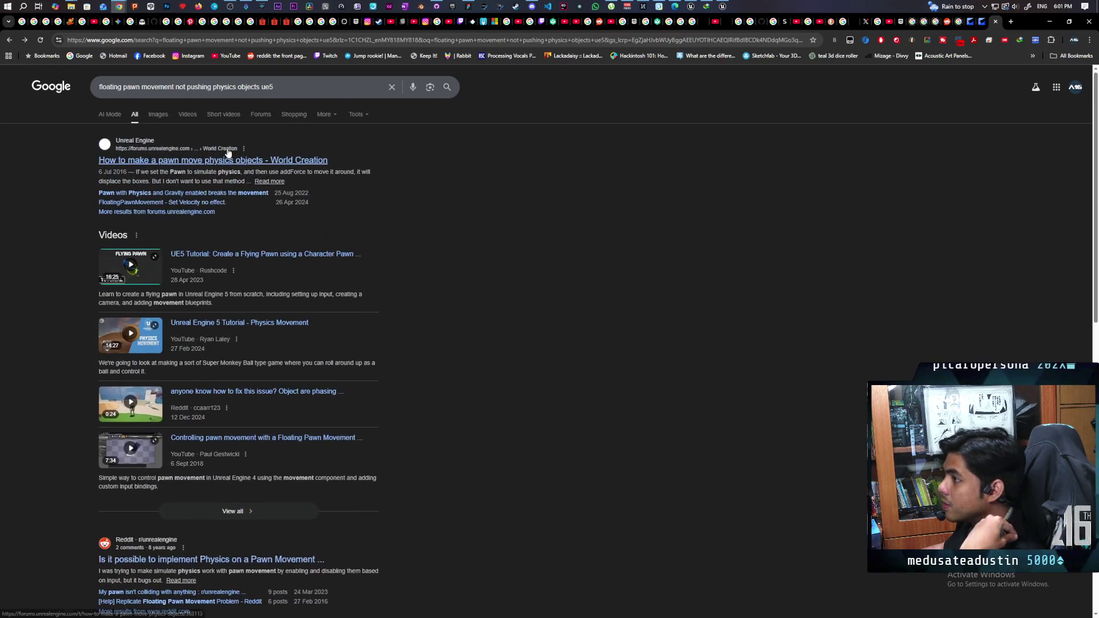
Get Google's AI Mode answer on pushing physics objects, then return to the Unreal blueprint editor.
left_click(109, 114)
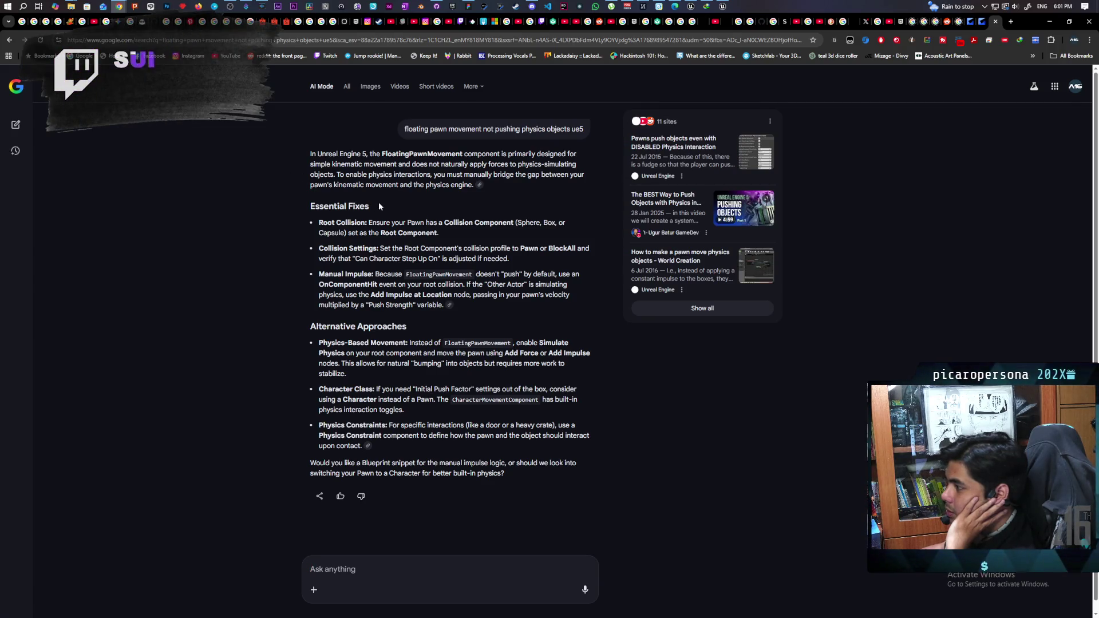
left_click(722, 6)
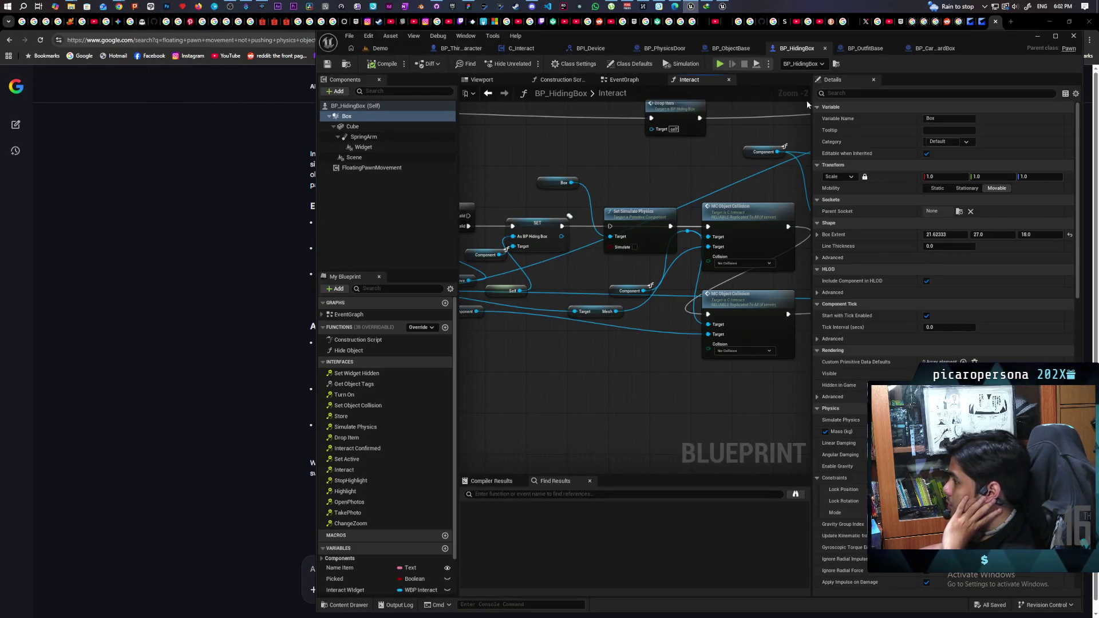
Filter the Box component's Details panel down to its Collision settings.
left_click(833, 94)
type("dollisi")
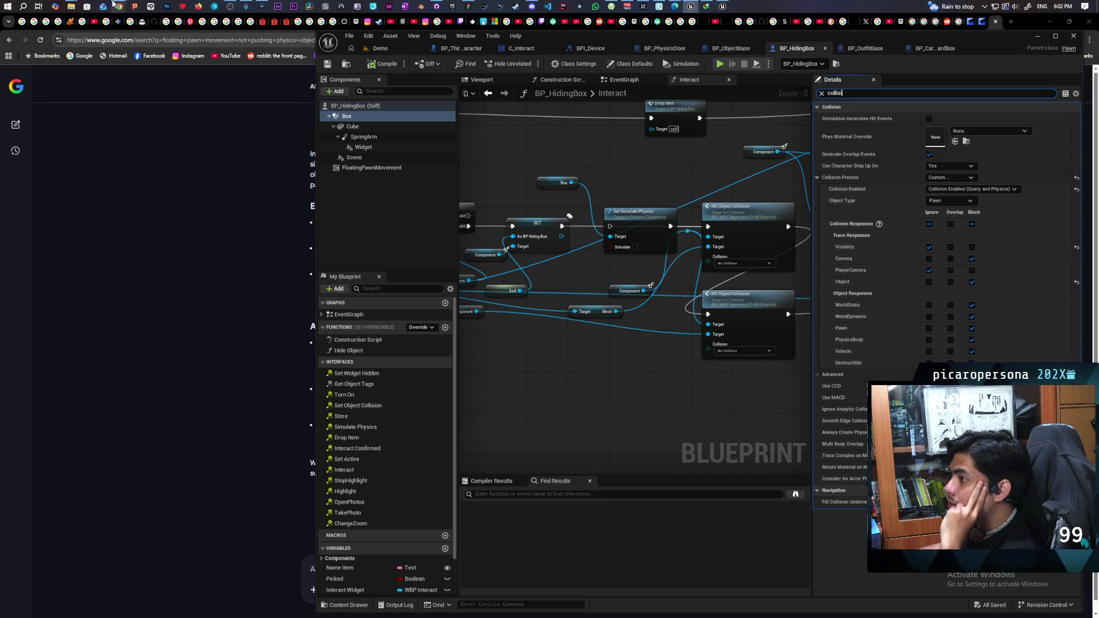
mouse_move(102, 8)
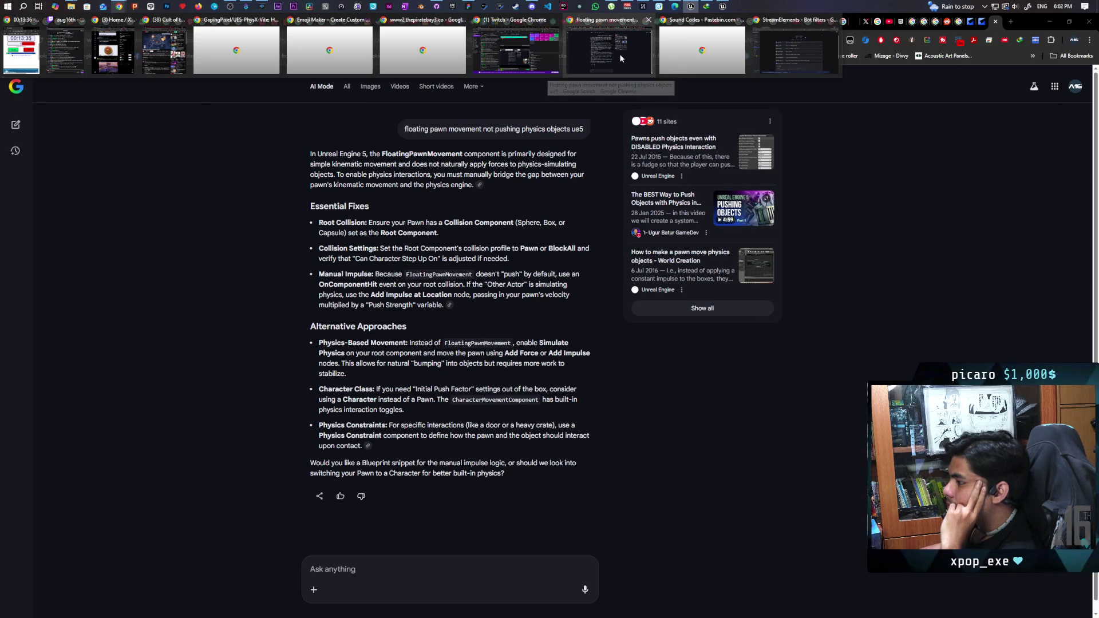
Reread the Manual Impulse paragraph in Google's AI answer, then minimize Chrome.
left_click(621, 58)
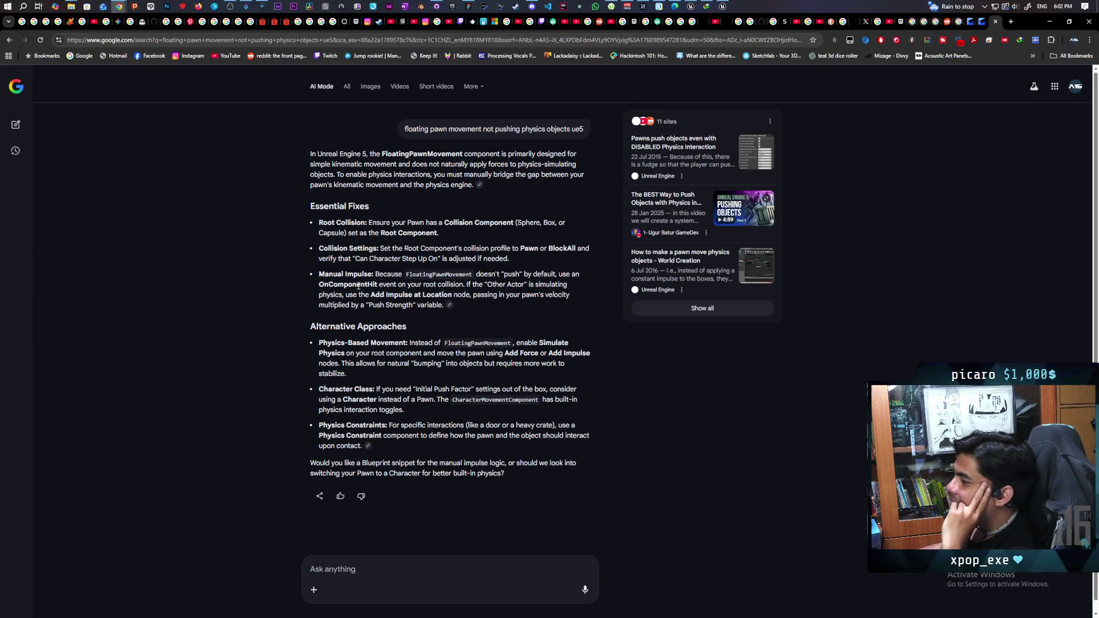
mouse_move(319, 273)
left_mouse_down()
mouse_move(539, 275)
mouse_move(573, 286)
mouse_move(568, 306)
left_mouse_up()
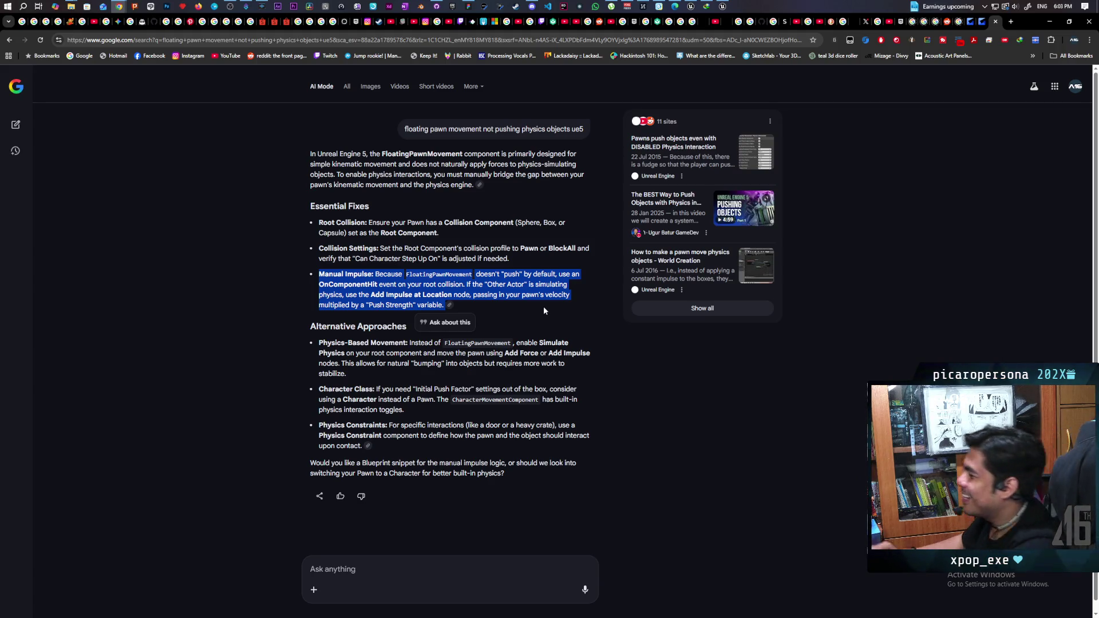
left_click(1048, 22)
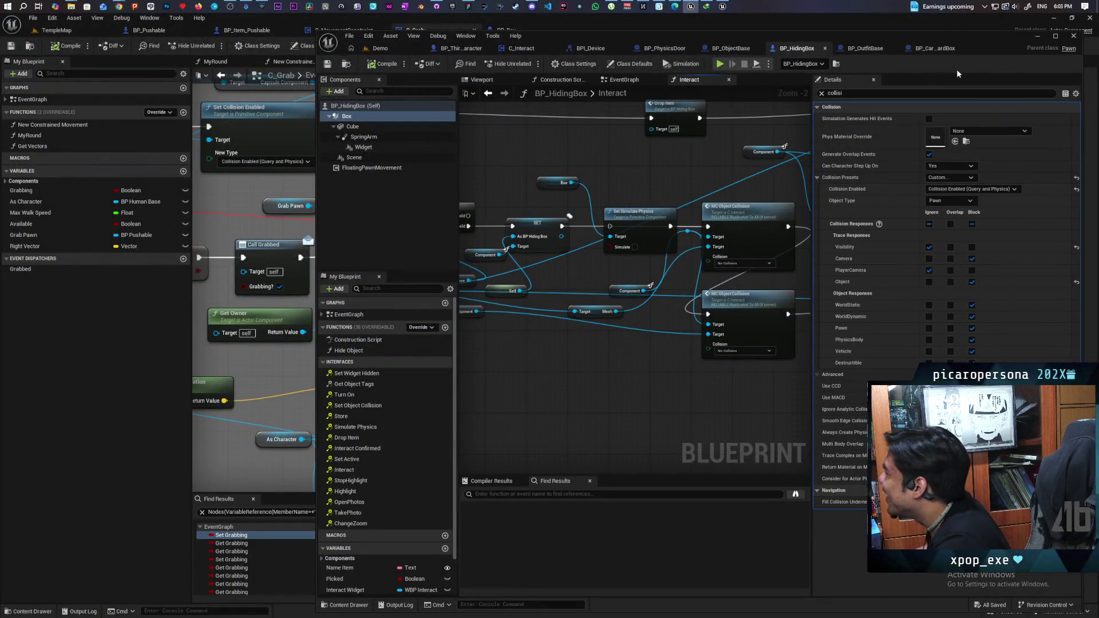
Maximize the BP_HidingBox editor, enlarge the node graph and clear the Details filter.
double_click(977, 46)
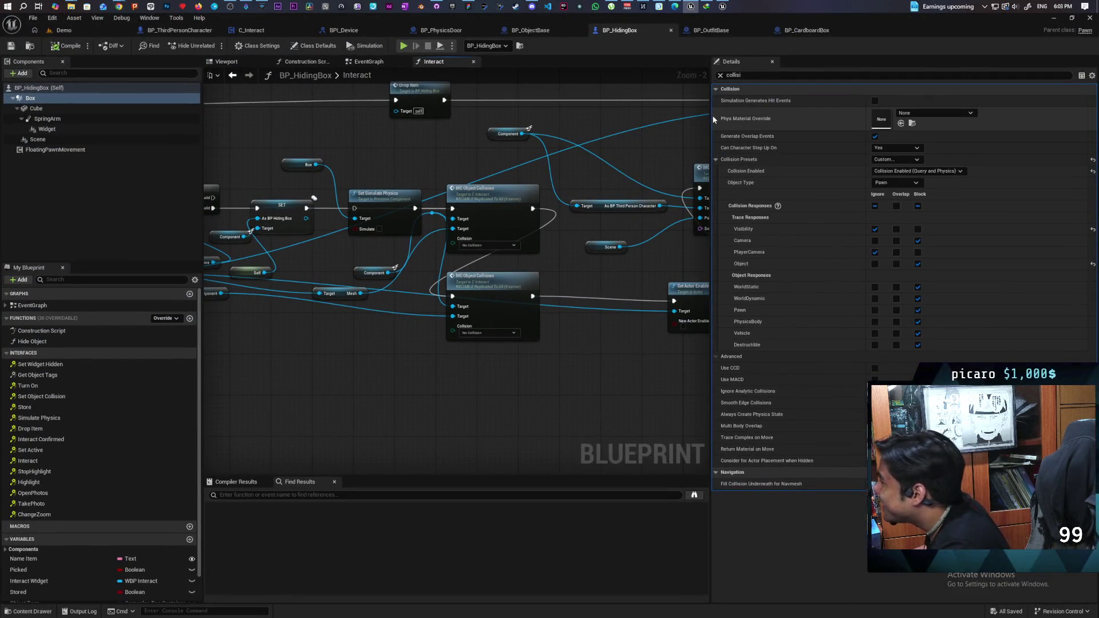
left_click_drag(713, 115, 921, 146)
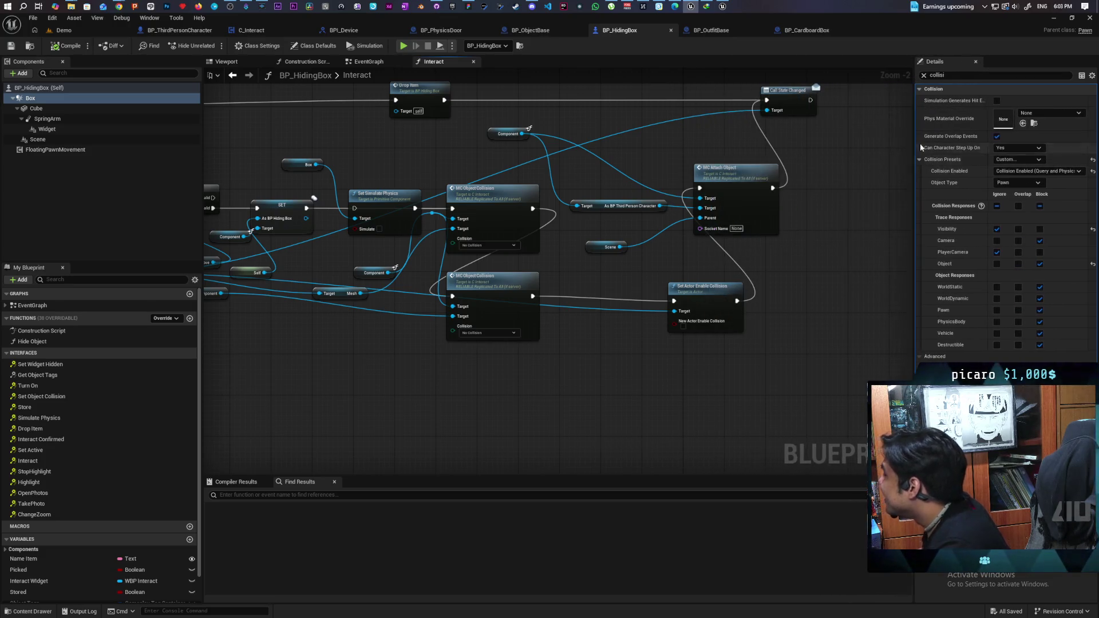
left_click(925, 75)
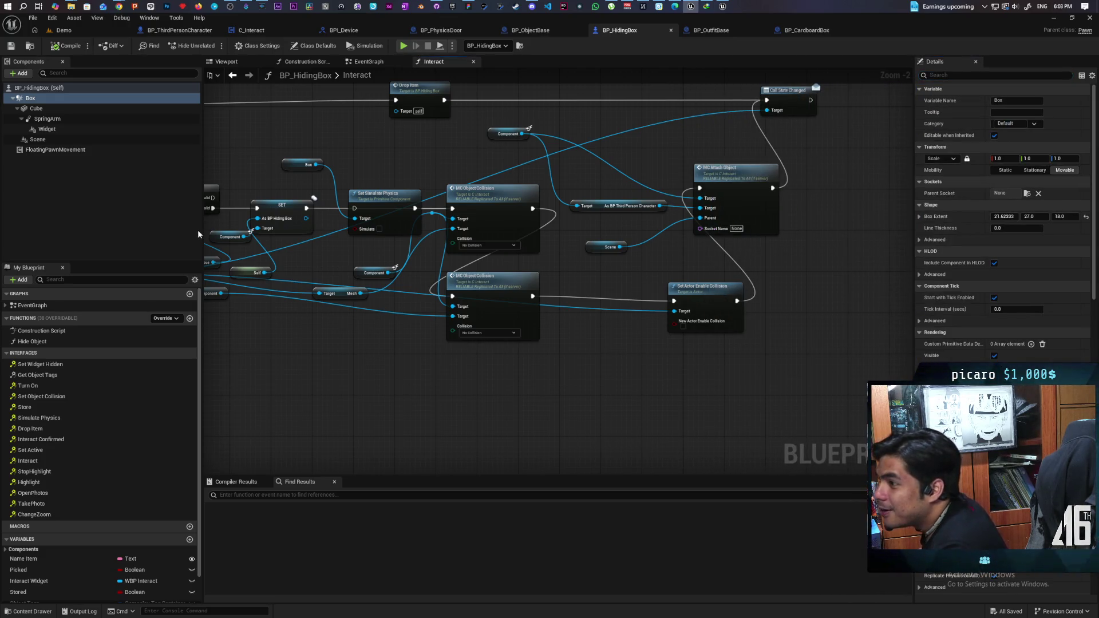
right_click(30, 99)
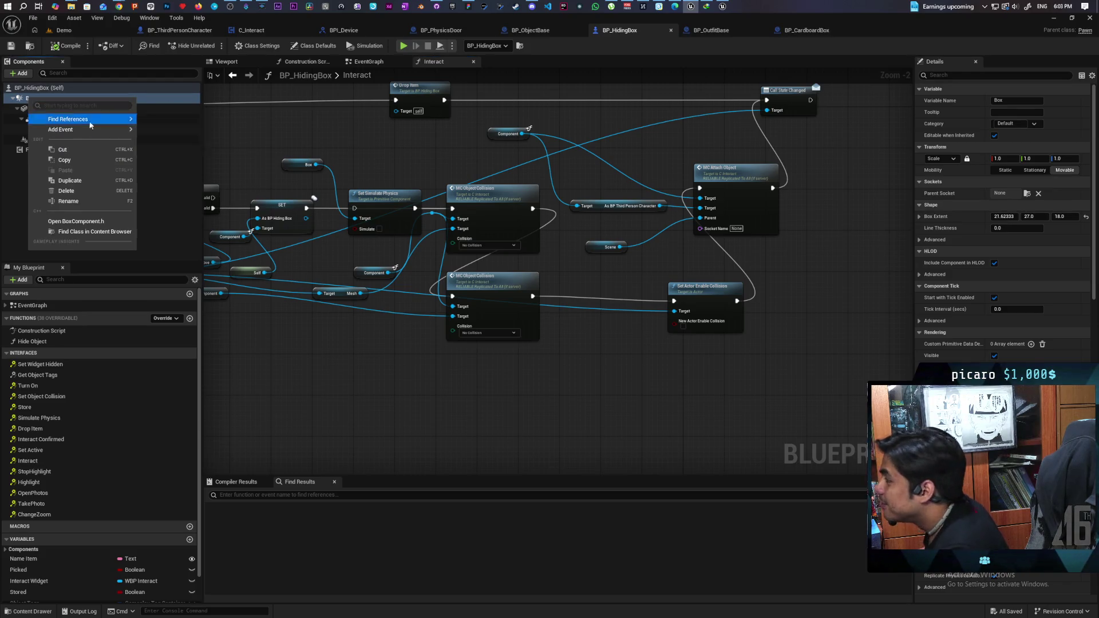
Tick Simulation Generates Hit Events on the Box, then compile and save the blueprint.
mouse_move(80, 119)
left_click(933, 75)
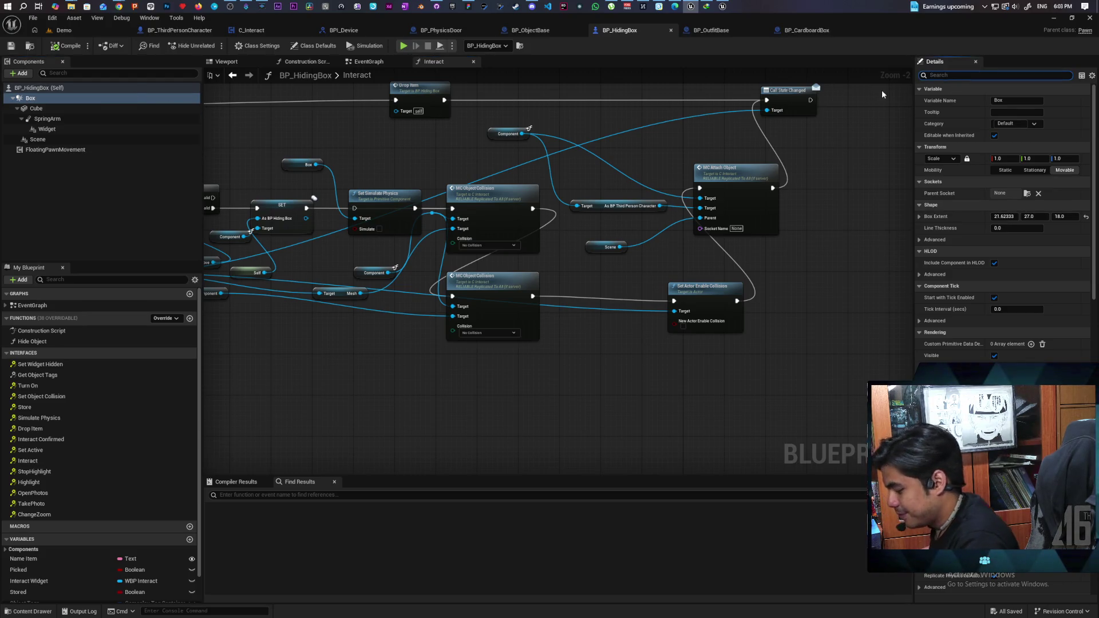
type("colli")
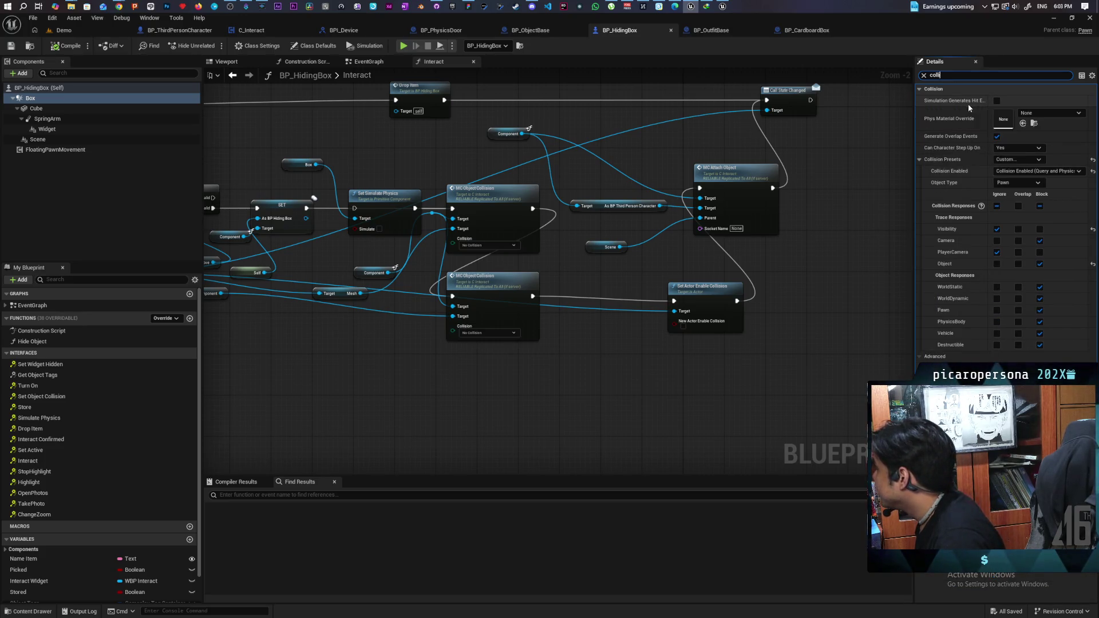
left_click(997, 101)
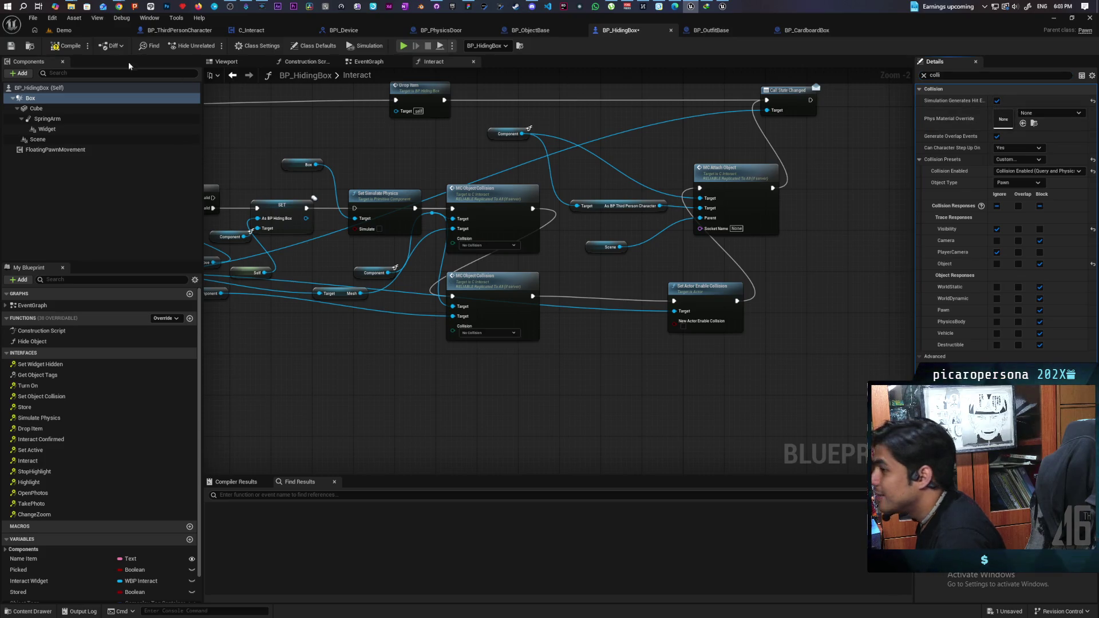
key("ctrl+s")
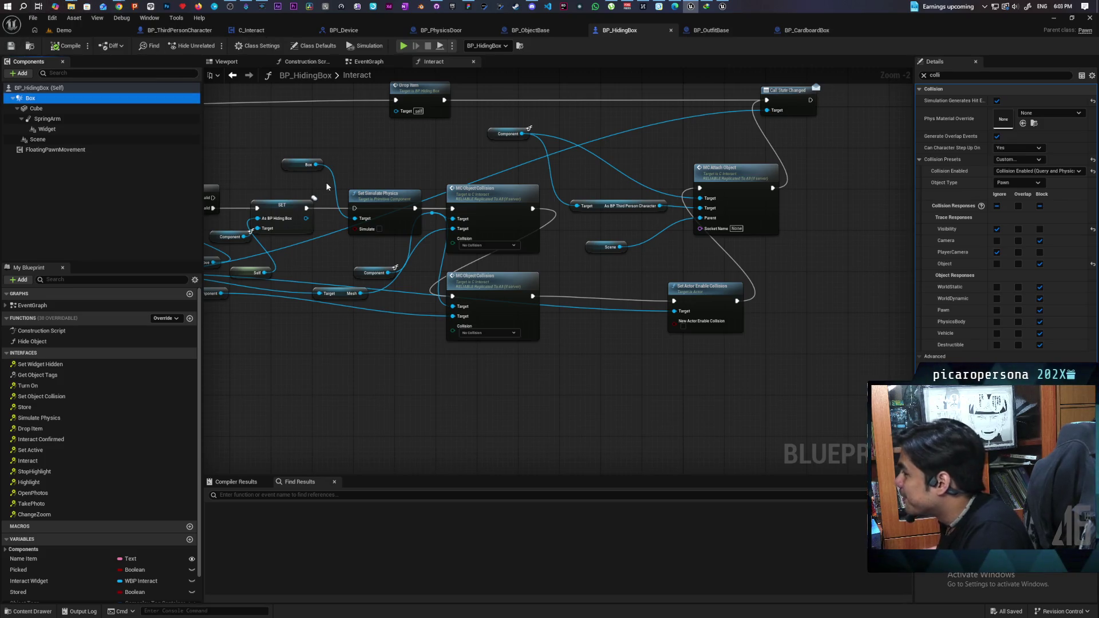
Undo the accidental new function and add an event graph named Physics.
key("ctrl+z")
key("ctrl+z")
key("ctrl+z")
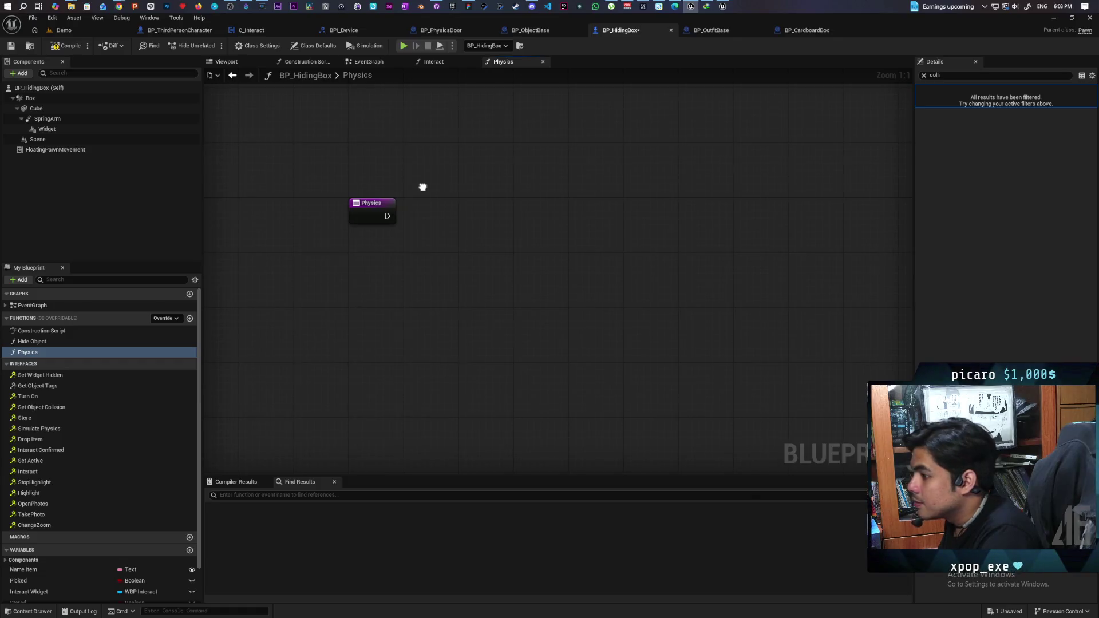
key("ctrl+z")
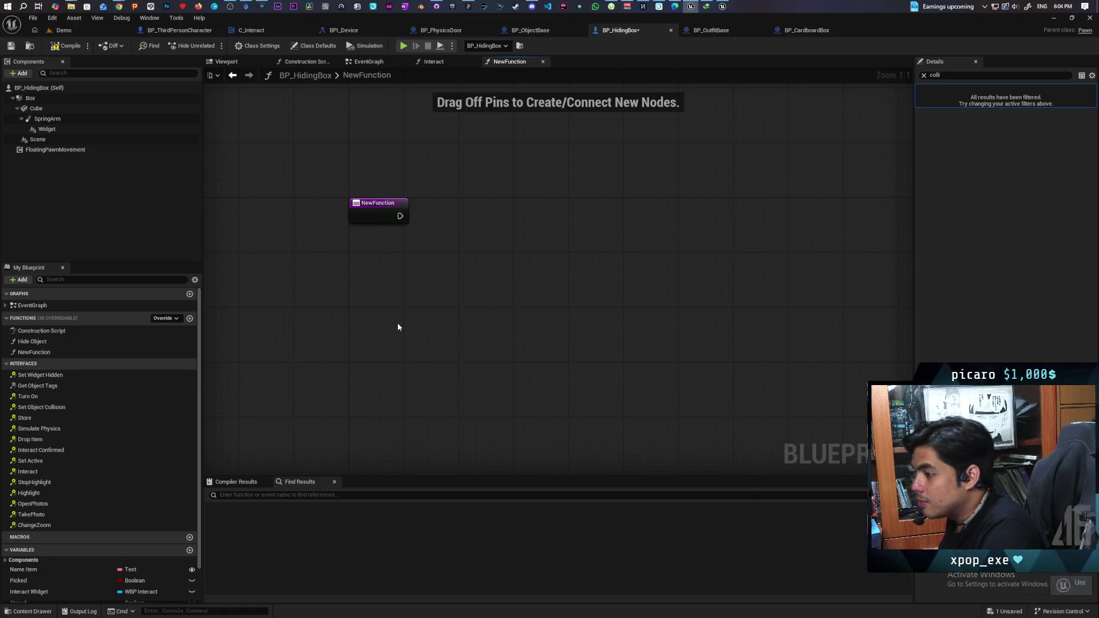
left_click(190, 294)
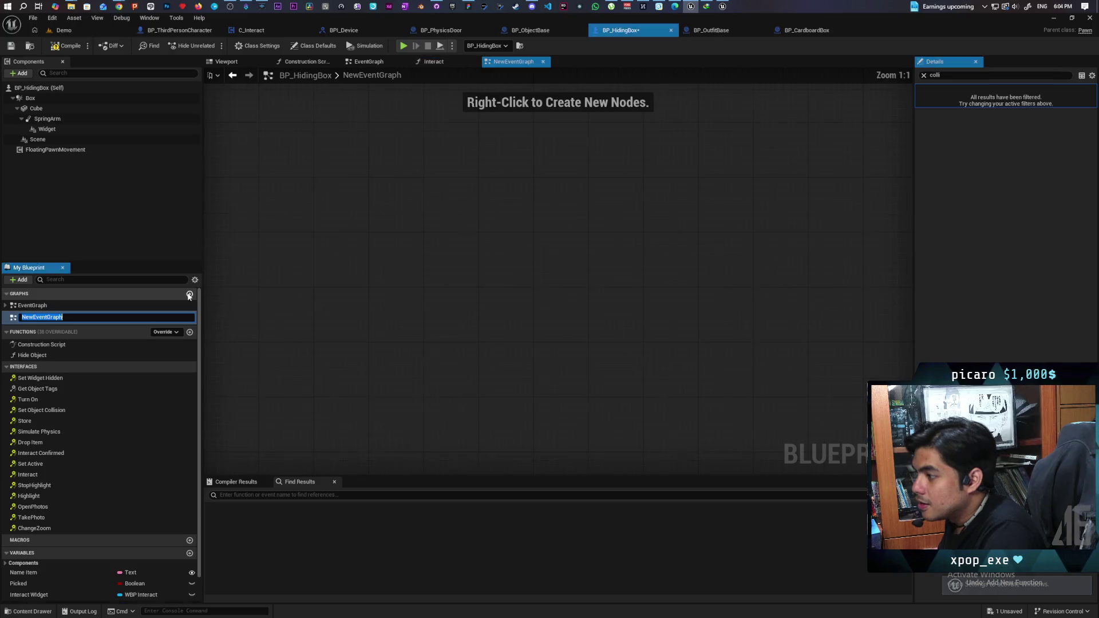
type("Physics")
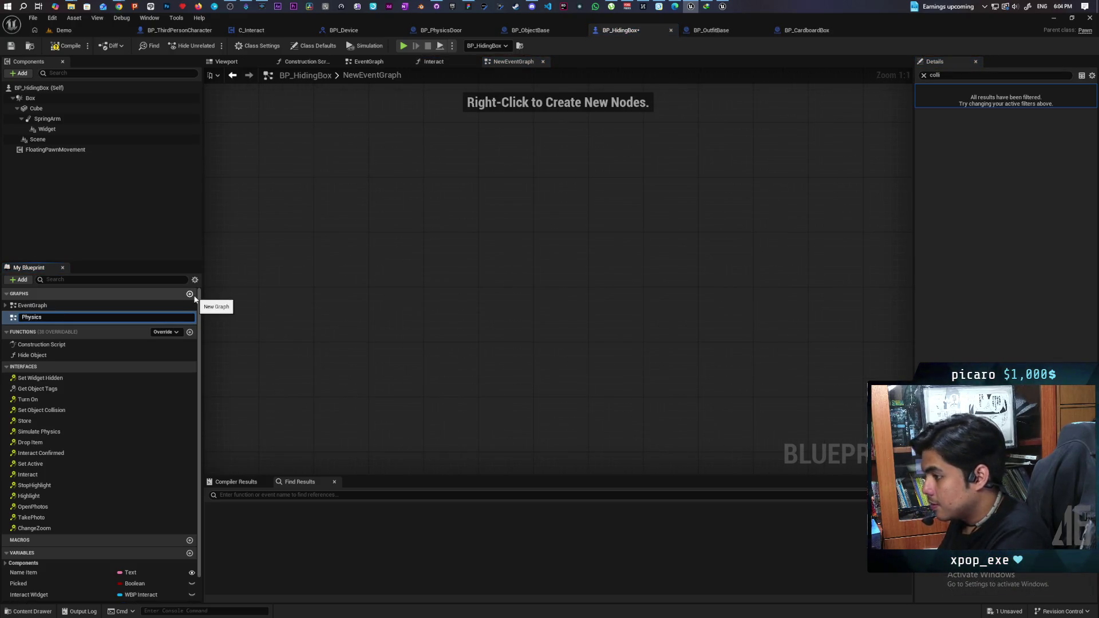
key("Return")
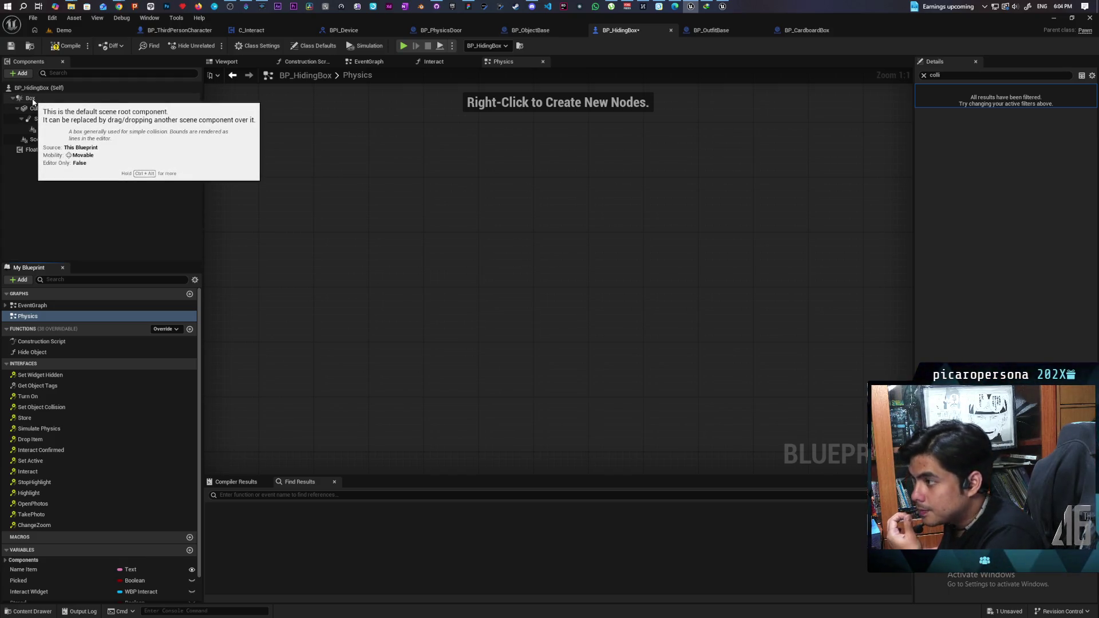
Add an On Component Hit event for the Box component.
right_click(32, 100)
mouse_move(112, 131)
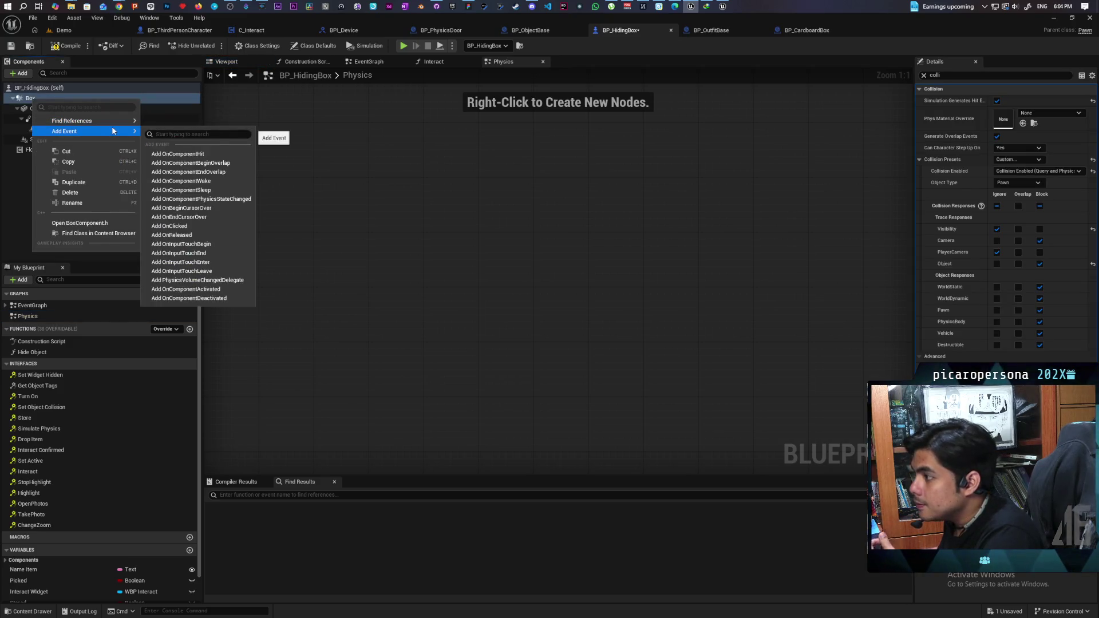
left_click(222, 154)
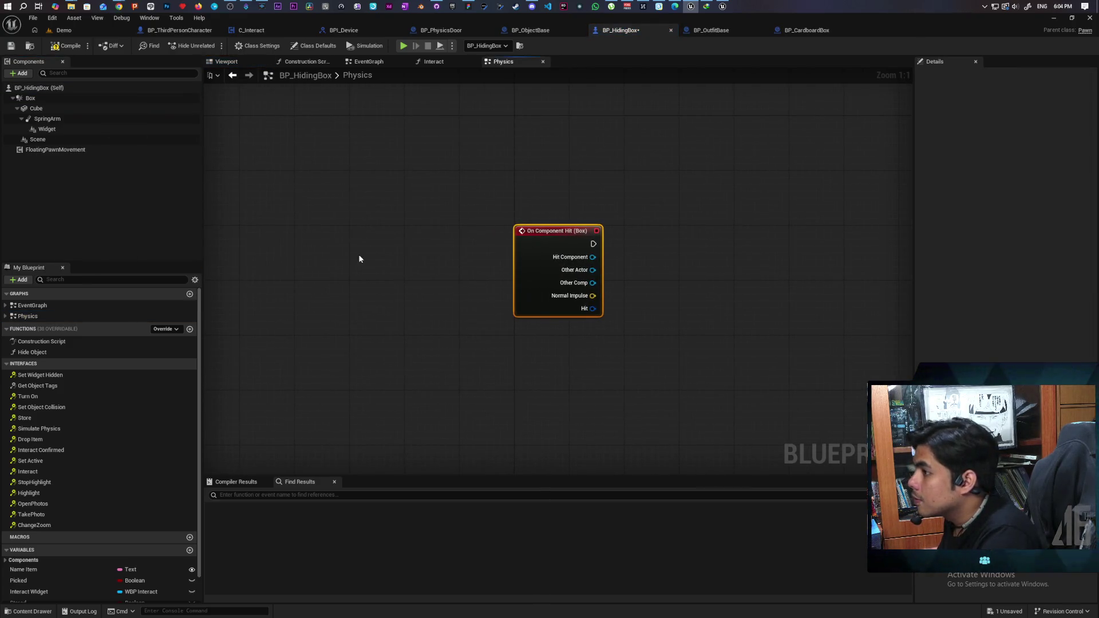
Add a Get Root Component node fed by the hit event's Other Actor pin.
mouse_move(509, 366)
left_mouse_down()
mouse_move(349, 300)
mouse_move(368, 315)
mouse_move(371, 373)
left_mouse_up()
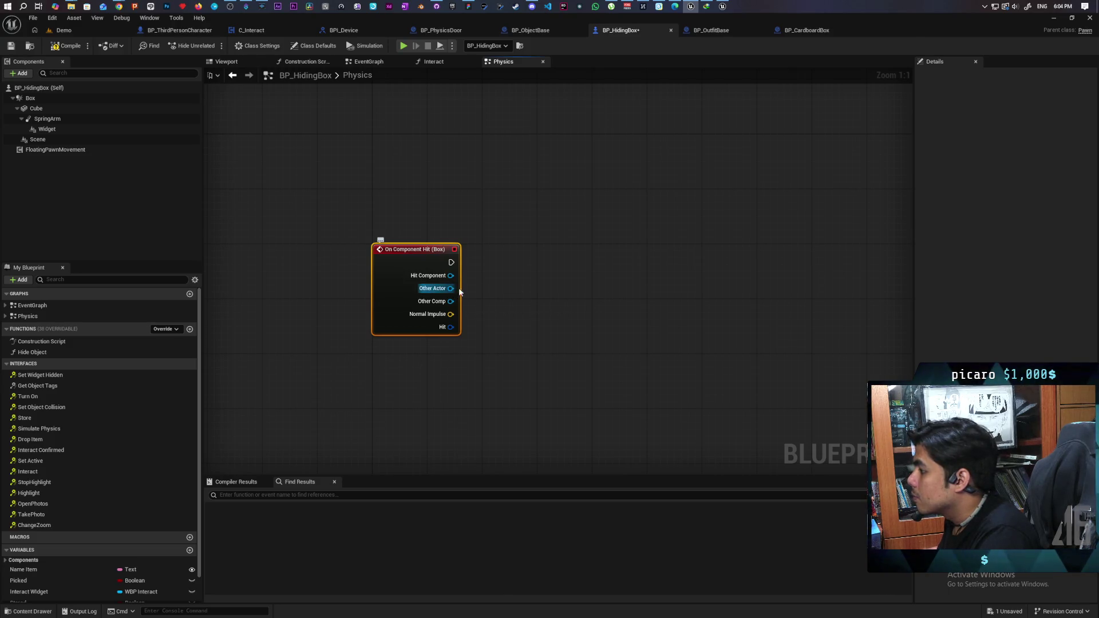
left_click_drag(460, 292, 481, 295)
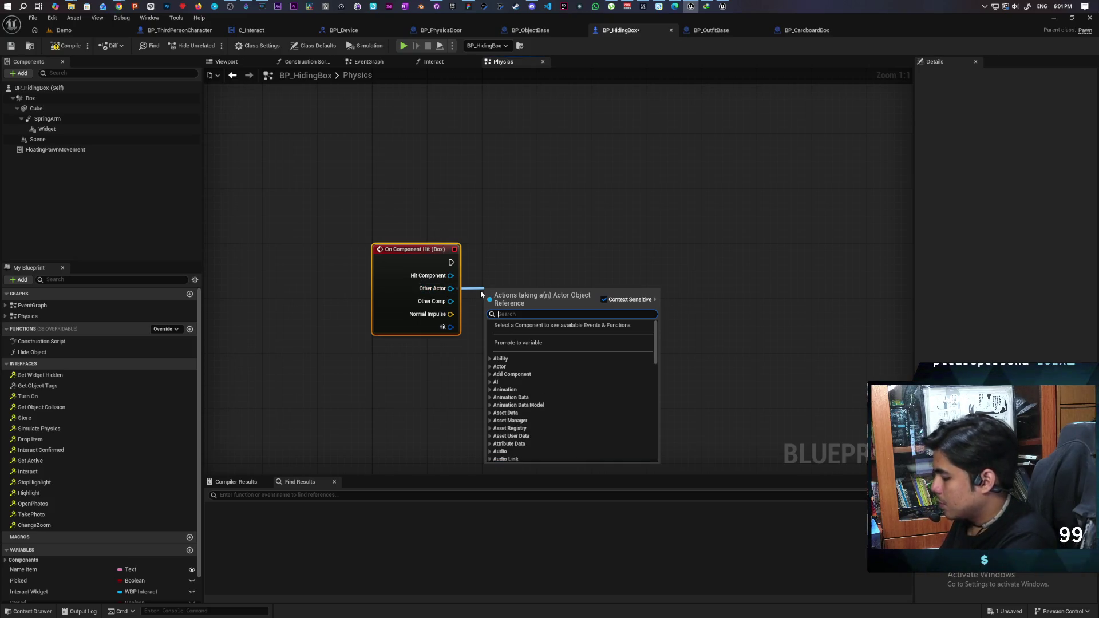
type("simula")
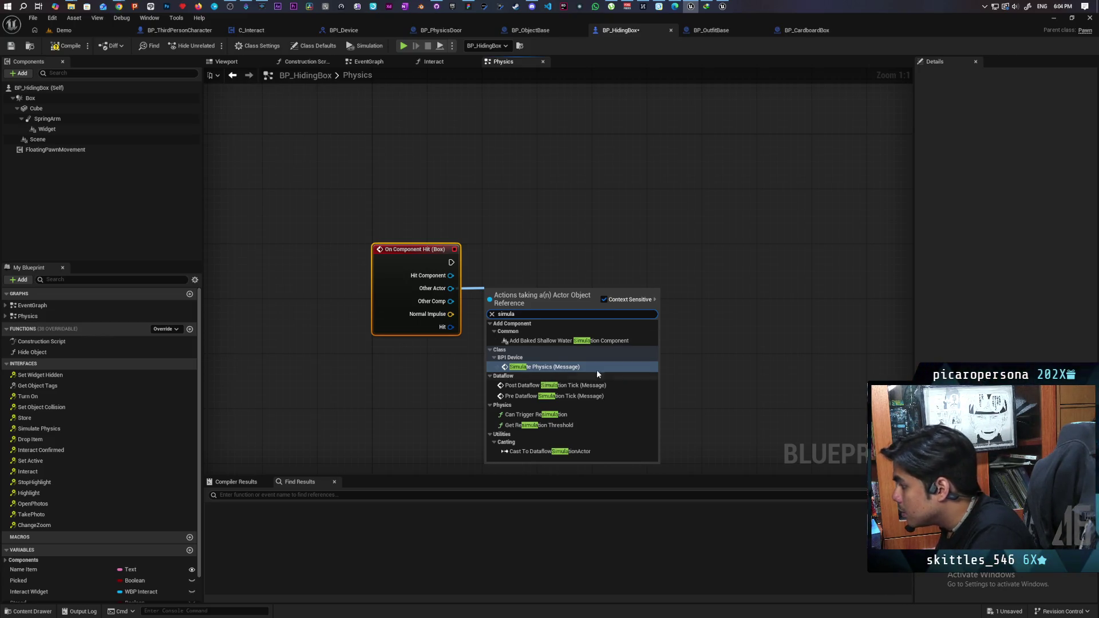
left_click(482, 278)
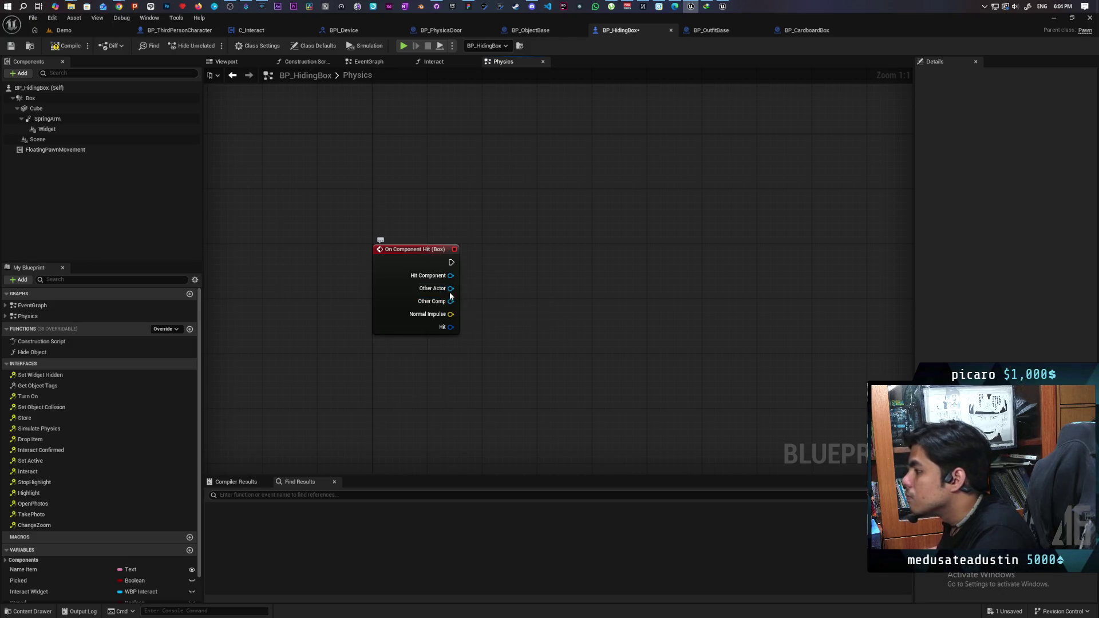
left_click_drag(451, 288, 514, 332)
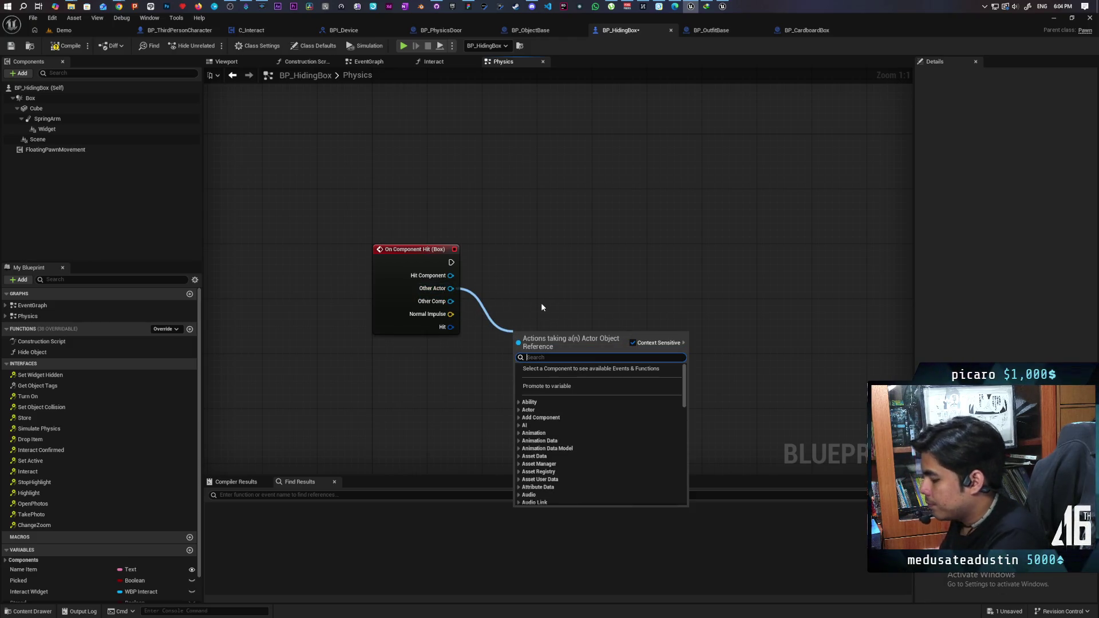
type("add force")
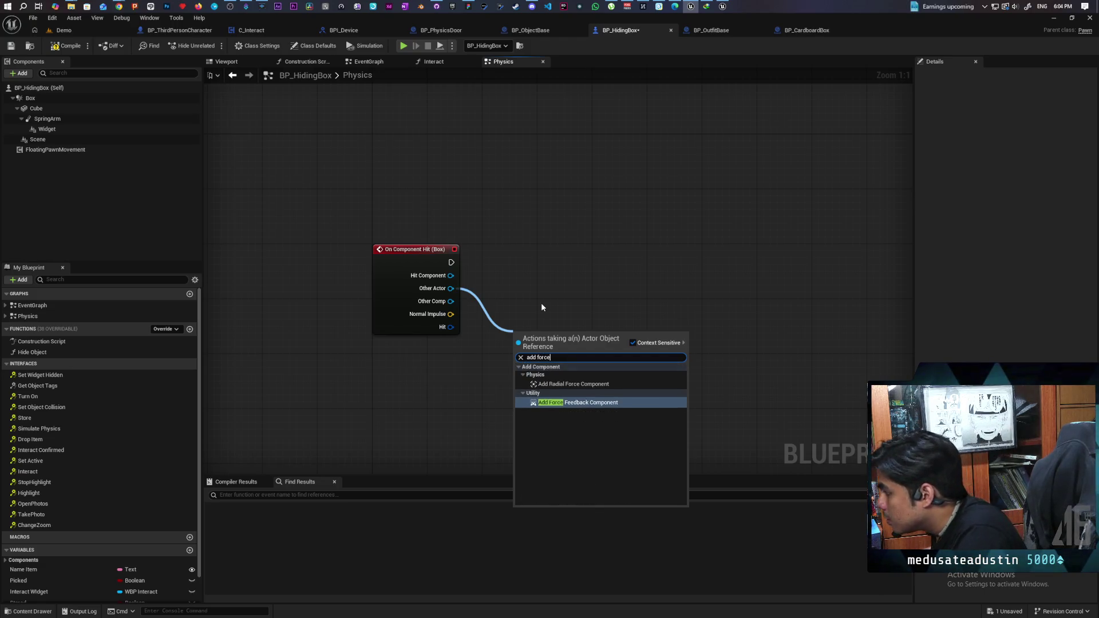
key("Escape")
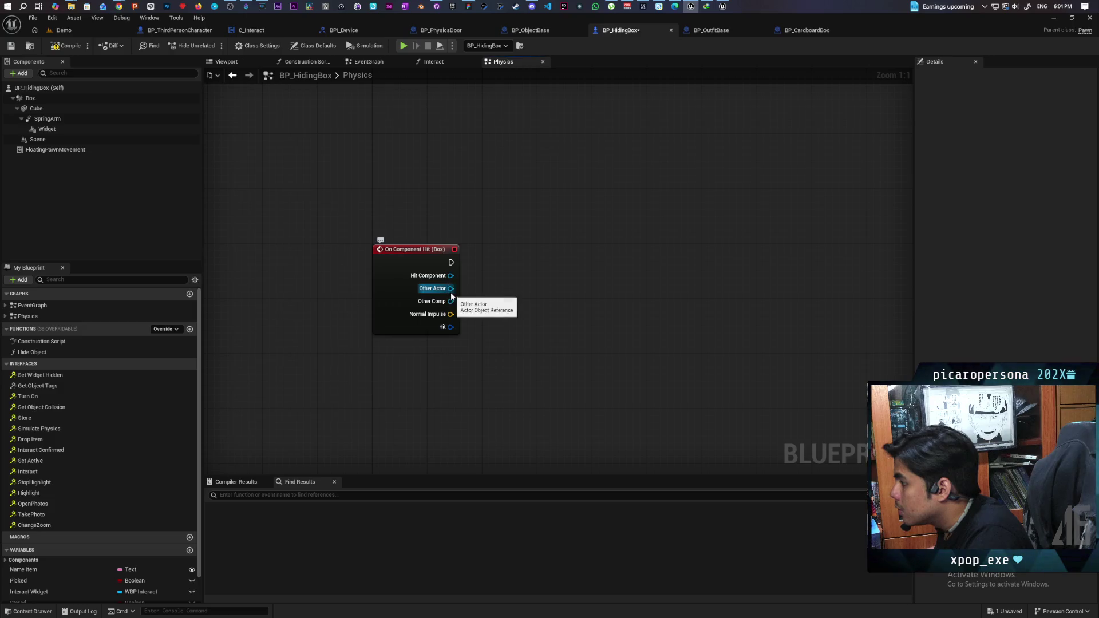
left_click_drag(452, 289, 525, 297)
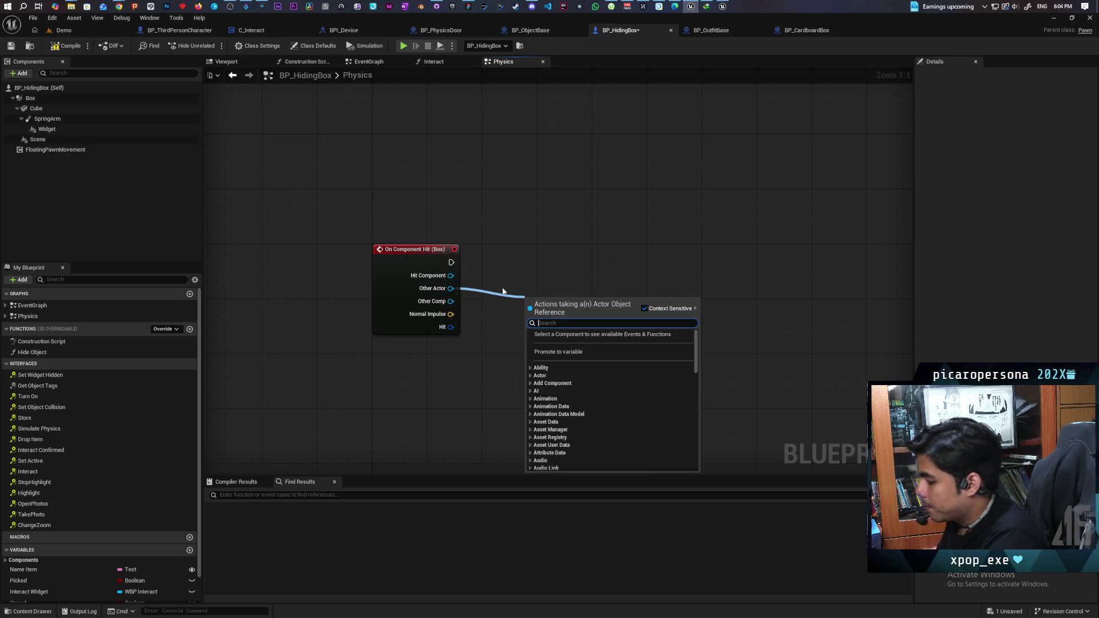
type("get roo")
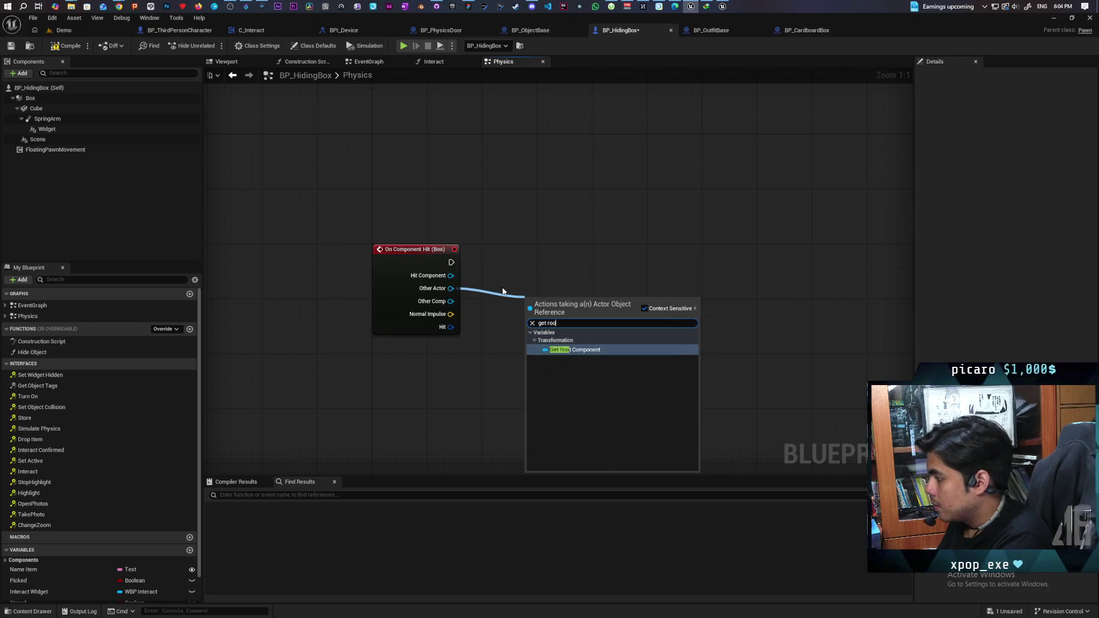
key("Return")
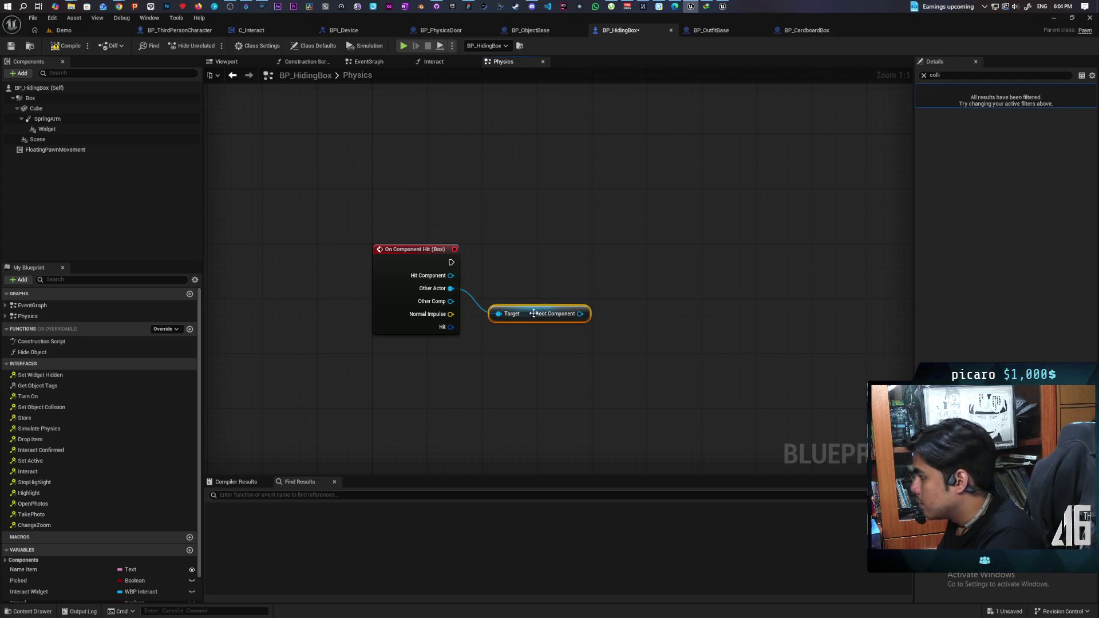
Add an Is Simulating Physics check on the hit actor's root component.
left_click_drag(580, 314, 603, 312)
type("simulatin")
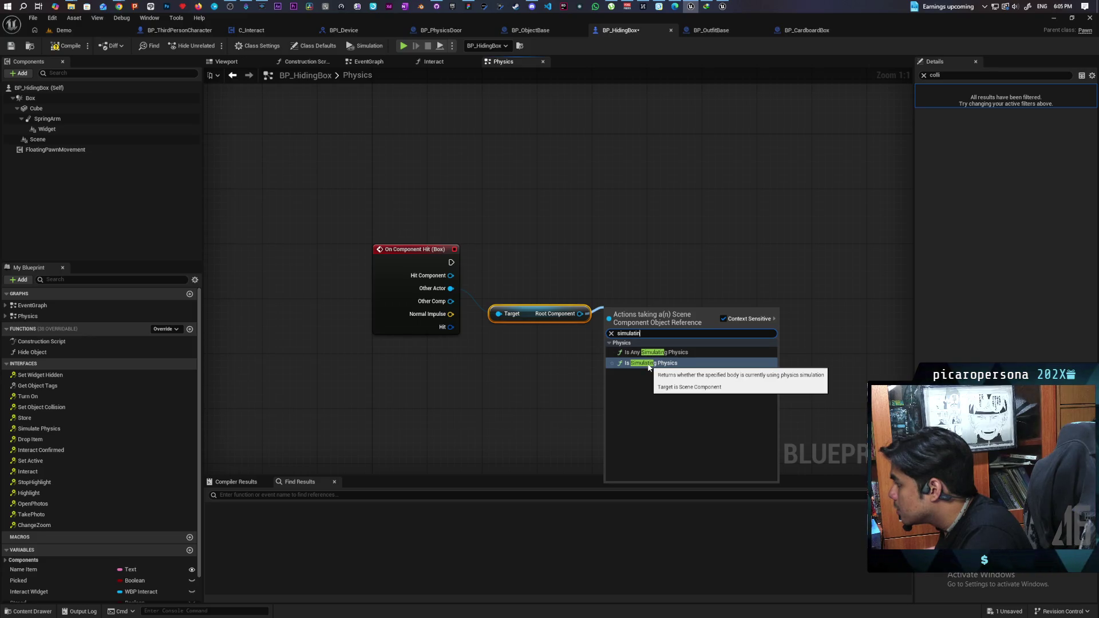
left_click(650, 364)
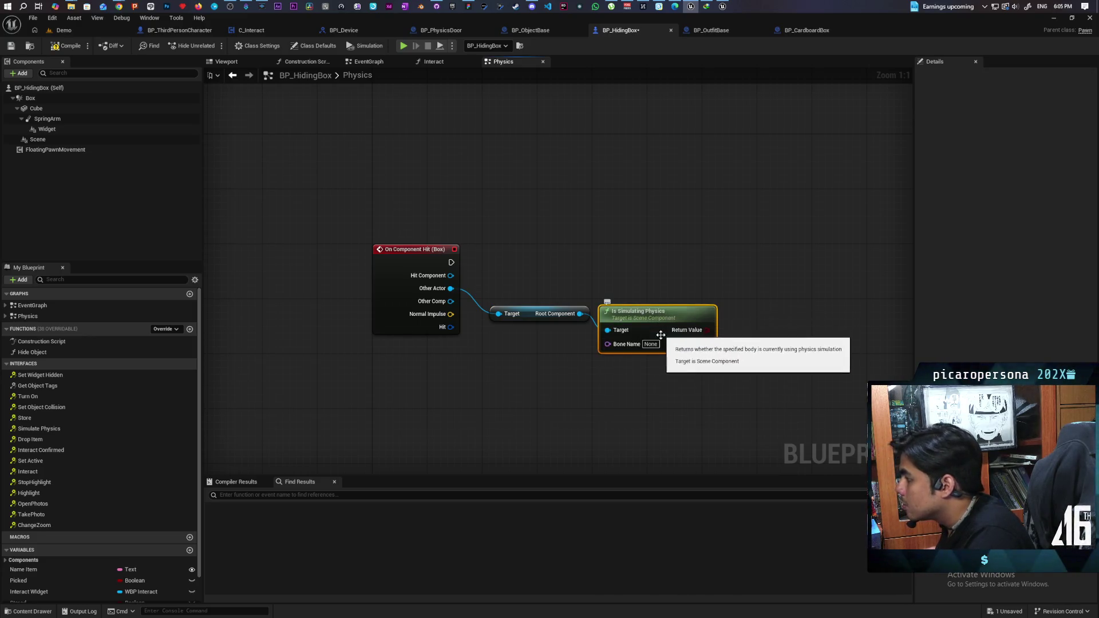
left_click_drag(661, 331, 661, 307)
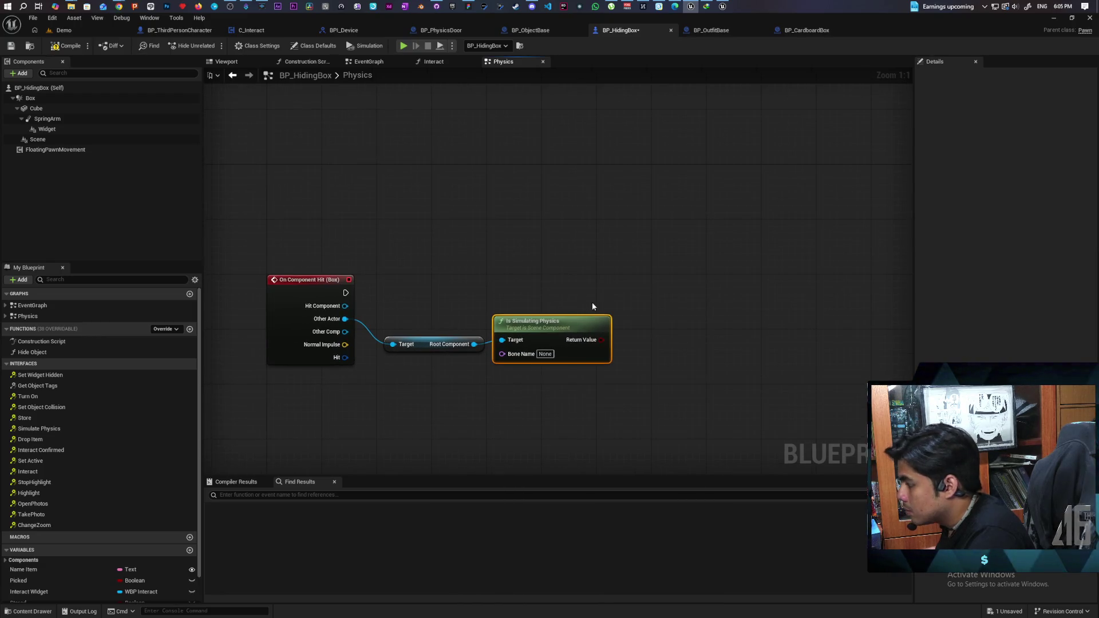
Place a Branch node and wire On Component Hit's execution into it.
left_click(614, 285)
mouse_move(346, 292)
left_mouse_down()
mouse_move(543, 289)
mouse_move(622, 301)
mouse_move(648, 290)
mouse_move(630, 308)
left_mouse_up()
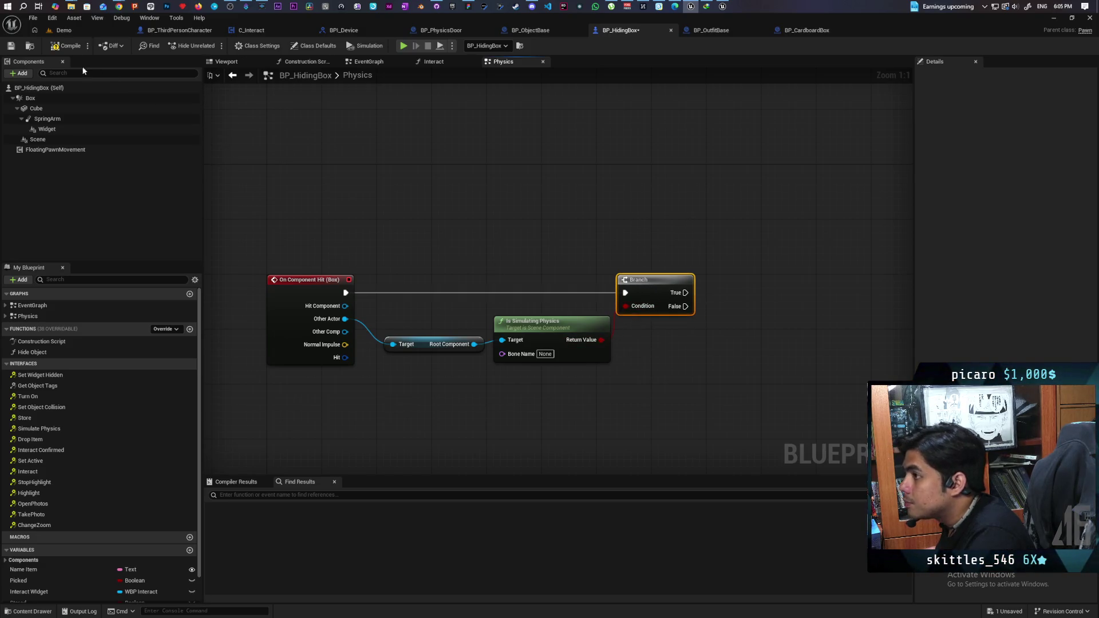
mouse_move(119, 6)
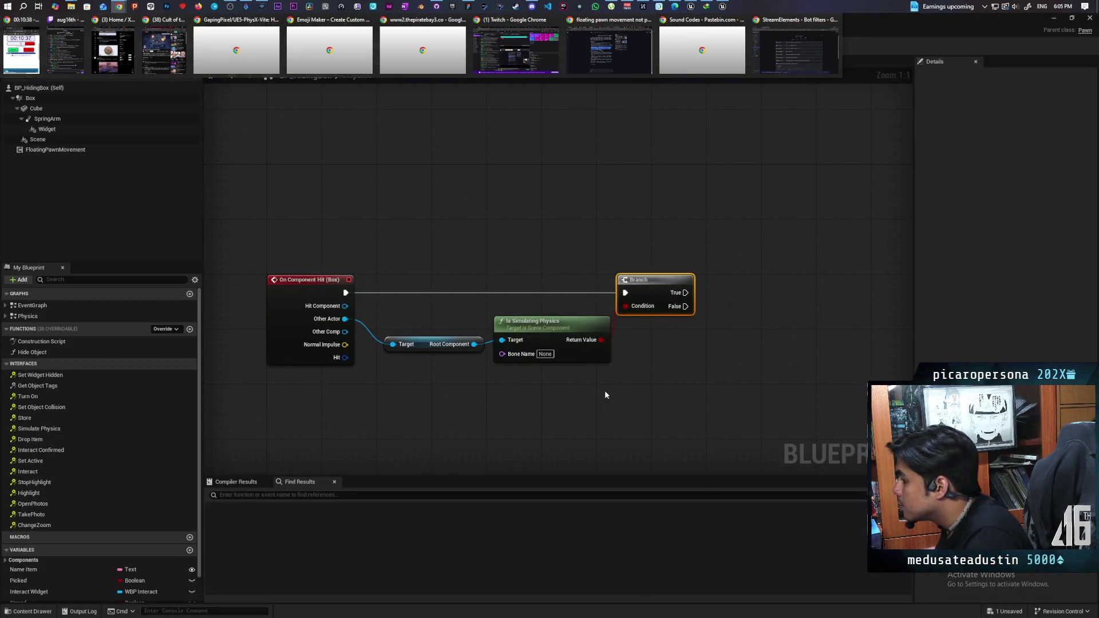
Search for 'add impulse' from Other Actor, the graph and Root Component, cancelling each.
left_click_drag(669, 393, 638, 412)
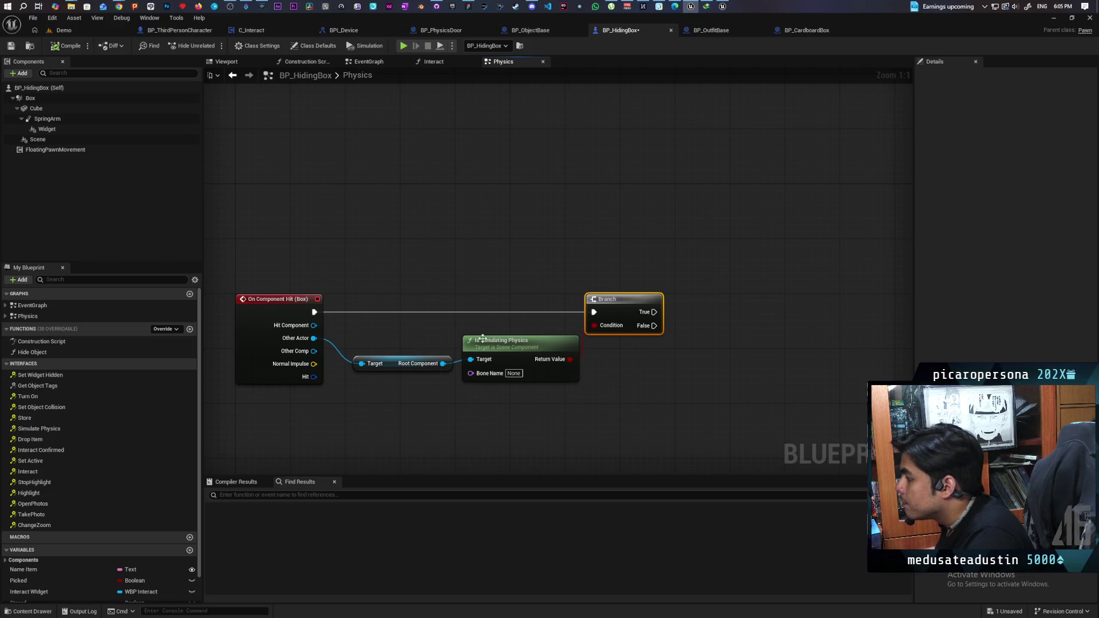
left_click_drag(313, 338, 577, 268)
type("add impu")
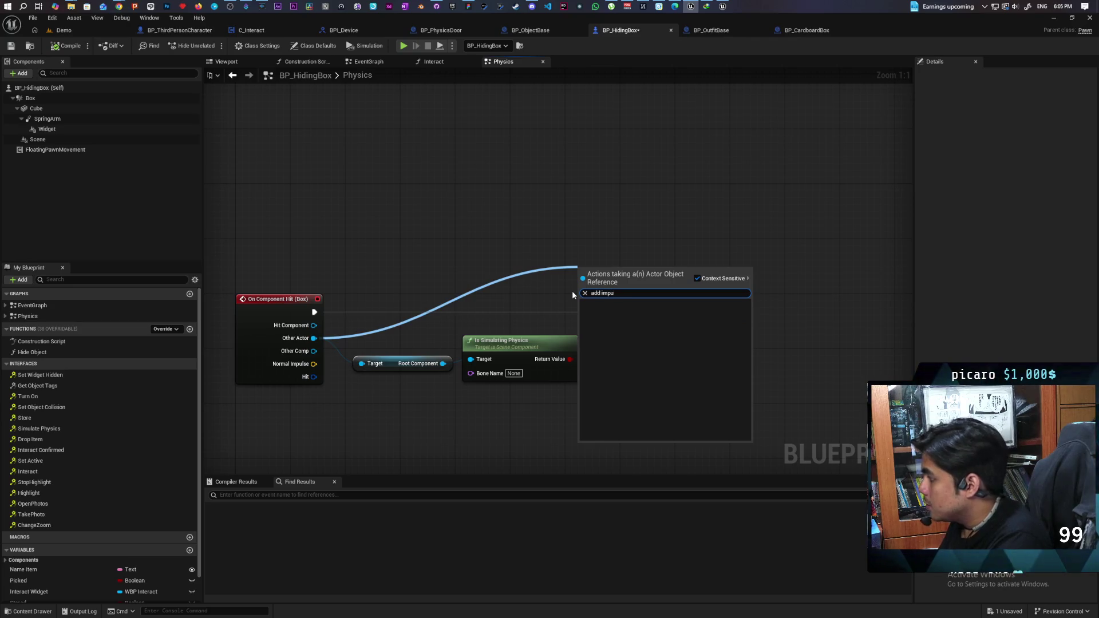
key("Escape")
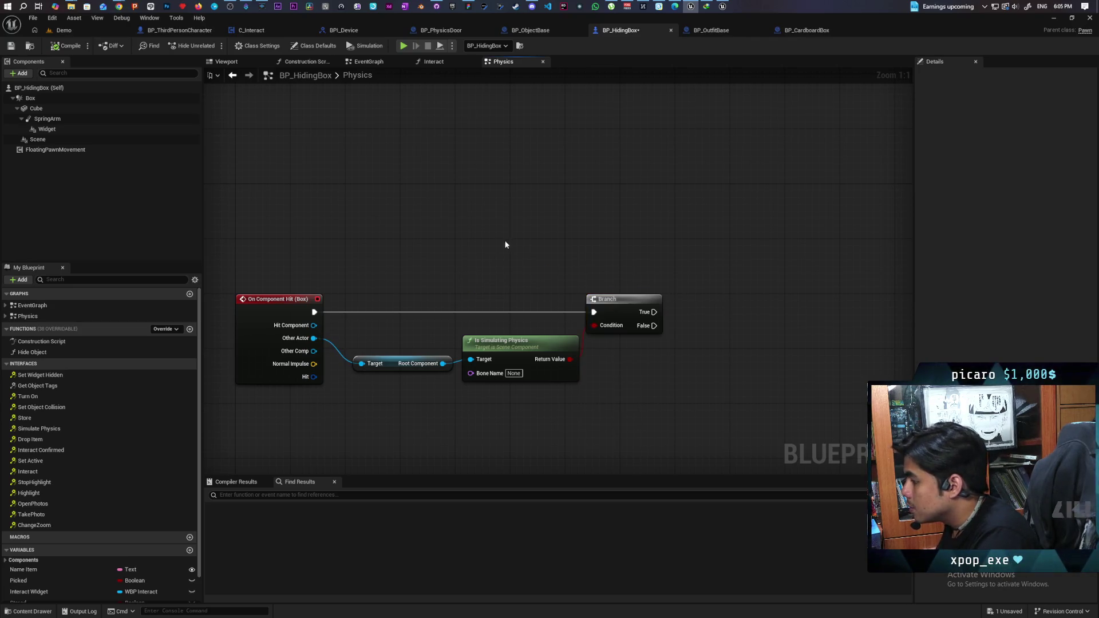
right_click(509, 240)
type("add")
key("Escape")
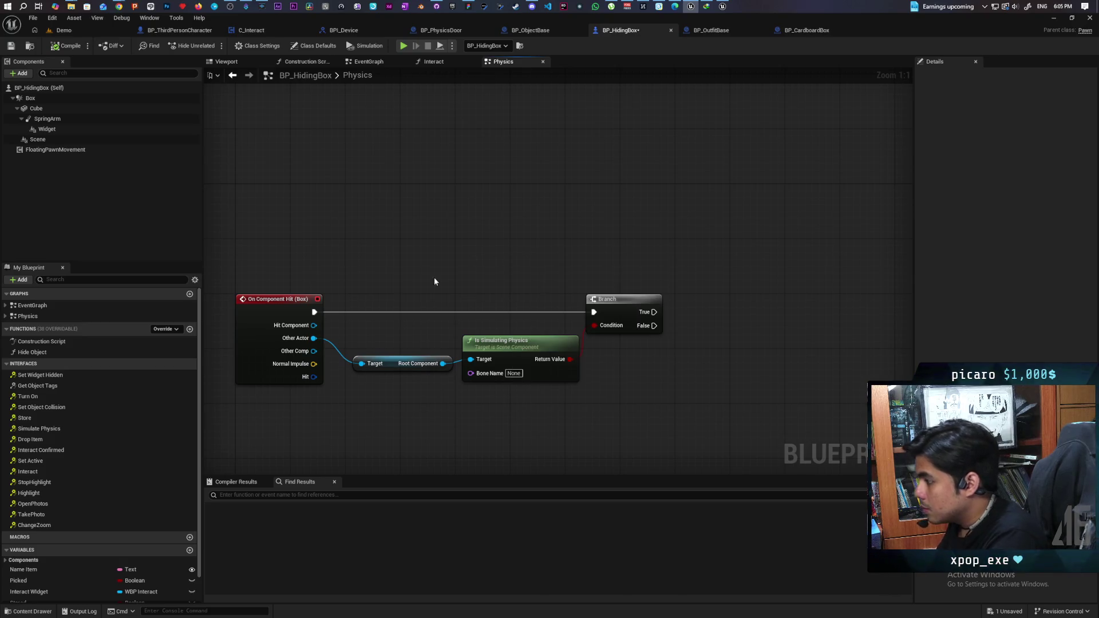
left_click_drag(444, 364, 525, 283)
type("add impu")
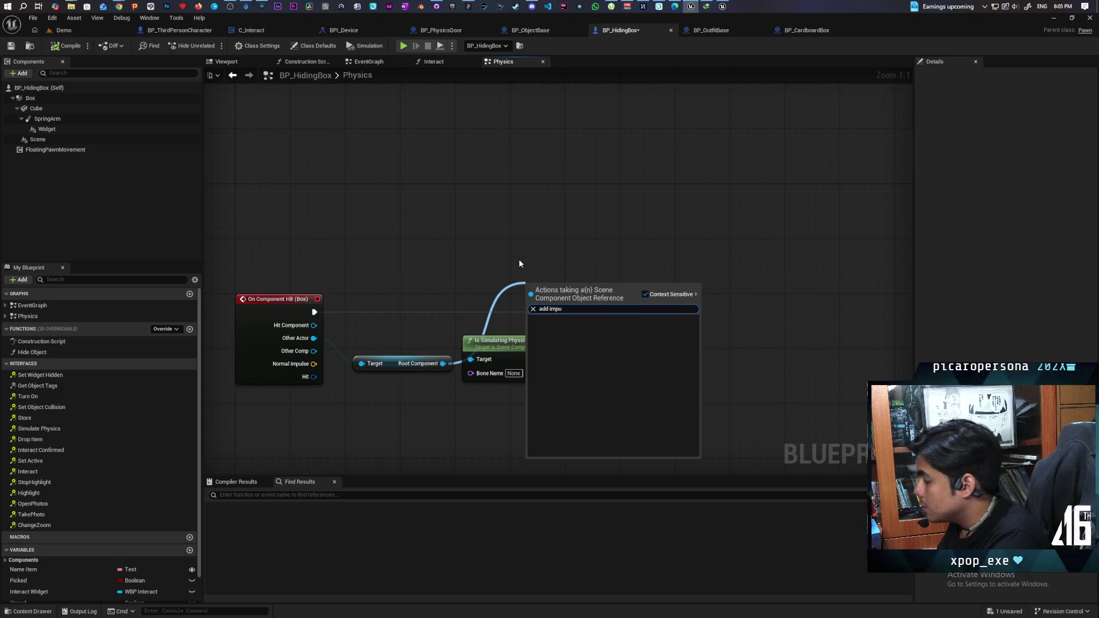
key("Escape")
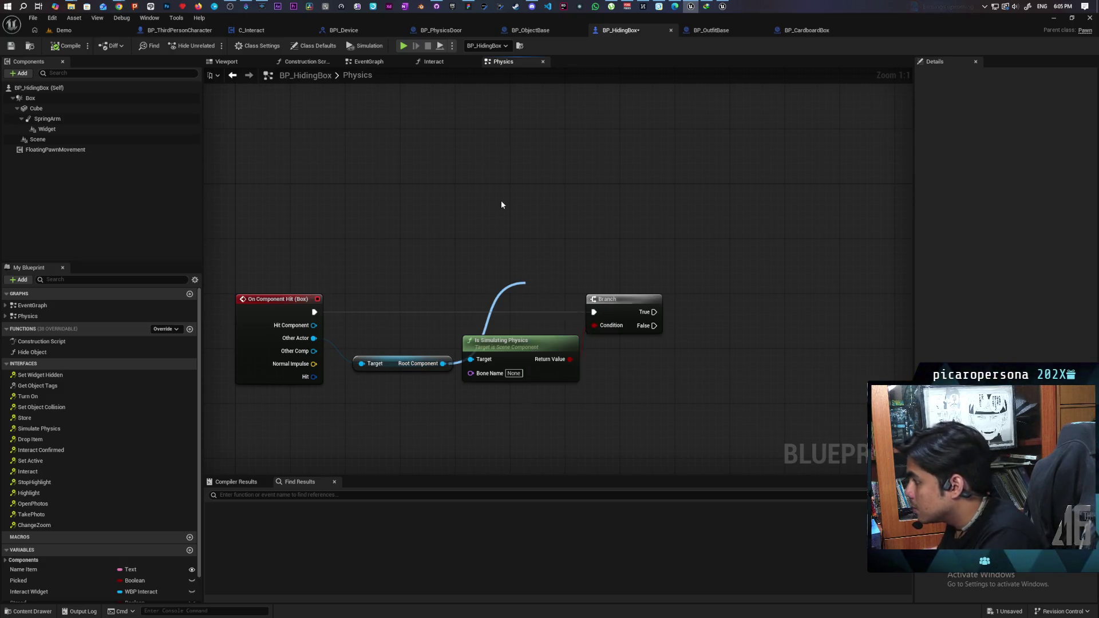
Add an Add Impulse (Box) node from the graph's full action list.
right_click(502, 205)
type("add impul")
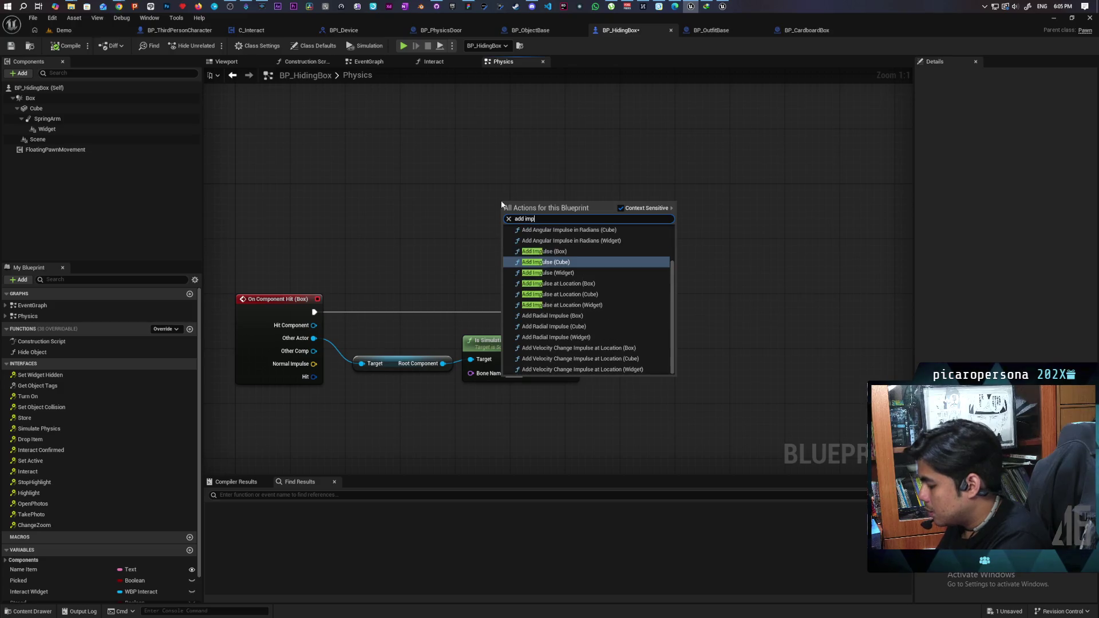
type("se")
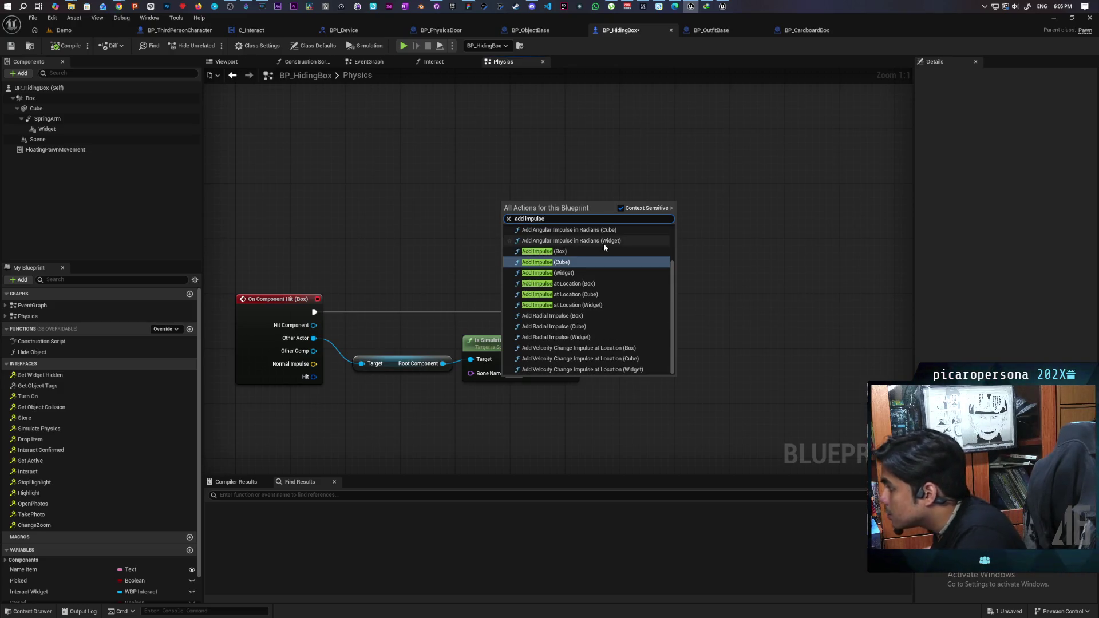
scroll(603, 243, "up", 2)
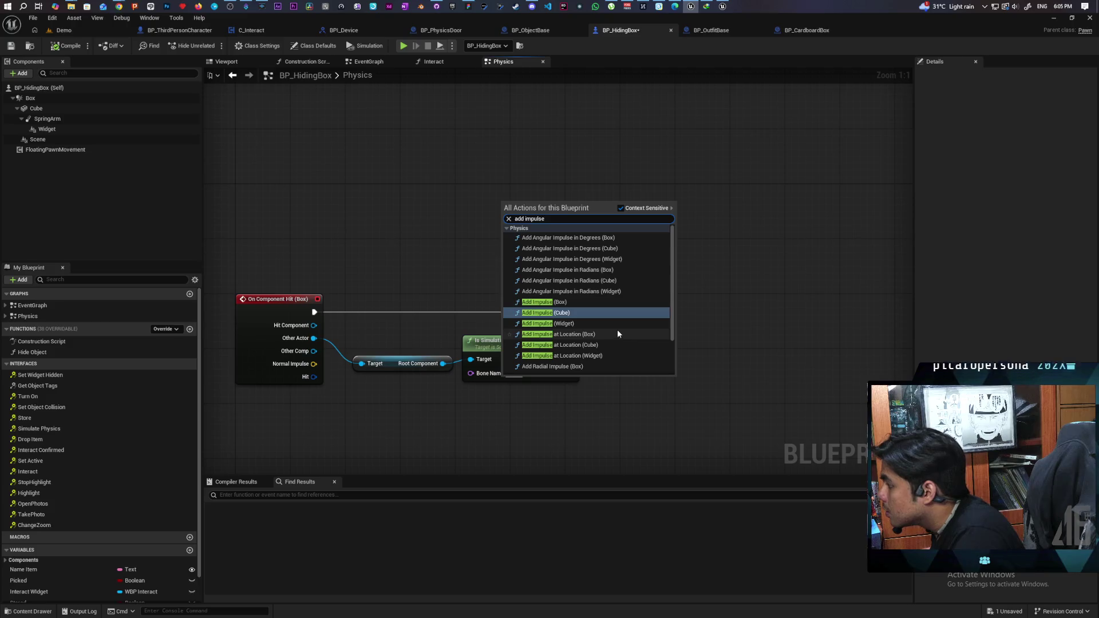
scroll(617, 324, "down", 2)
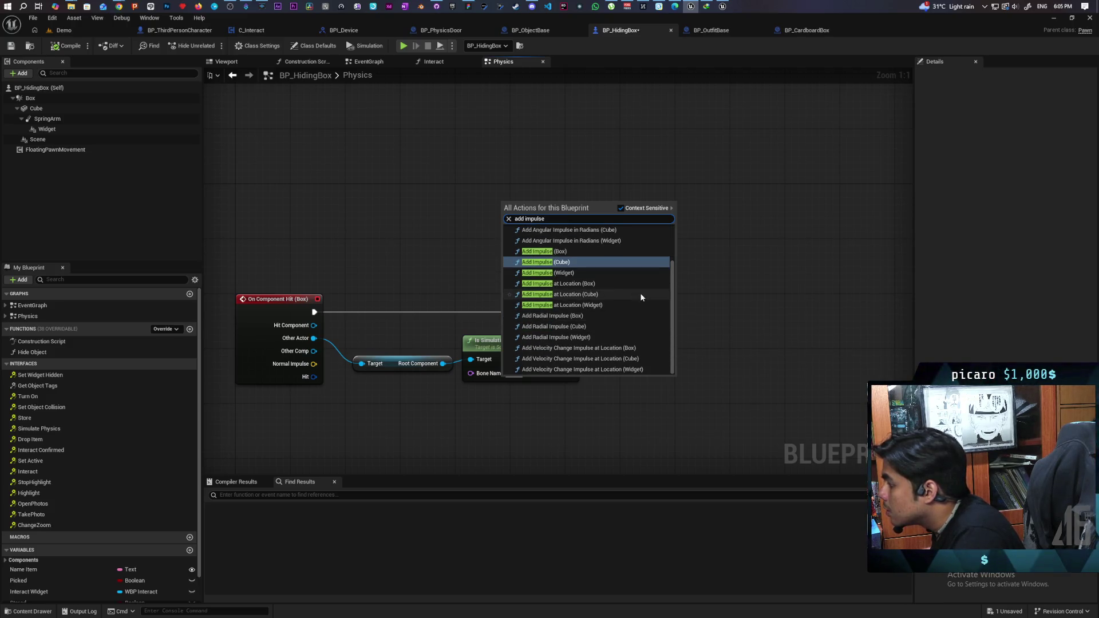
left_click(606, 253)
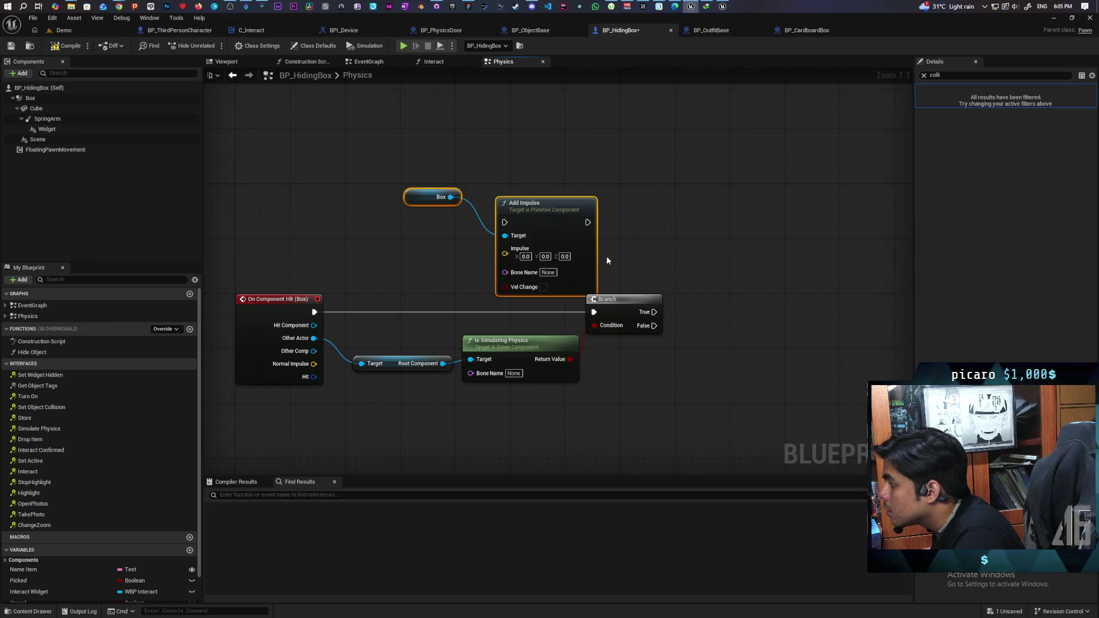
Delete the Box getter and wire Other Comp into Add Impulse's Target.
left_click(572, 238, "ctrl")
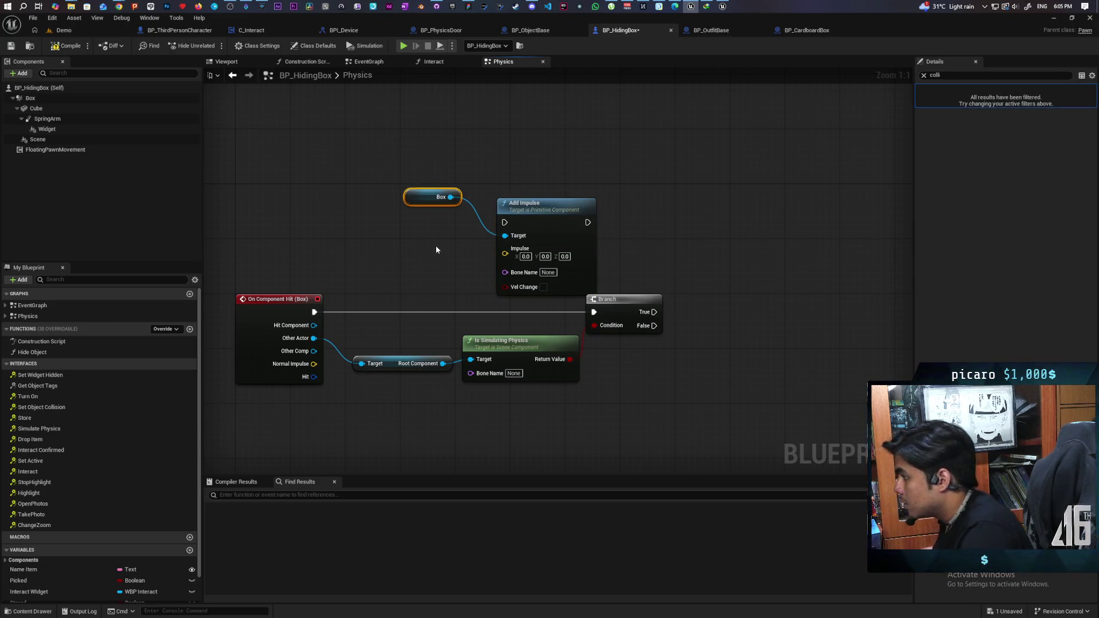
key("Delete")
left_click_drag(443, 364, 507, 237)
left_click(465, 197)
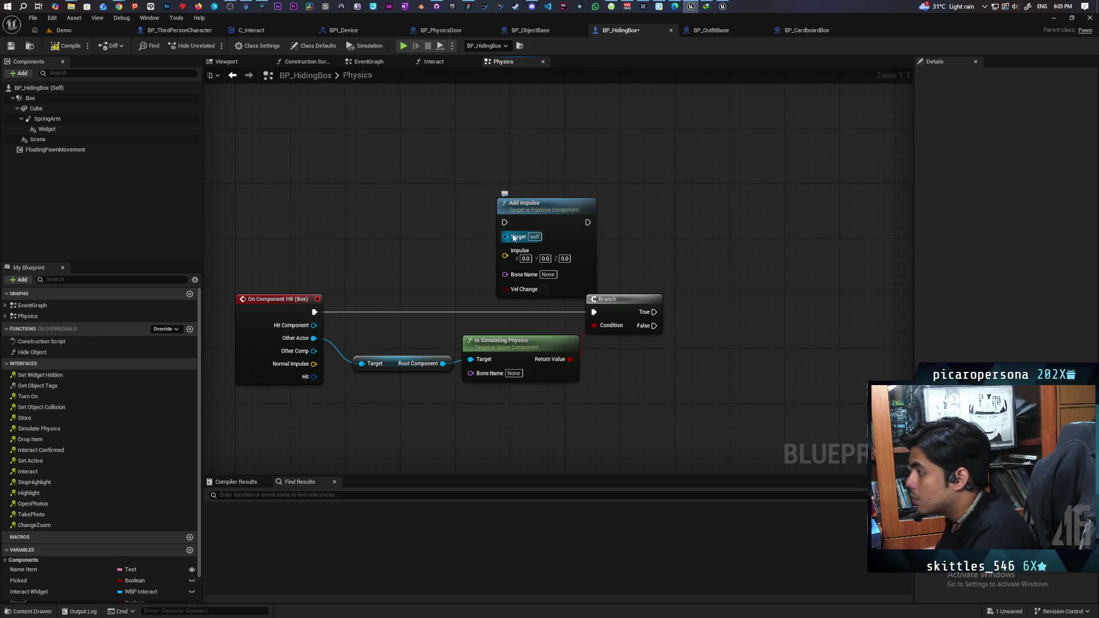
left_click_drag(314, 350, 505, 235)
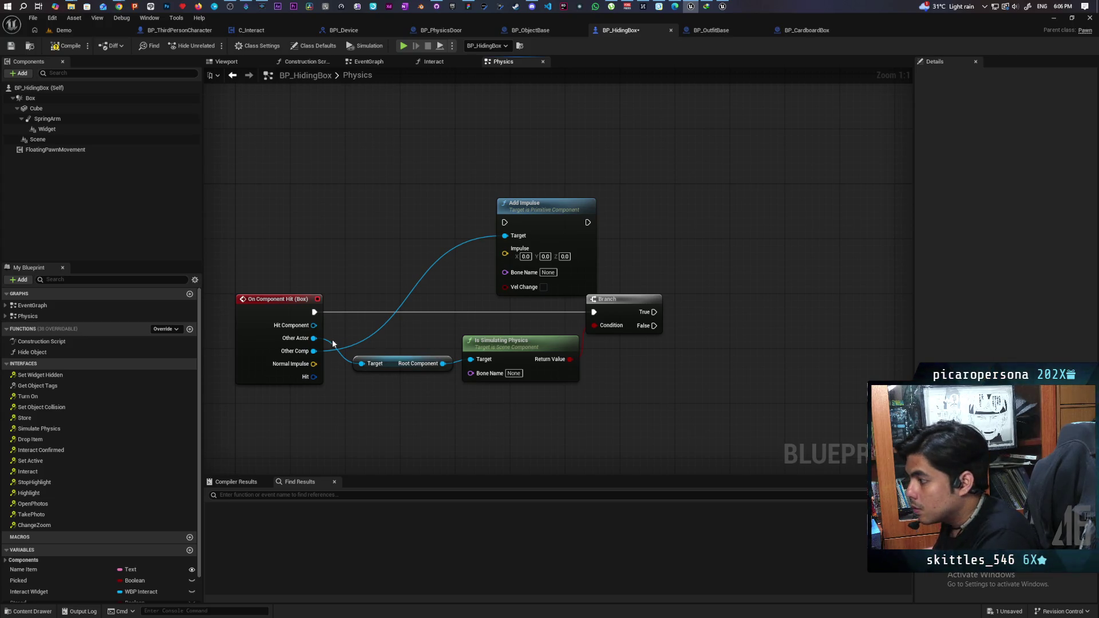
Add an == node comparing Other Comp with the root component.
mouse_move(314, 351)
left_mouse_down()
mouse_move(343, 367)
mouse_move(360, 339)
mouse_move(407, 312)
left_mouse_up()
type("==")
key("Return")
mouse_move(443, 363)
left_mouse_down()
mouse_move(375, 323)
mouse_move(410, 331)
left_mouse_up()
Add a second Branch, chain the first Branch's True into it, and save.
left_click(420, 275)
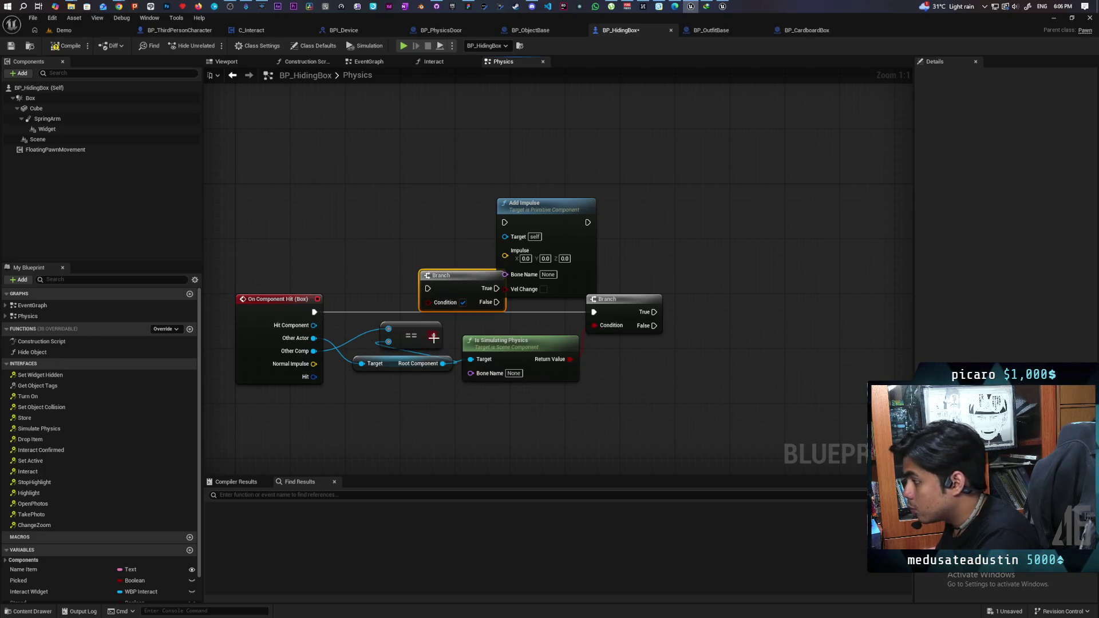
left_click_drag(314, 312, 433, 295)
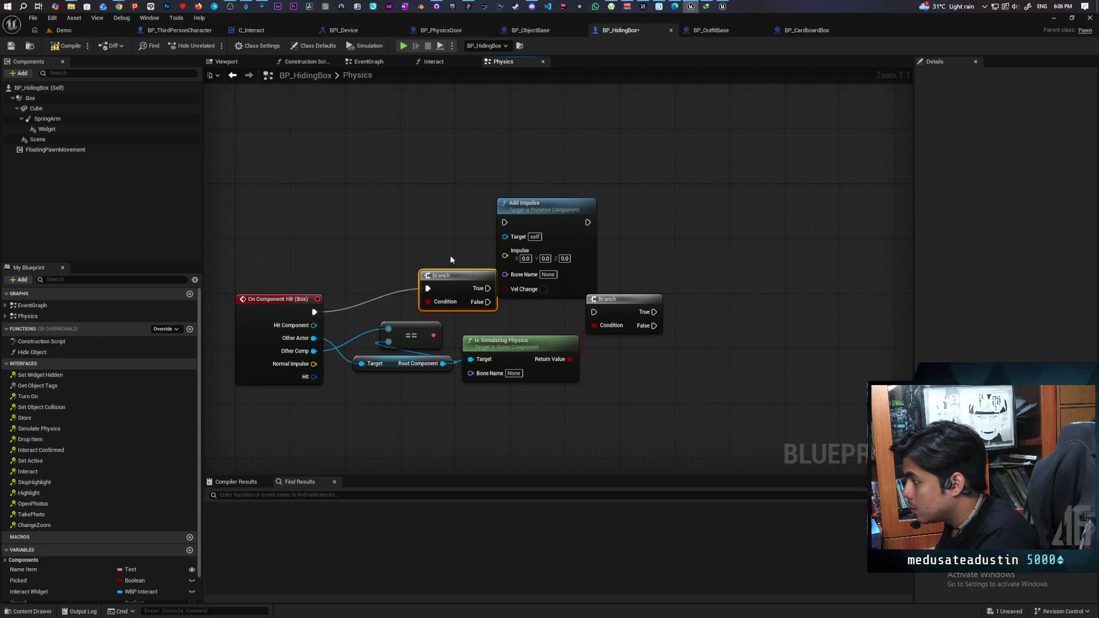
left_click_drag(588, 222, 589, 146)
left_click_drag(544, 218, 586, 157)
mouse_move(389, 205)
left_mouse_down()
mouse_move(425, 228)
mouse_move(540, 240)
left_mouse_up()
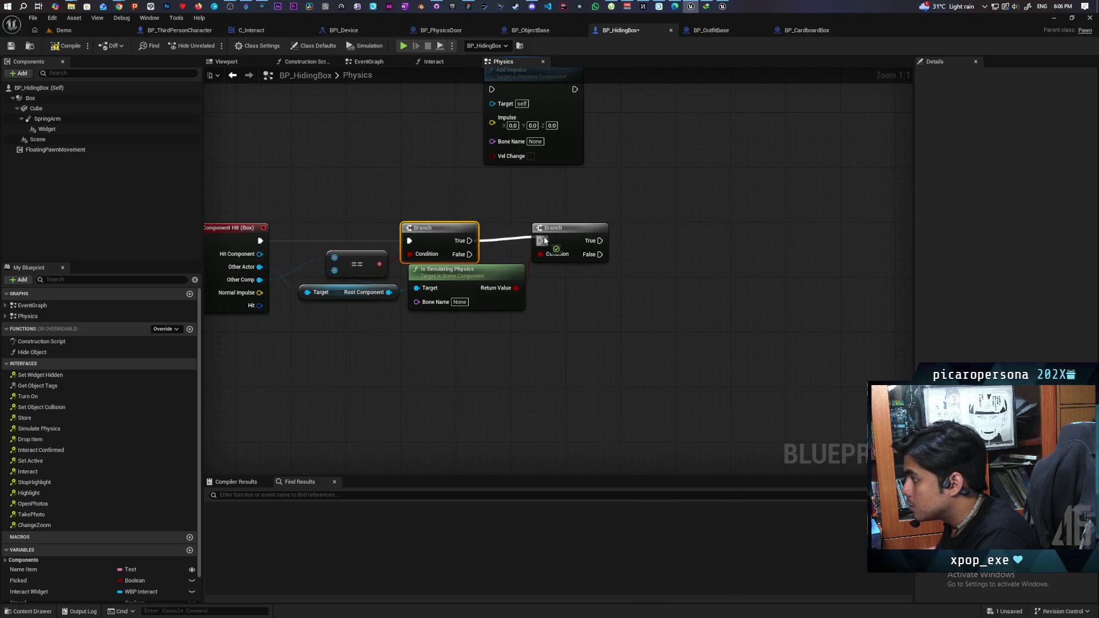
left_click_drag(496, 309, 503, 316)
key("ctrl+s")
Wire Other Comp to Add Impulse's Target and the second Branch's True to its exec, then save.
left_click_drag(348, 182, 418, 248)
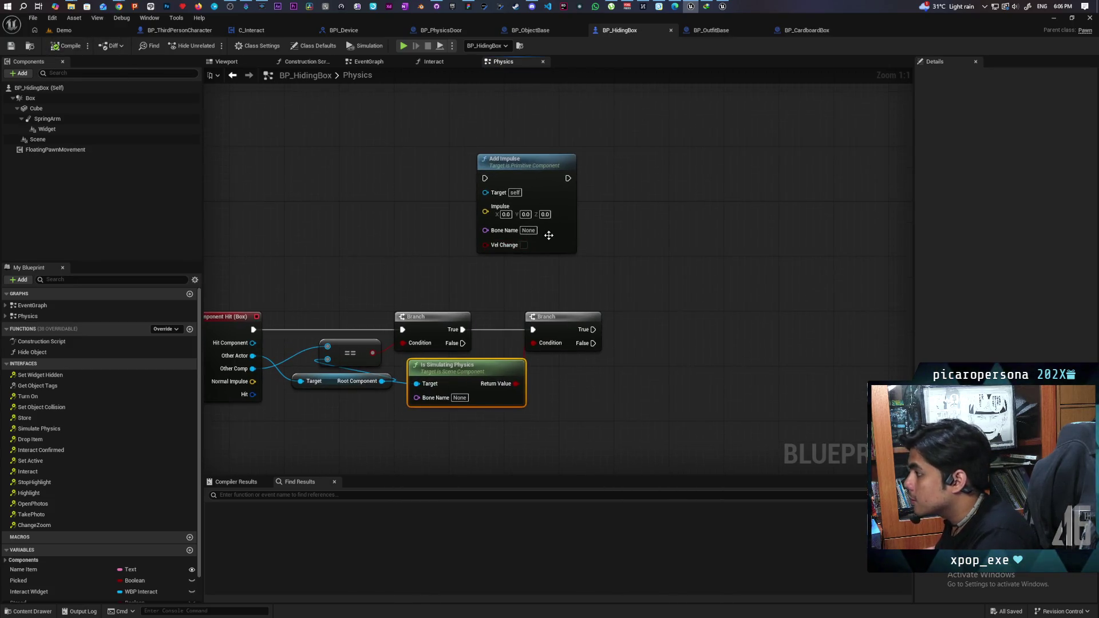
left_click_drag(548, 235, 767, 324)
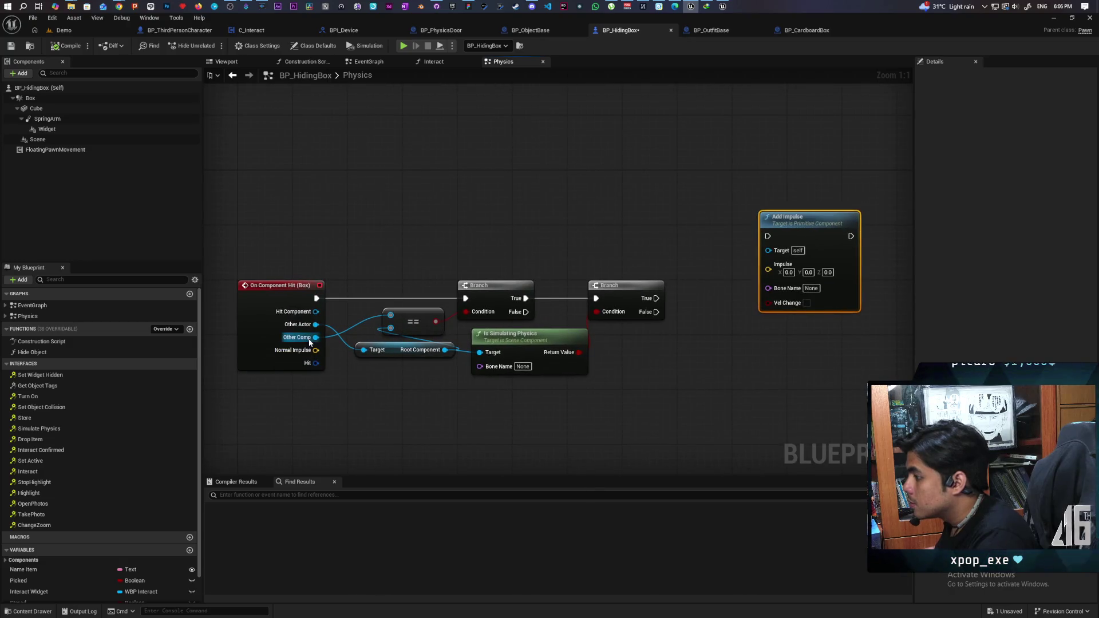
mouse_move(315, 337)
left_mouse_down()
mouse_move(736, 241)
mouse_move(776, 251)
left_mouse_up()
left_click_drag(702, 219, 674, 275)
left_click_drag(554, 283, 668, 287)
left_click_drag(560, 347, 645, 332)
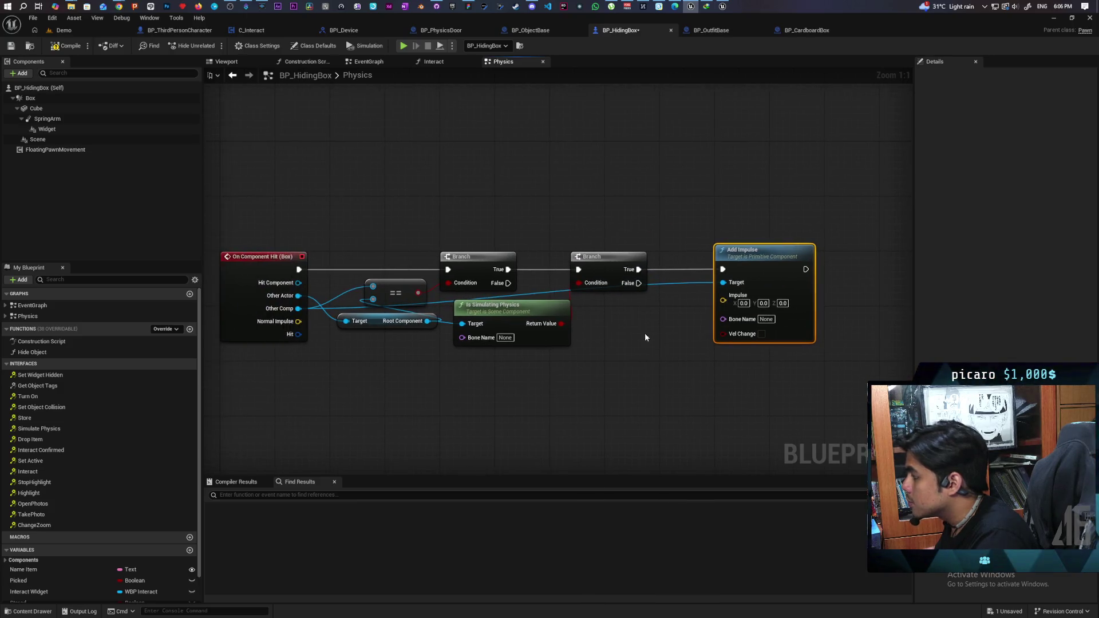
key("ctrl+s")
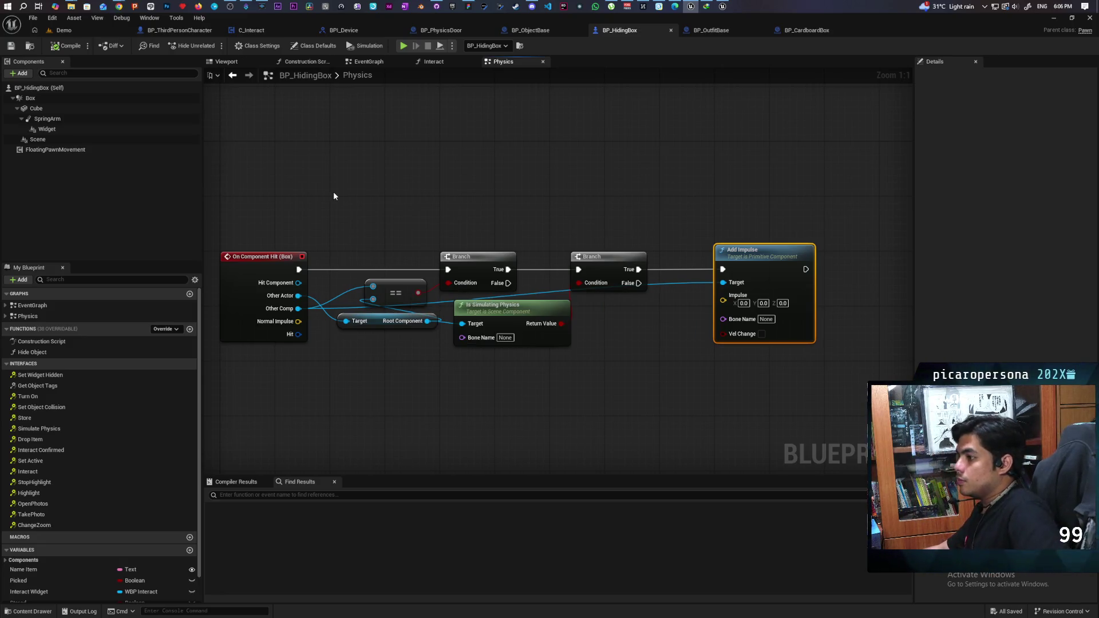
mouse_move(122, 7)
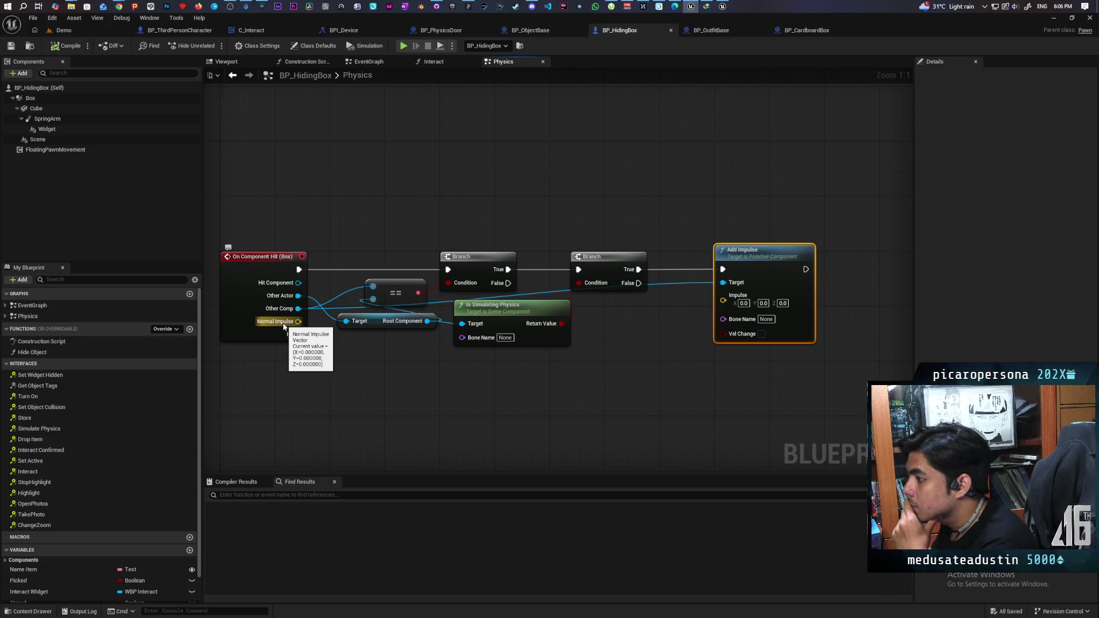
Add a FloatingPawnMovement reference with a Get Velocity node.
right_click(368, 409)
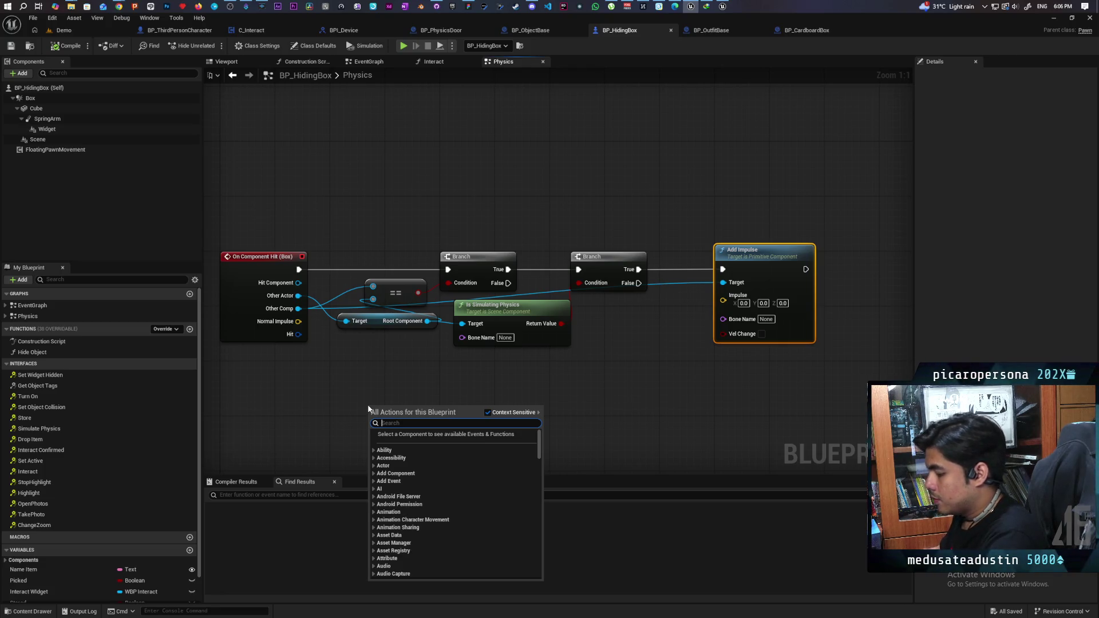
left_click_drag(58, 150, 397, 395)
left_click_drag(456, 420, 465, 427)
type("velocity")
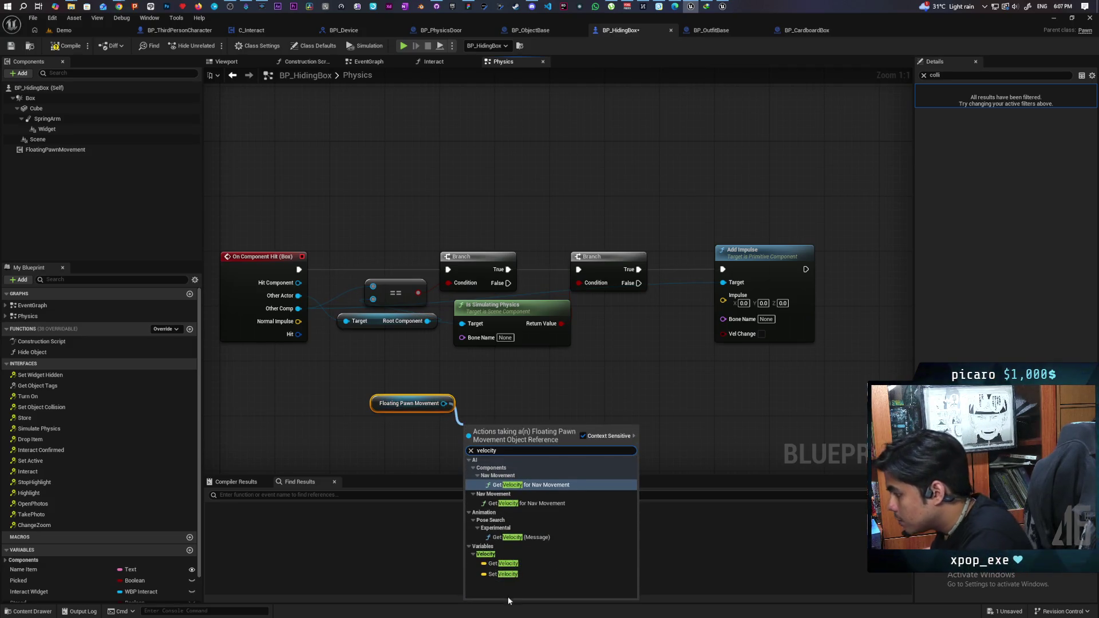
left_click(504, 564)
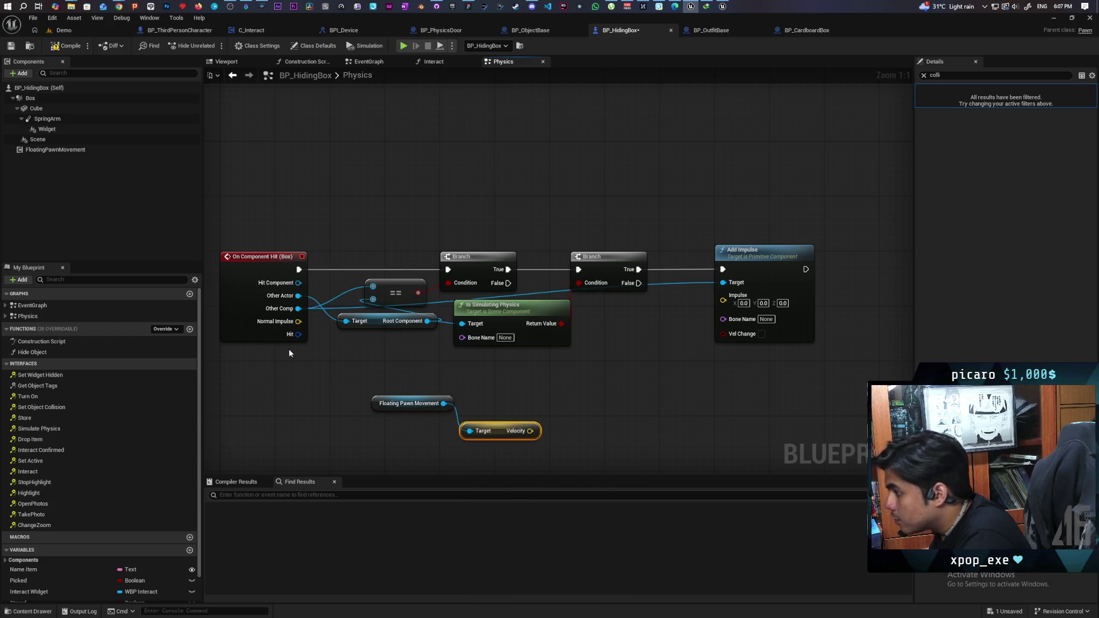
Multiply Normal Impulse by Velocity into Add Impulse's Impulse, compile, and return to the Demo level.
mouse_move(298, 321)
left_mouse_down()
mouse_move(567, 374)
mouse_move(538, 377)
left_mouse_up()
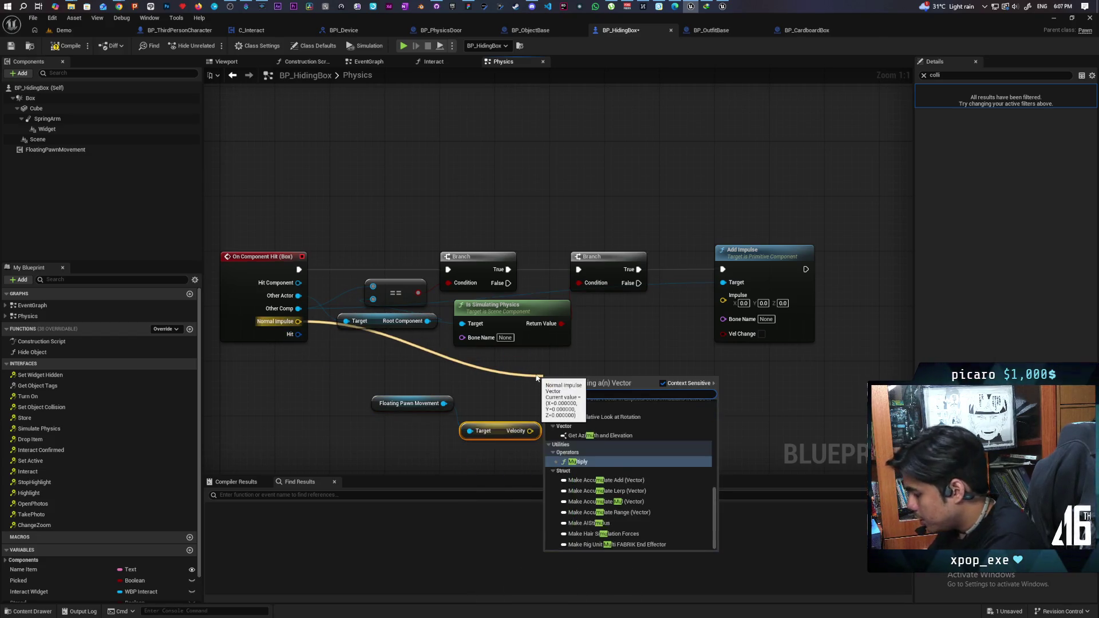
type("+")
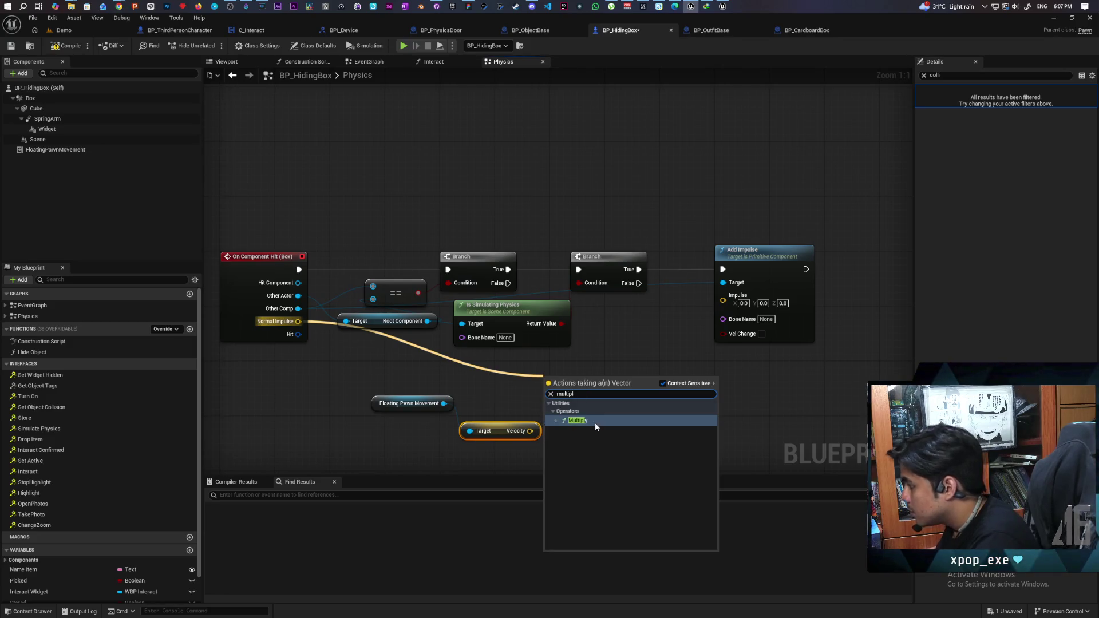
left_click(596, 423)
left_click_drag(531, 431, 551, 397)
left_click_drag(644, 418, 561, 444)
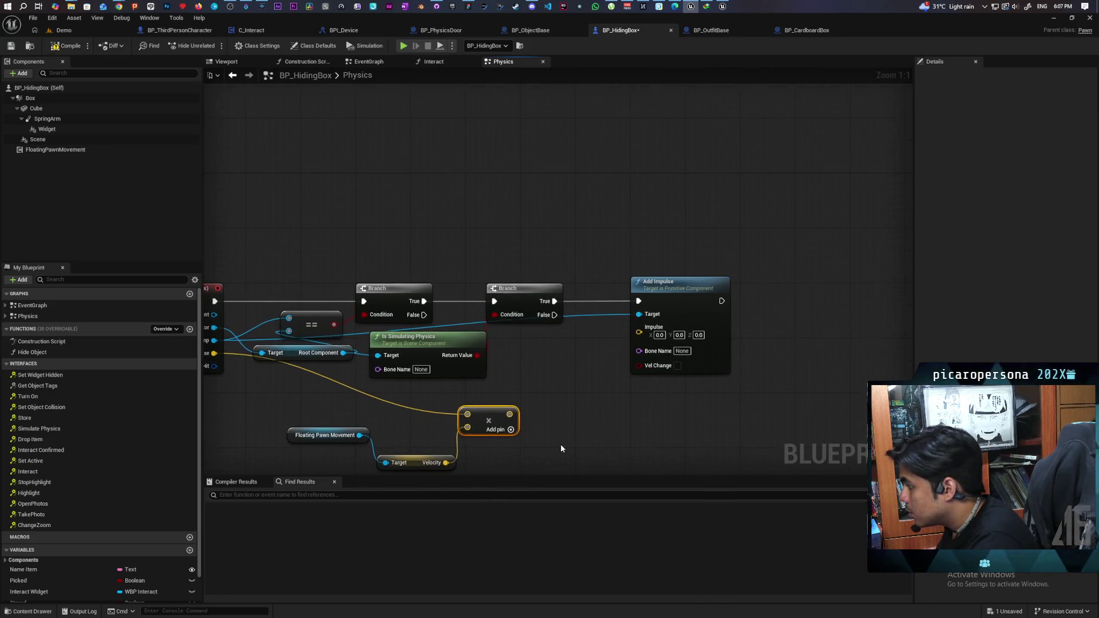
mouse_move(540, 378)
left_mouse_down()
mouse_move(573, 389)
mouse_move(688, 303)
left_mouse_up()
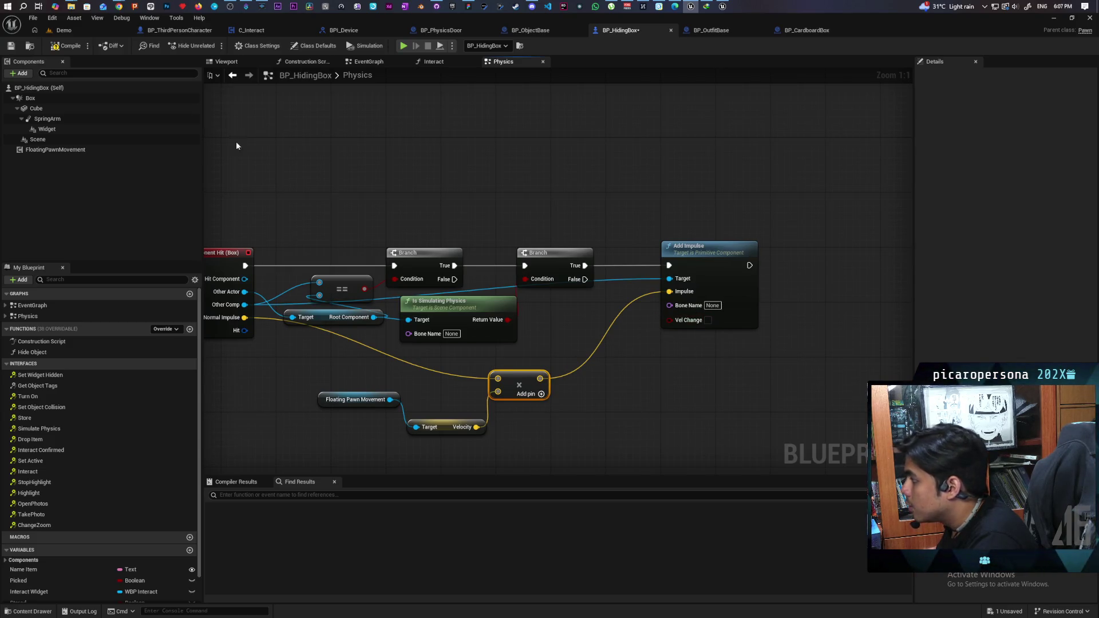
left_click(58, 50)
left_click(83, 33)
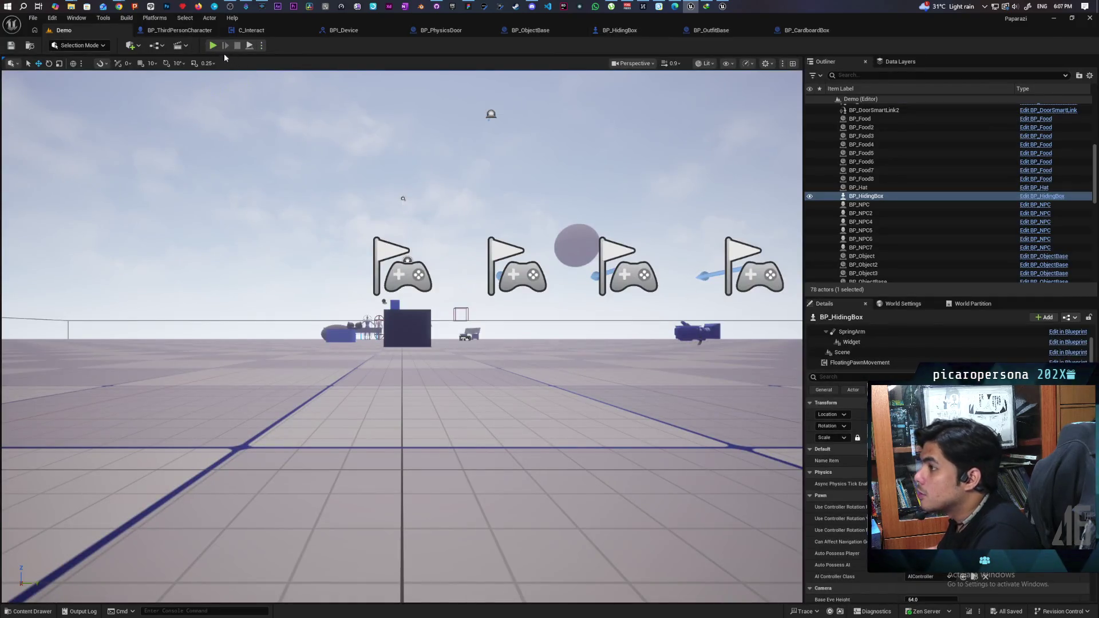
key("alt+p")
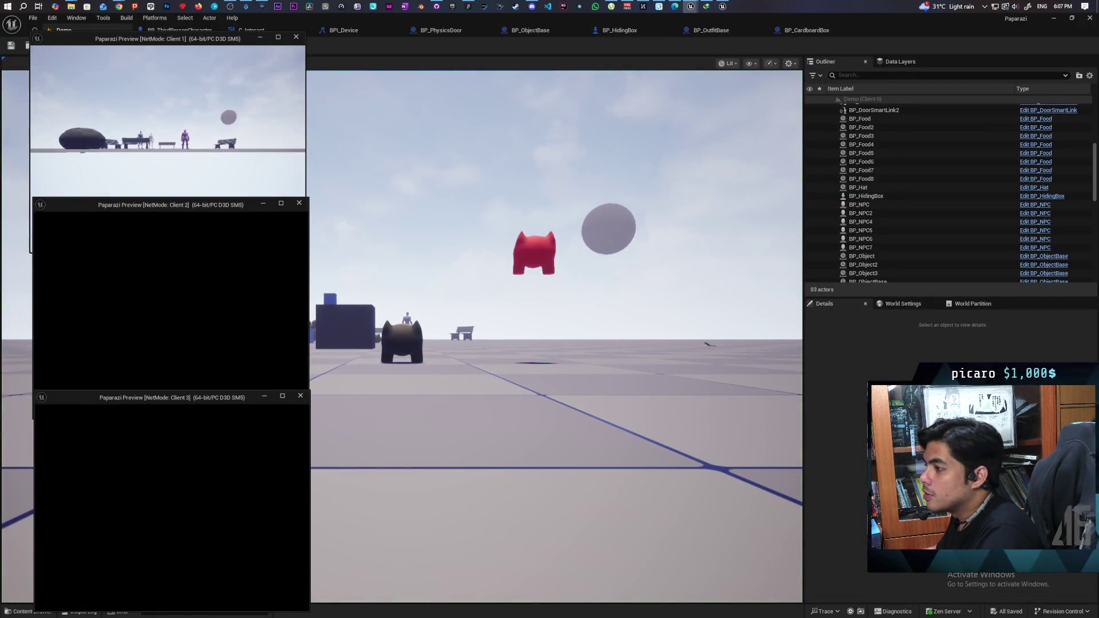
left_click(582, 378)
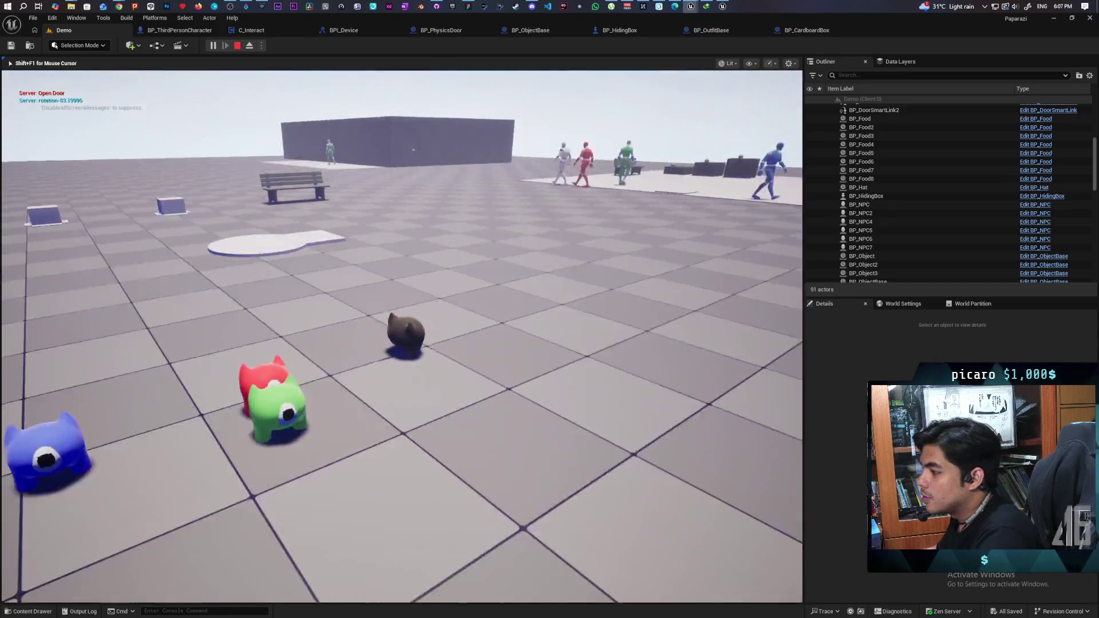
key("w")
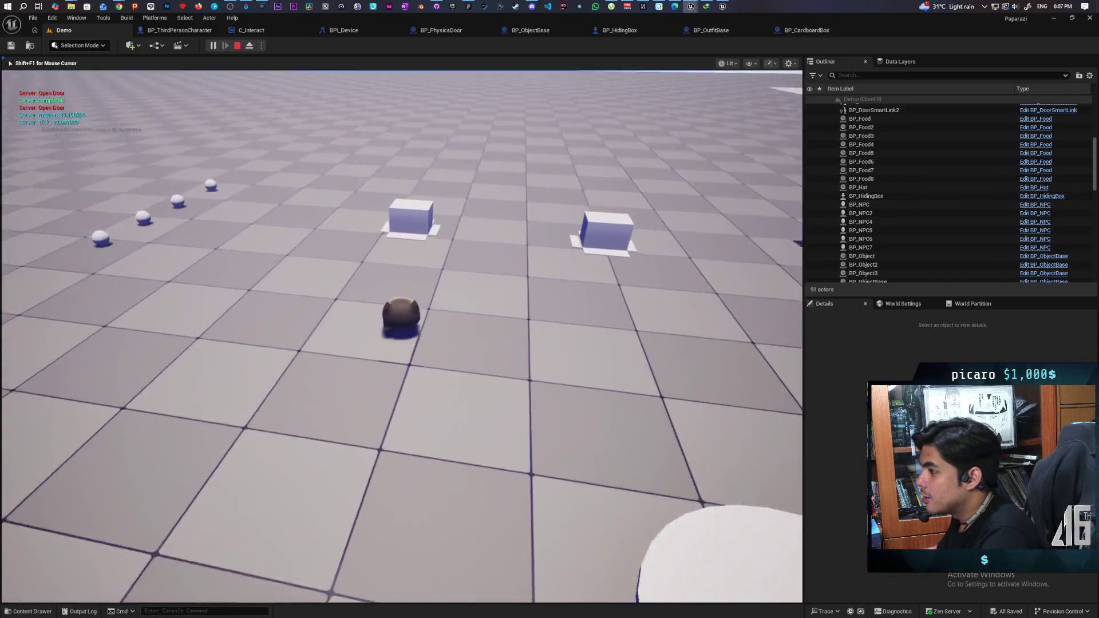
key("f")
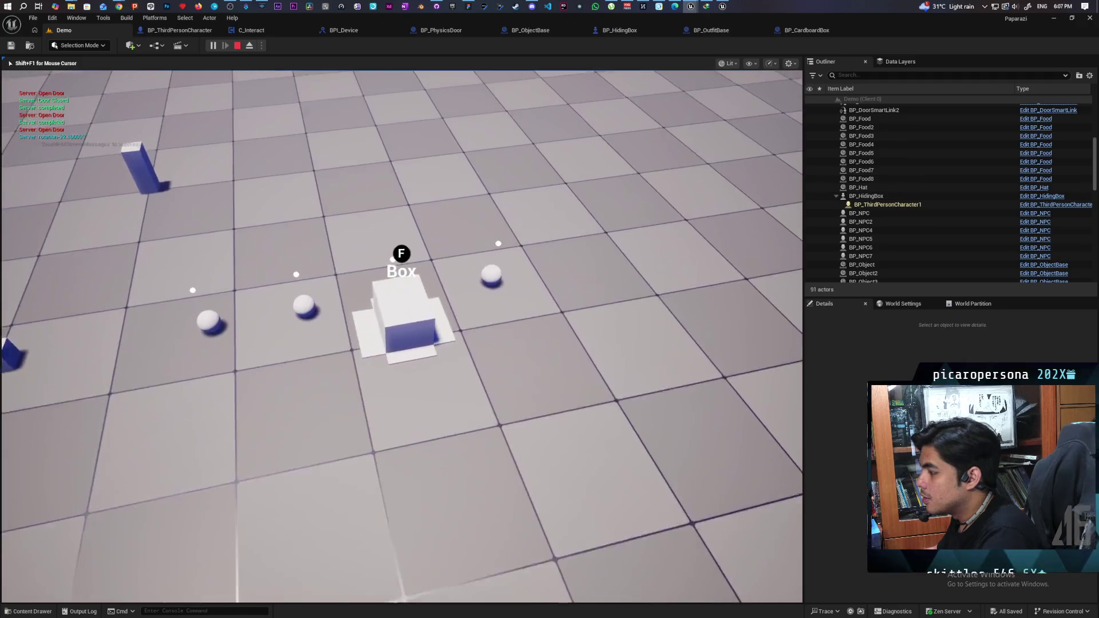
key("Escape")
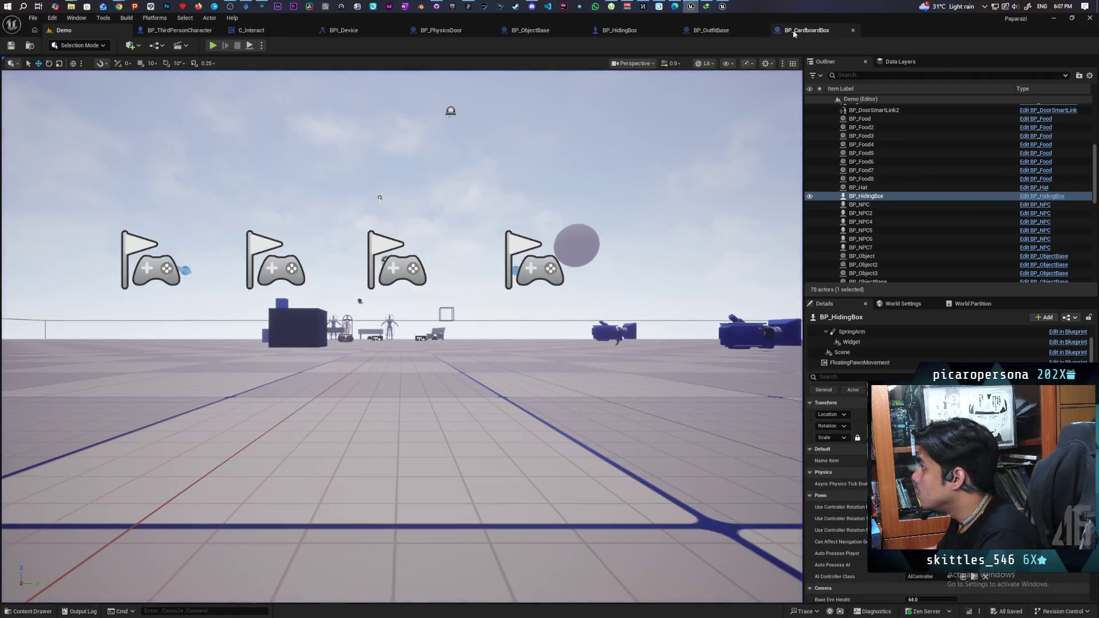
Look over BP_CardboardBox's attach logic, then switch back to BP_HidingBox's Physics graph.
left_click(807, 30)
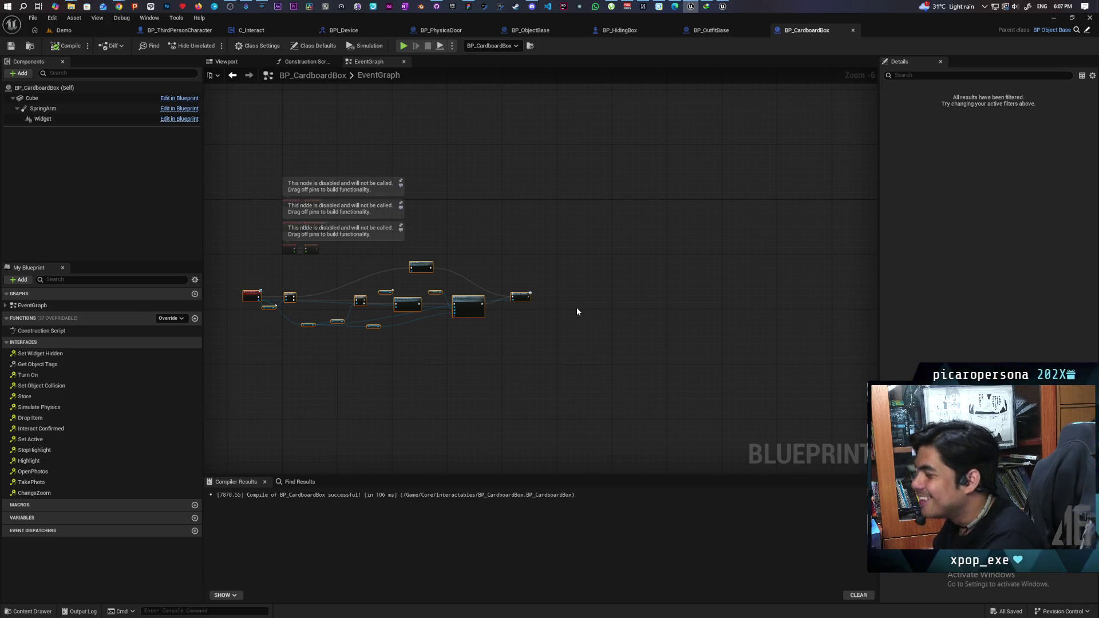
scroll(421, 308, "up", 4)
mouse_move(455, 343)
left_mouse_down()
mouse_move(490, 356)
mouse_move(508, 337)
mouse_move(572, 364)
mouse_move(628, 364)
left_mouse_up()
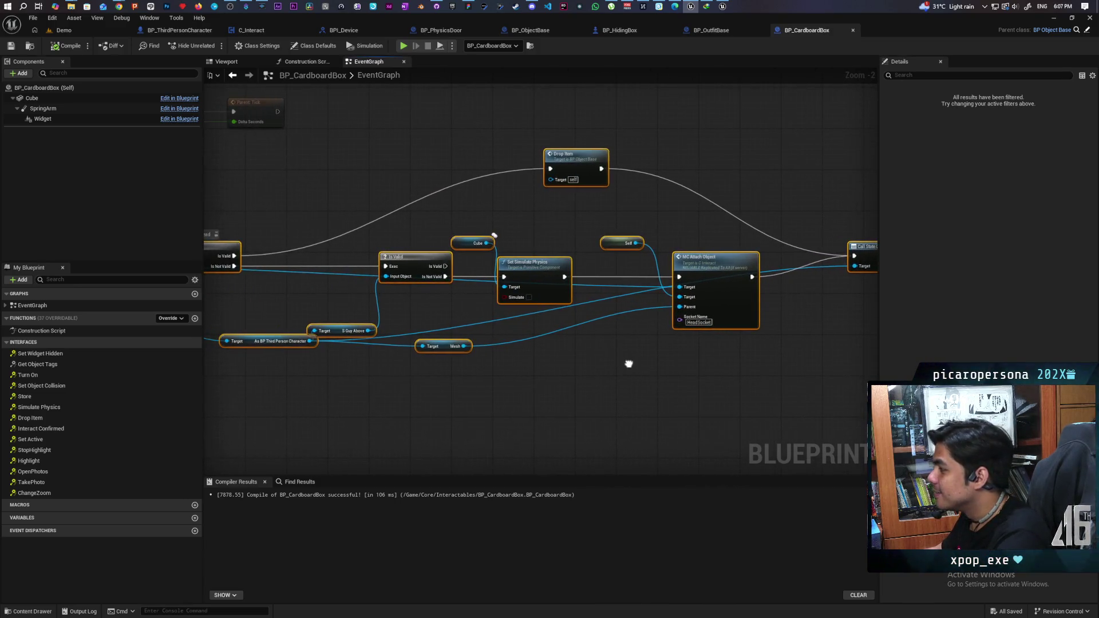
left_click(620, 30)
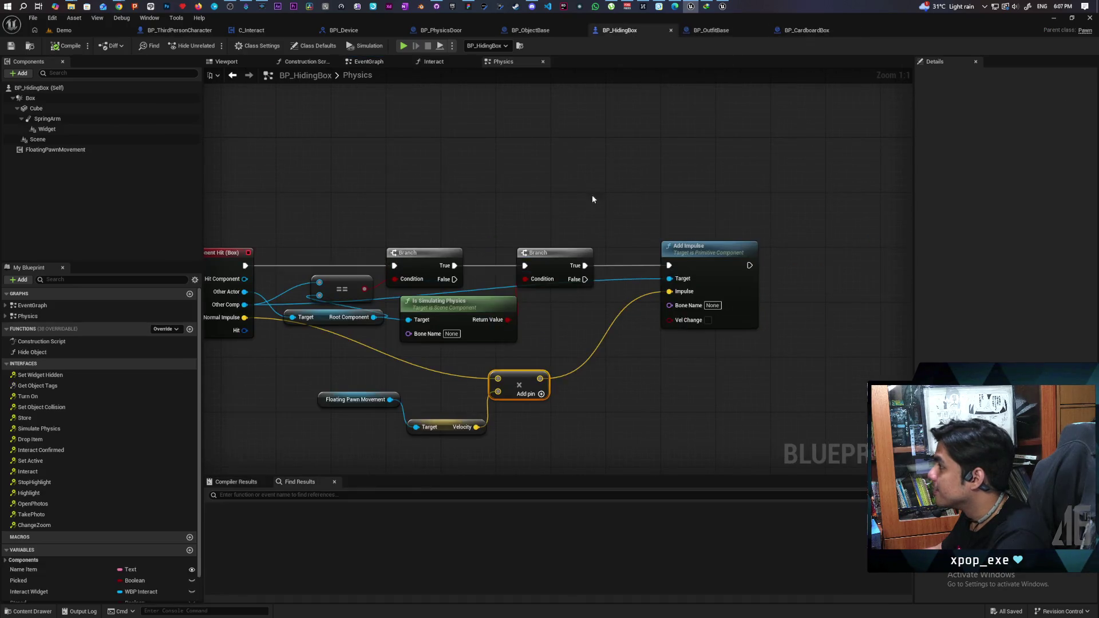
Add a Break Hit Result node from the Hit output, look at its fields, then delete it.
scroll(592, 195, "up", 3)
left_click_drag(763, 406, 693, 390)
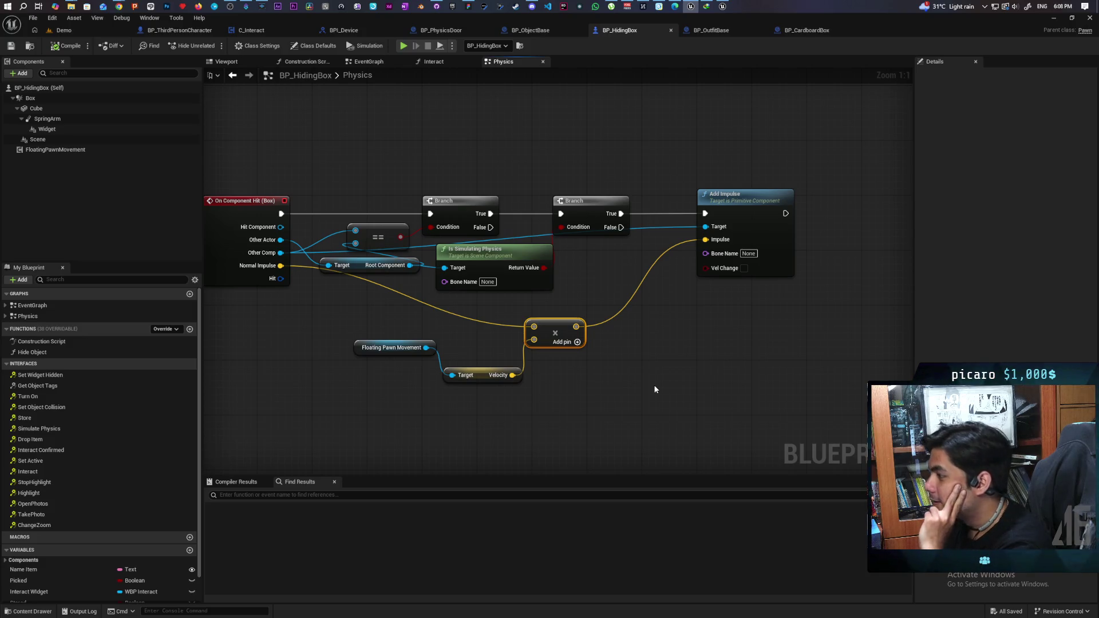
left_click_drag(377, 338, 417, 337)
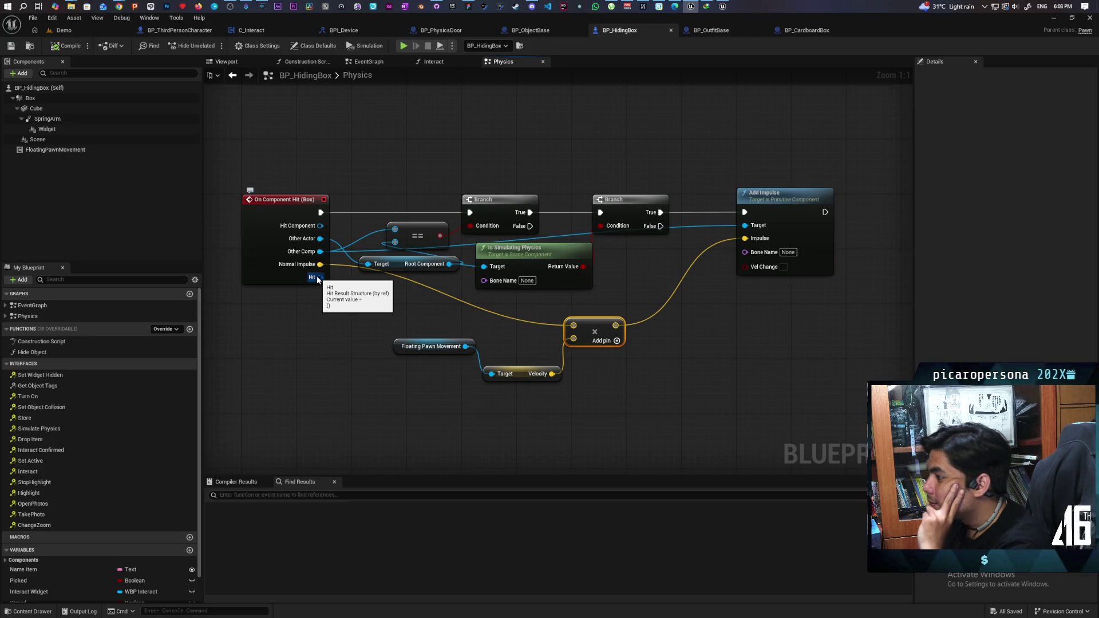
mouse_move(319, 278)
left_mouse_down()
mouse_move(356, 436)
mouse_move(339, 421)
mouse_move(355, 299)
left_mouse_up()
type("break hit")
key("Return")
left_click(375, 367)
left_click_drag(462, 407, 496, 261)
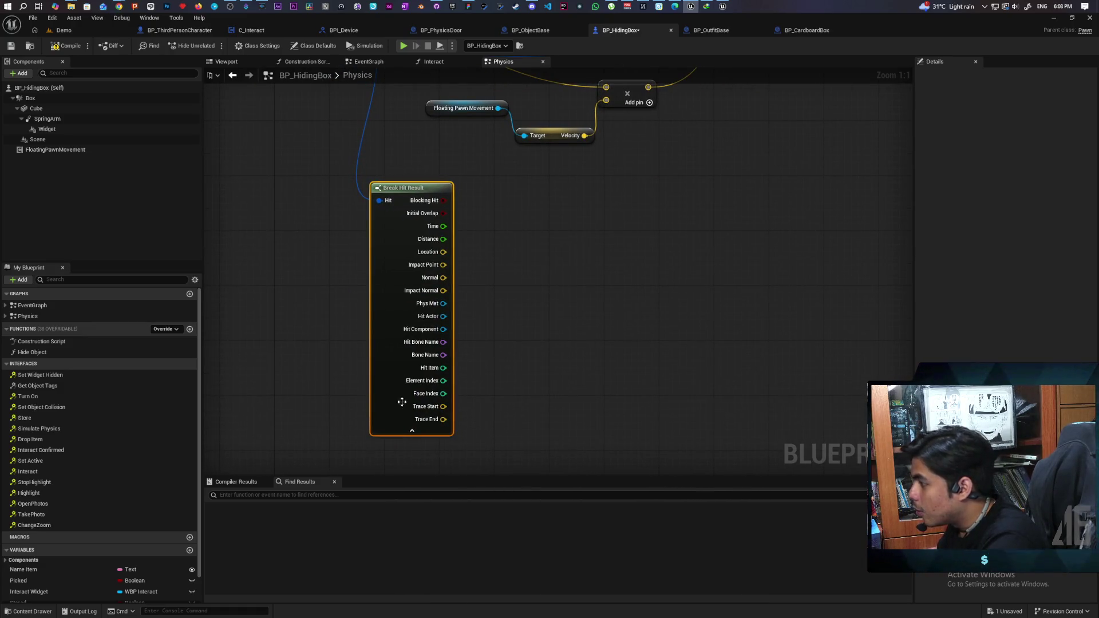
left_click_drag(538, 292, 517, 405)
left_click(381, 385)
key("Delete")
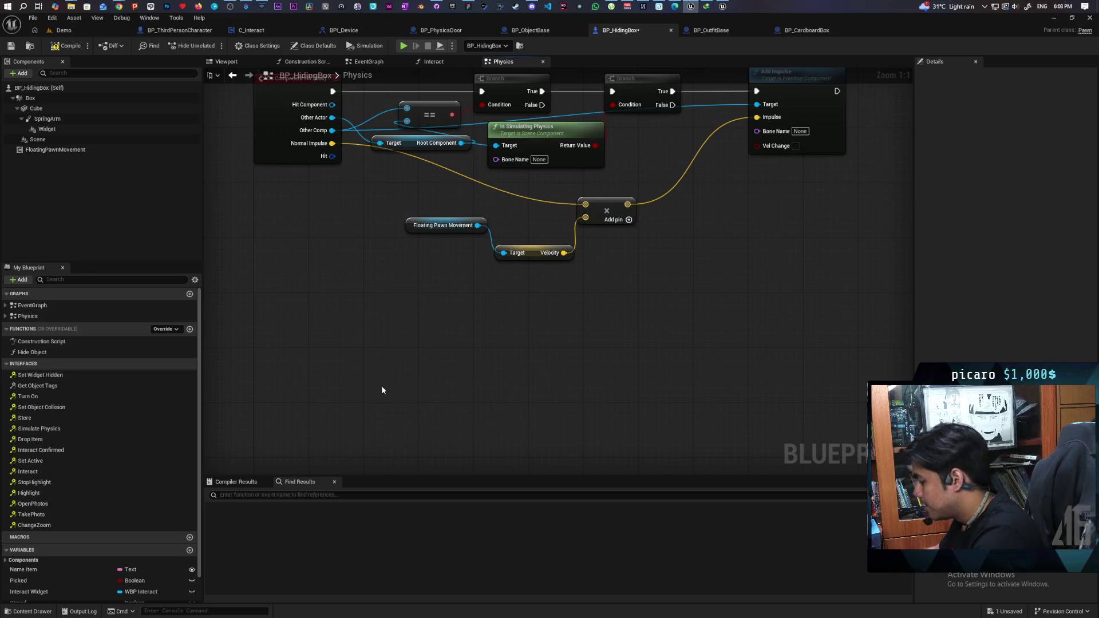
left_click_drag(382, 391, 345, 393)
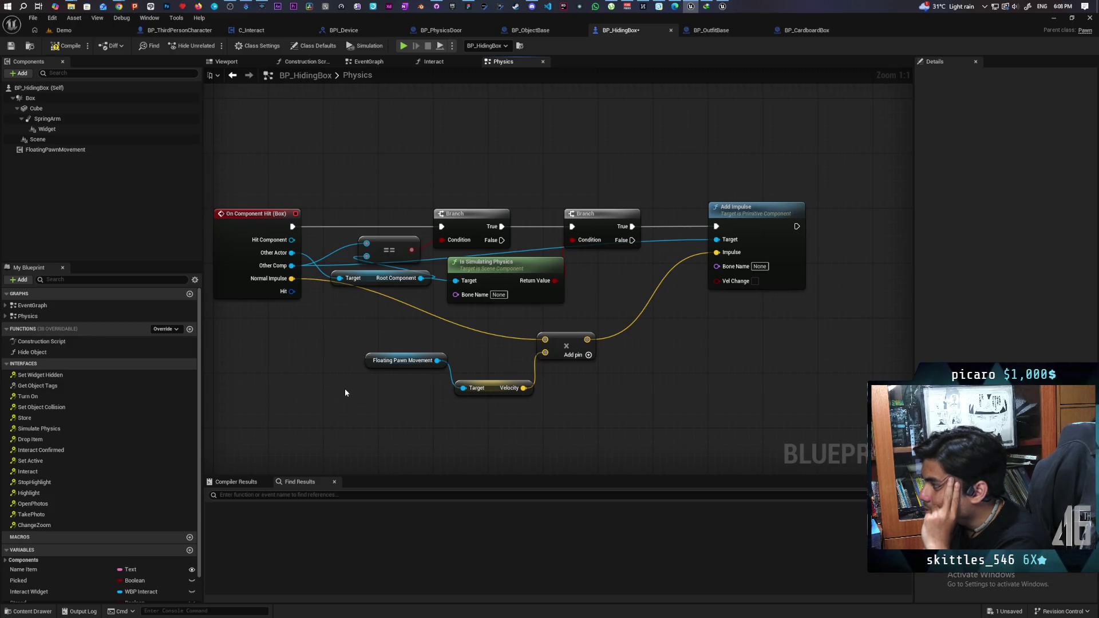
Feed Velocity through a Vector Length node into the impulse multiply node, replacing the direct link.
left_click(536, 375, "alt")
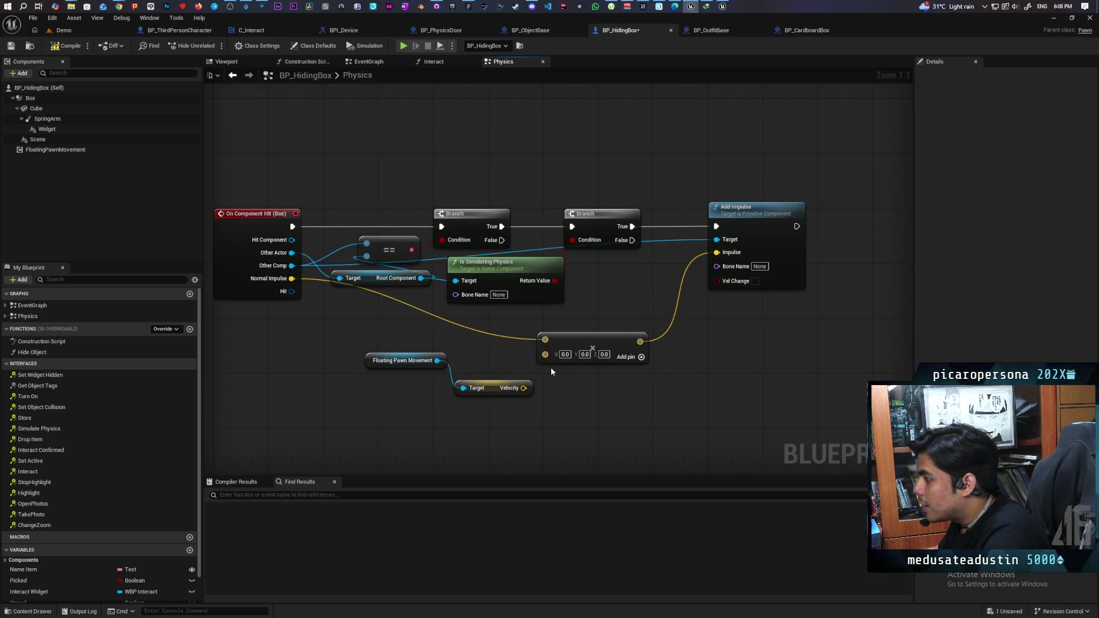
left_click_drag(595, 334, 656, 327)
right_click(613, 346)
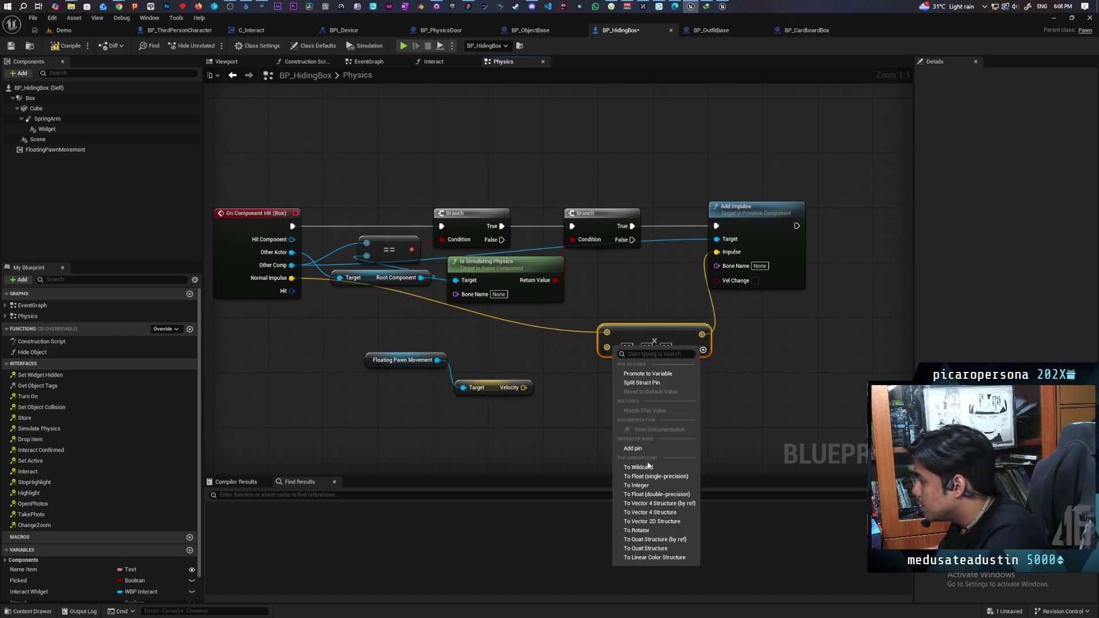
left_click_drag(523, 388, 529, 443)
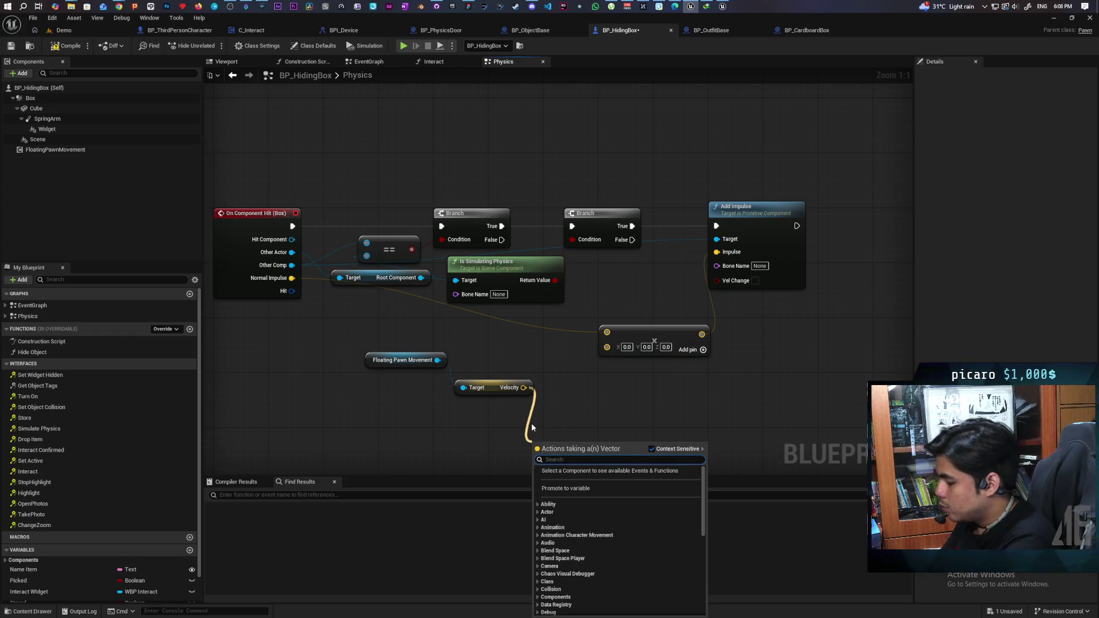
type("leng")
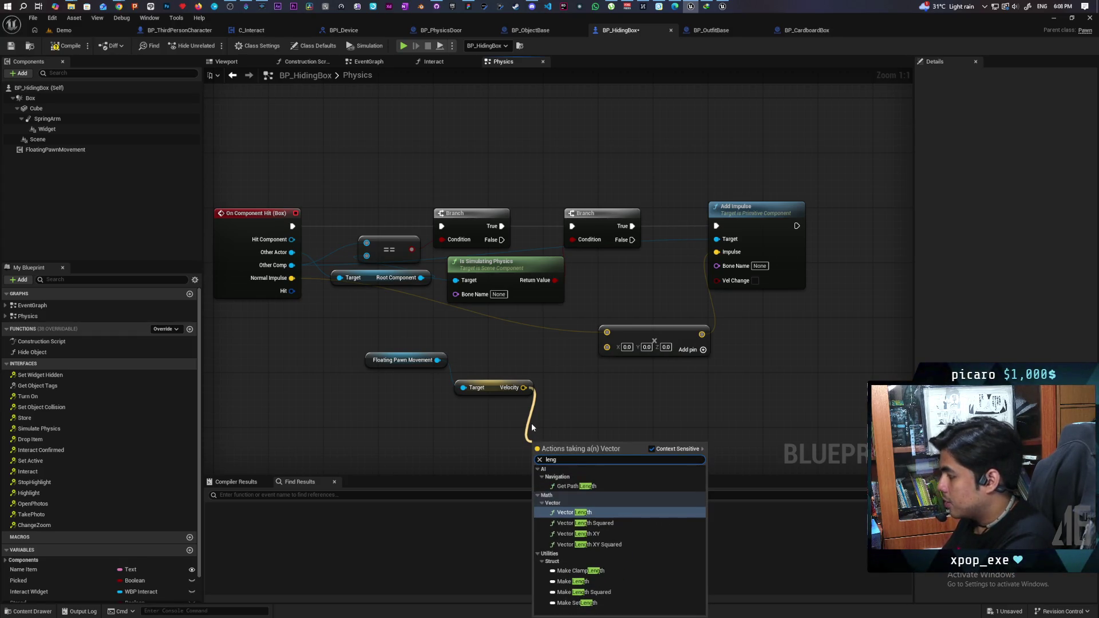
key("Return")
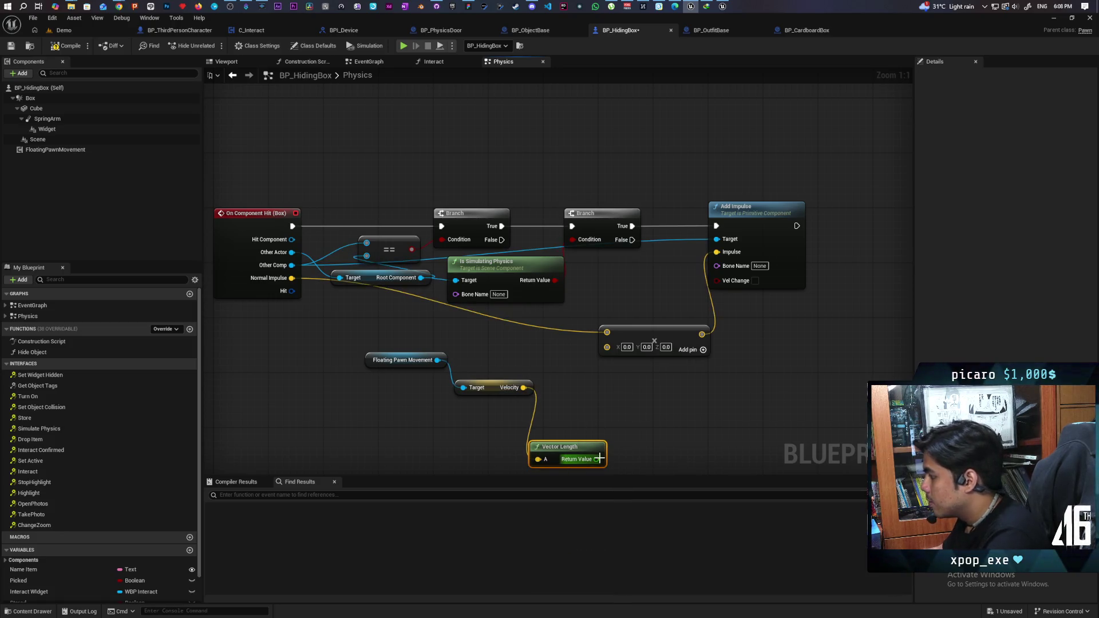
left_click_drag(597, 460, 607, 347)
left_click_drag(564, 447, 591, 378)
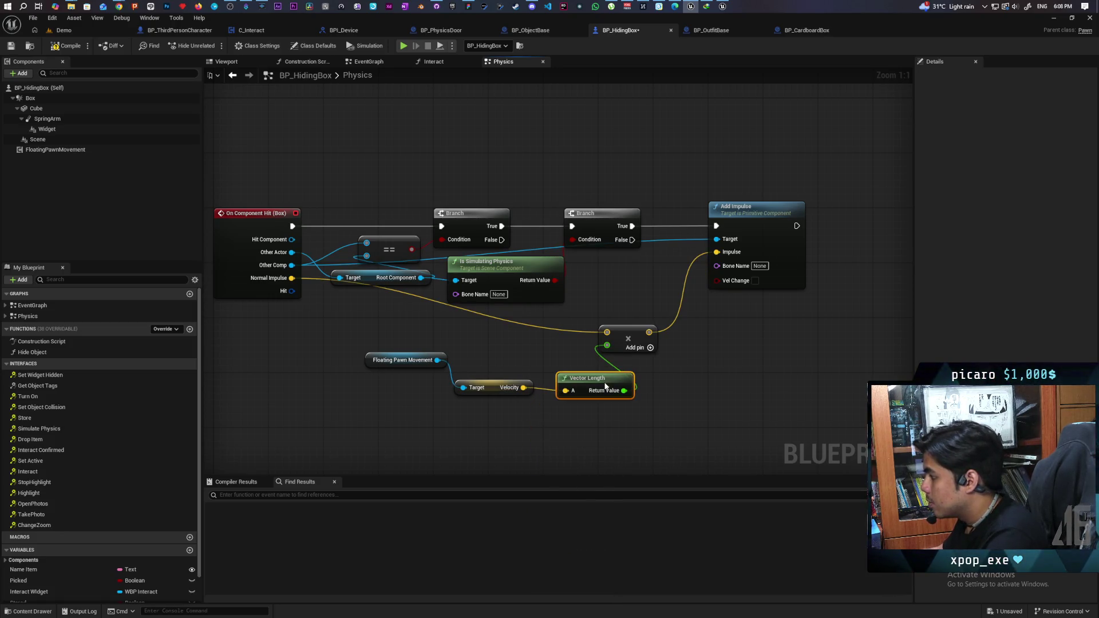
Play the Demo level with three clients, walk into the box and press F to hide.
left_click(76, 31)
key("alt+p")
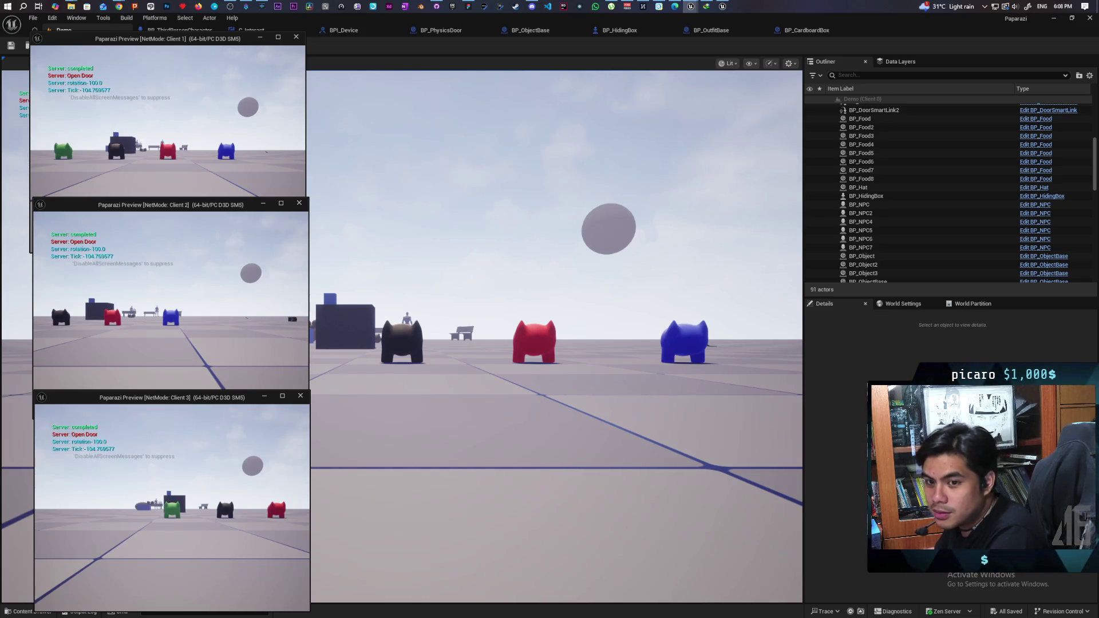
key("w")
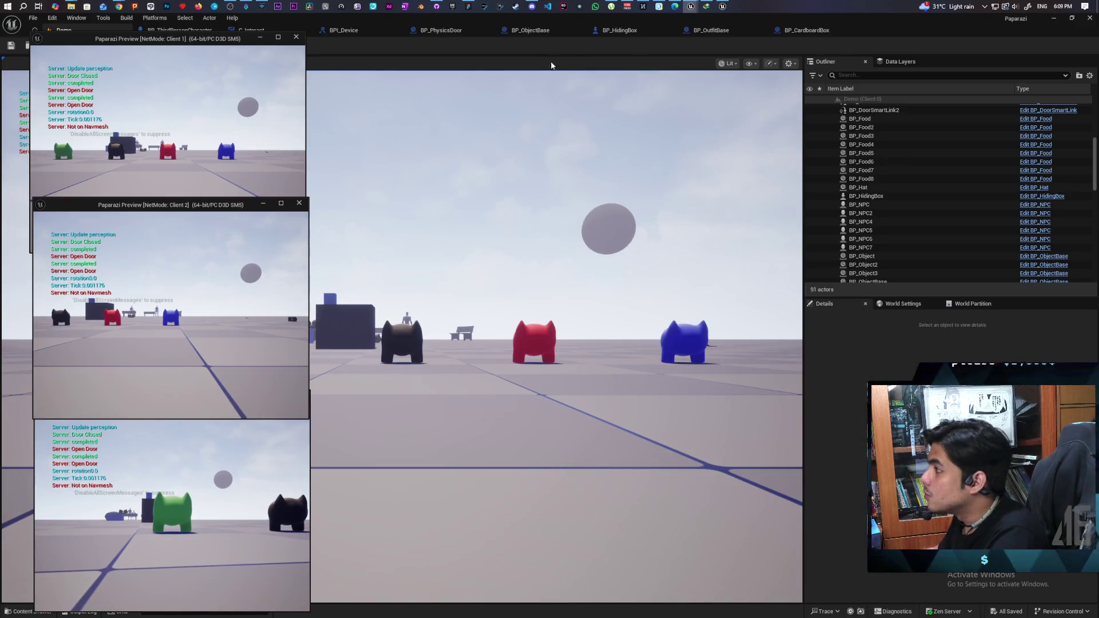
double_click(842, 23)
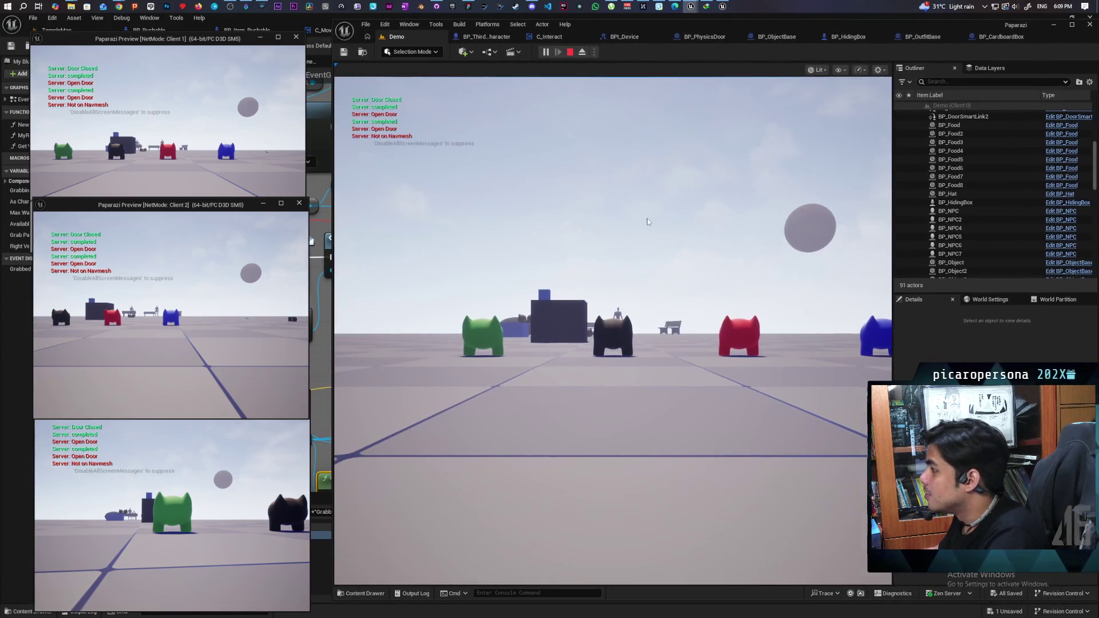
key("w")
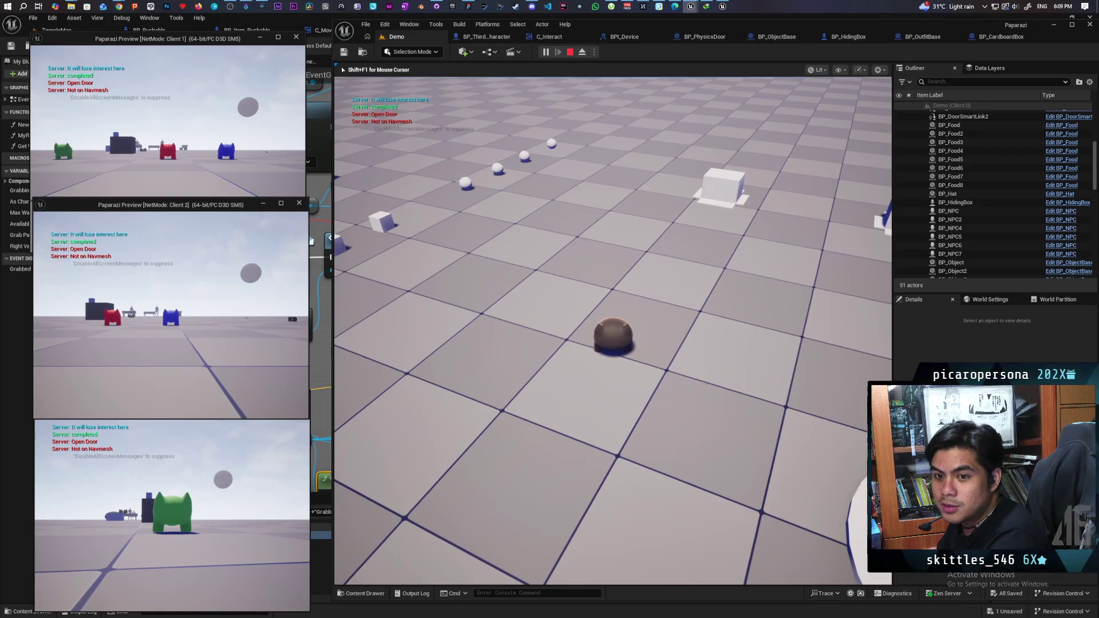
key("w")
key("w")
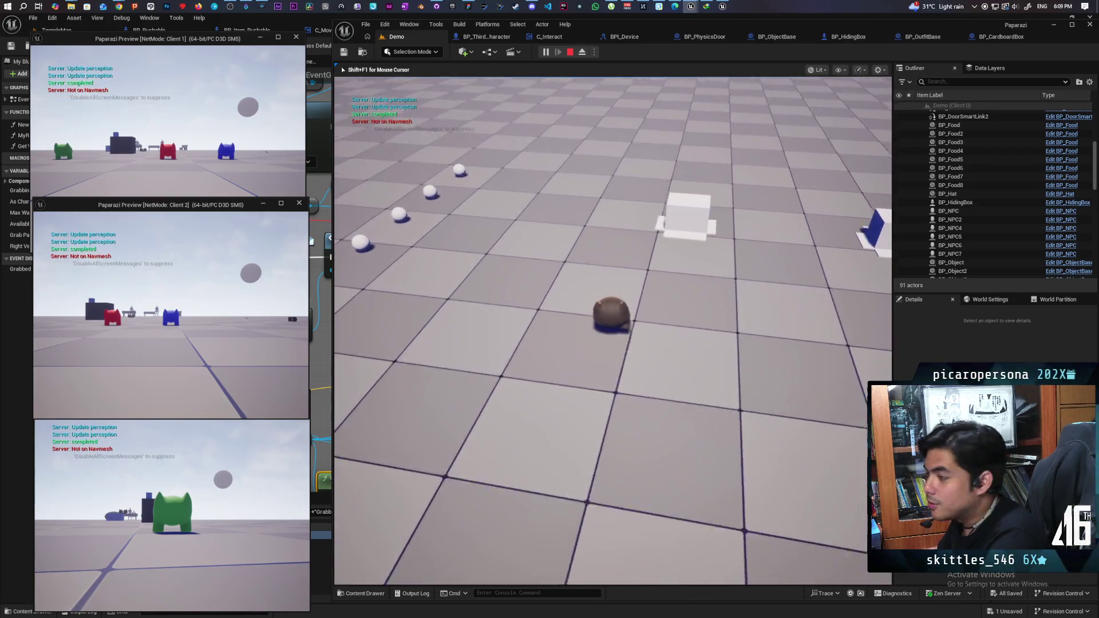
key("f")
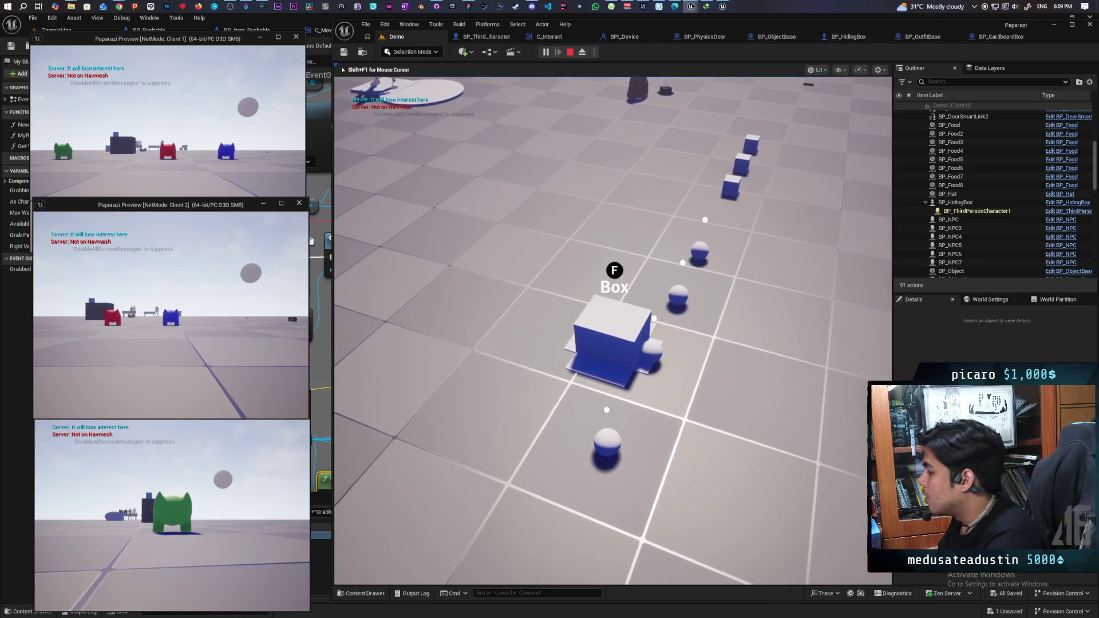
Stop the play session and bring up BP_CardboardBox's event graph.
key("Escape")
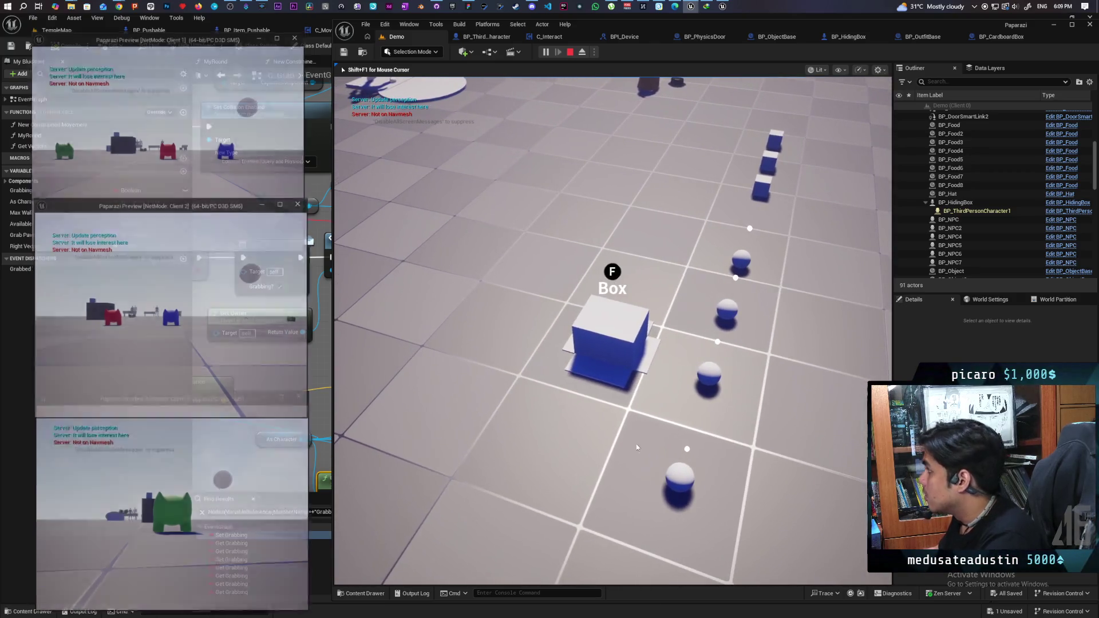
left_click(985, 39)
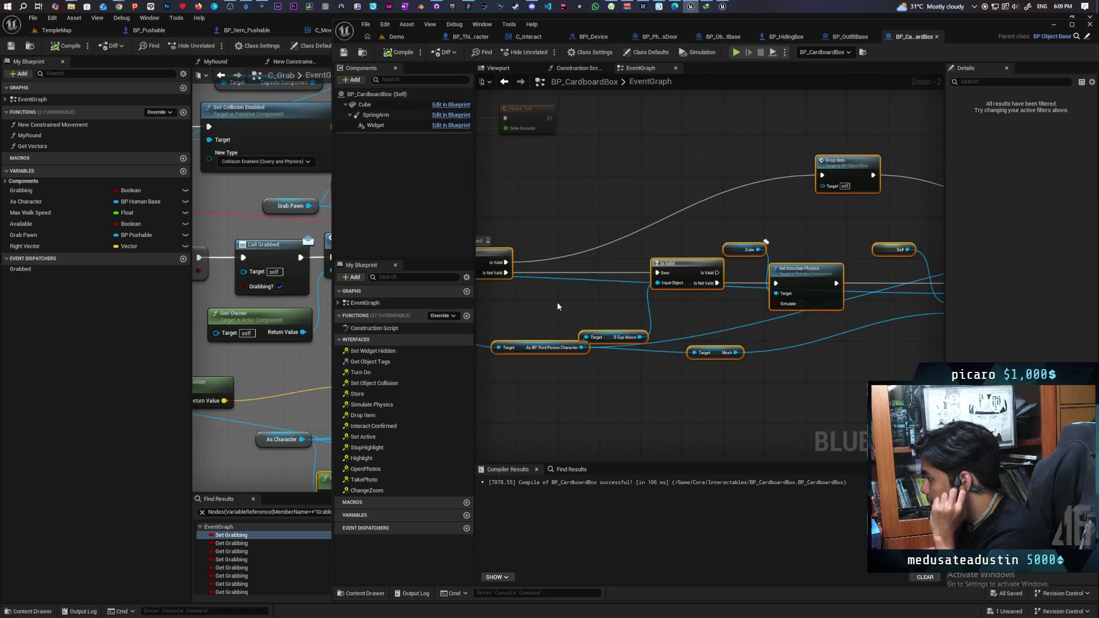
scroll(558, 306, "down", 1)
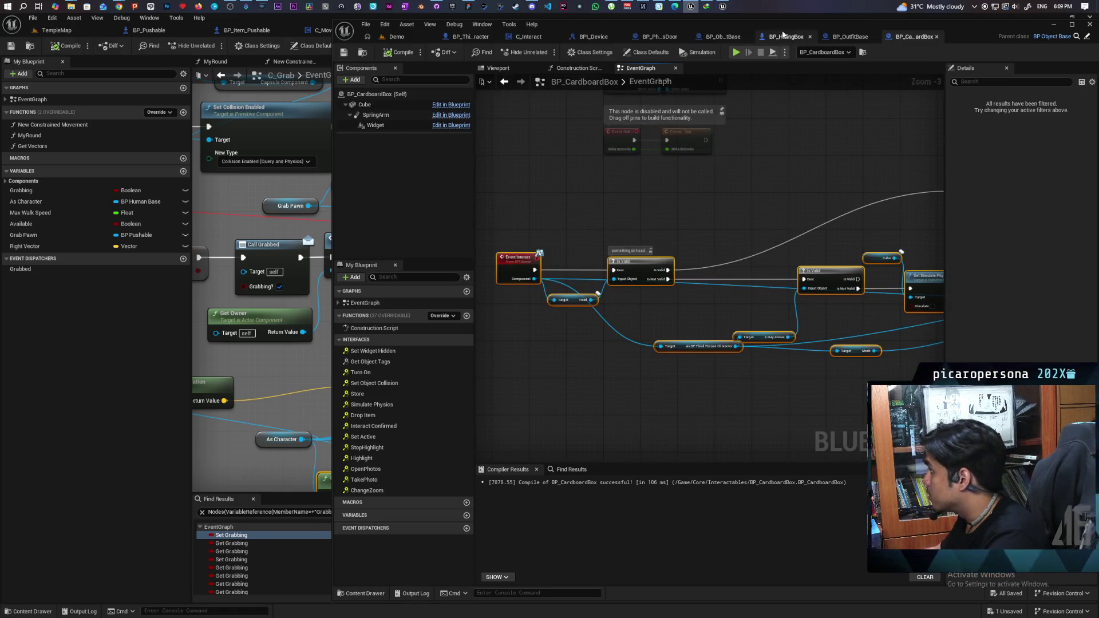
Paste a Print String between On Component Hit and the Branch, printing Other Actor's display name.
left_click(785, 36)
scroll(545, 343, "up", 2)
mouse_move(546, 381)
left_mouse_down()
mouse_move(531, 386)
mouse_move(629, 389)
left_mouse_up()
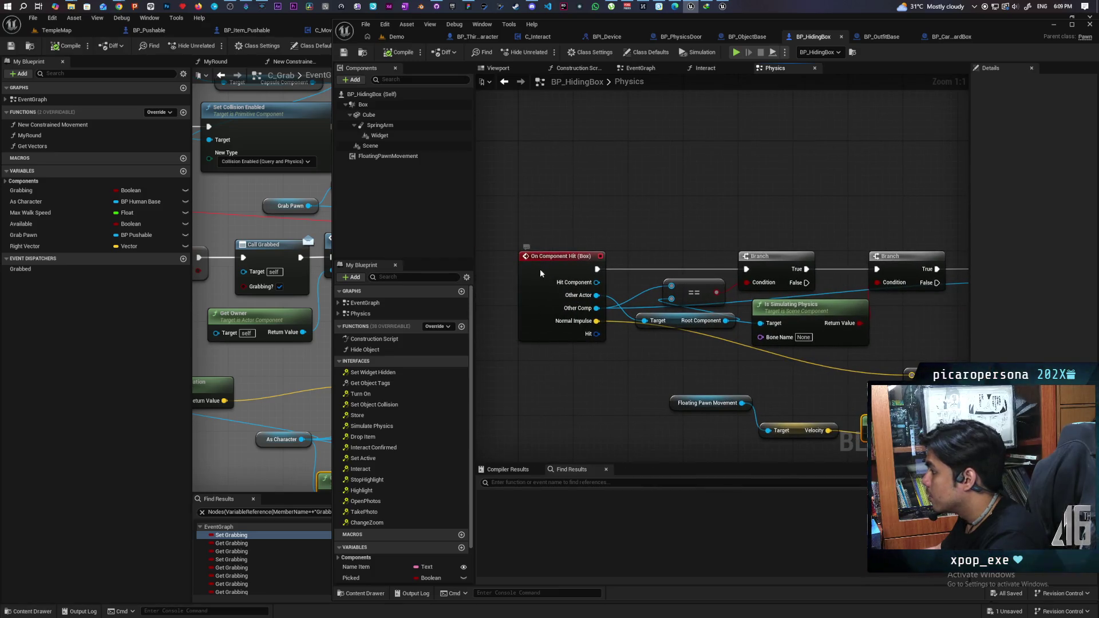
left_click_drag(541, 273, 481, 273)
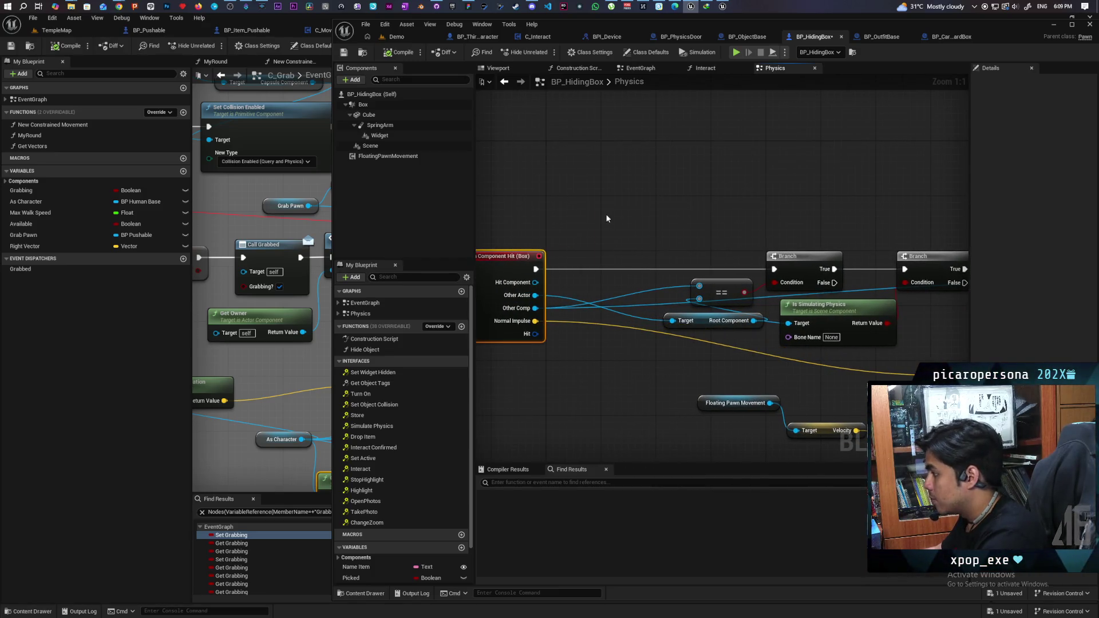
key("ctrl+v")
mouse_move(535, 268)
left_mouse_down()
mouse_move(609, 227)
mouse_move(781, 262)
mouse_move(776, 270)
left_mouse_up()
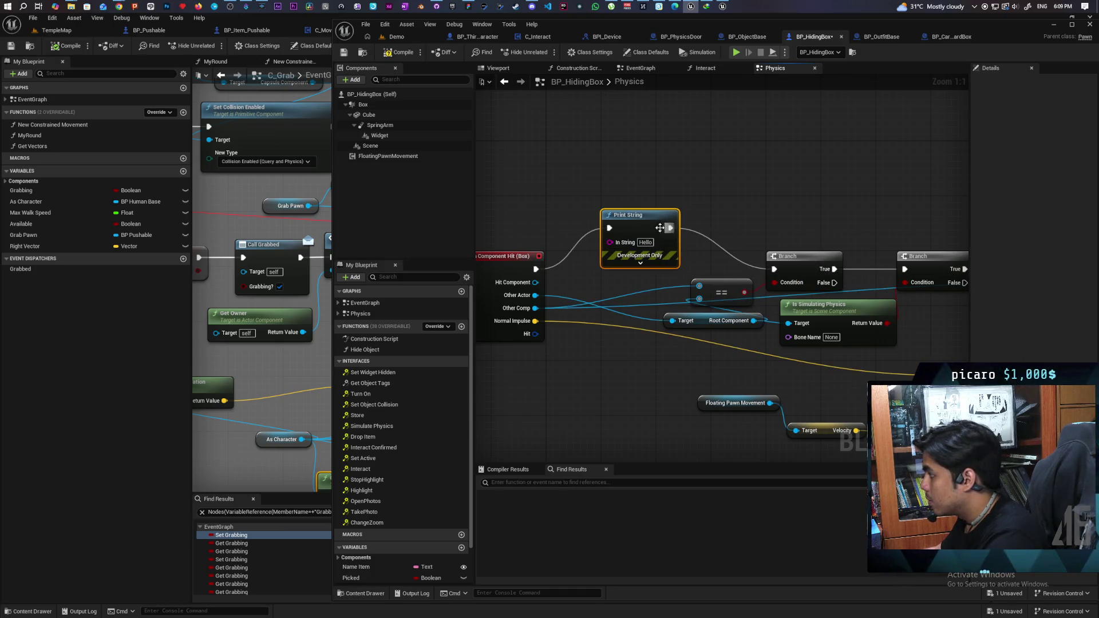
left_click_drag(612, 248, 640, 248)
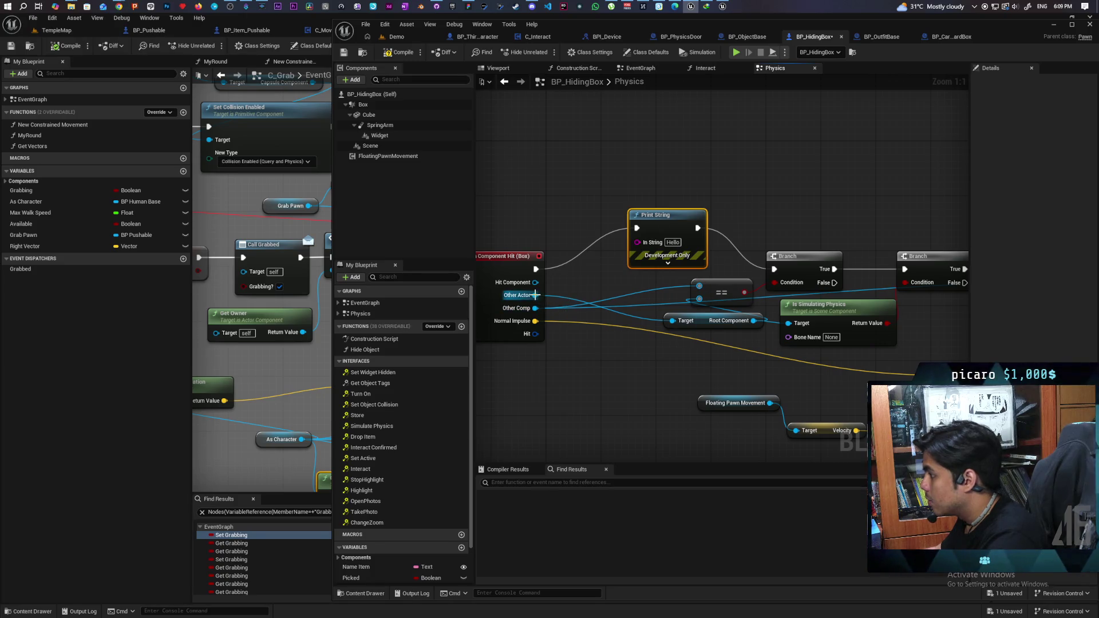
left_click_drag(536, 295, 637, 242)
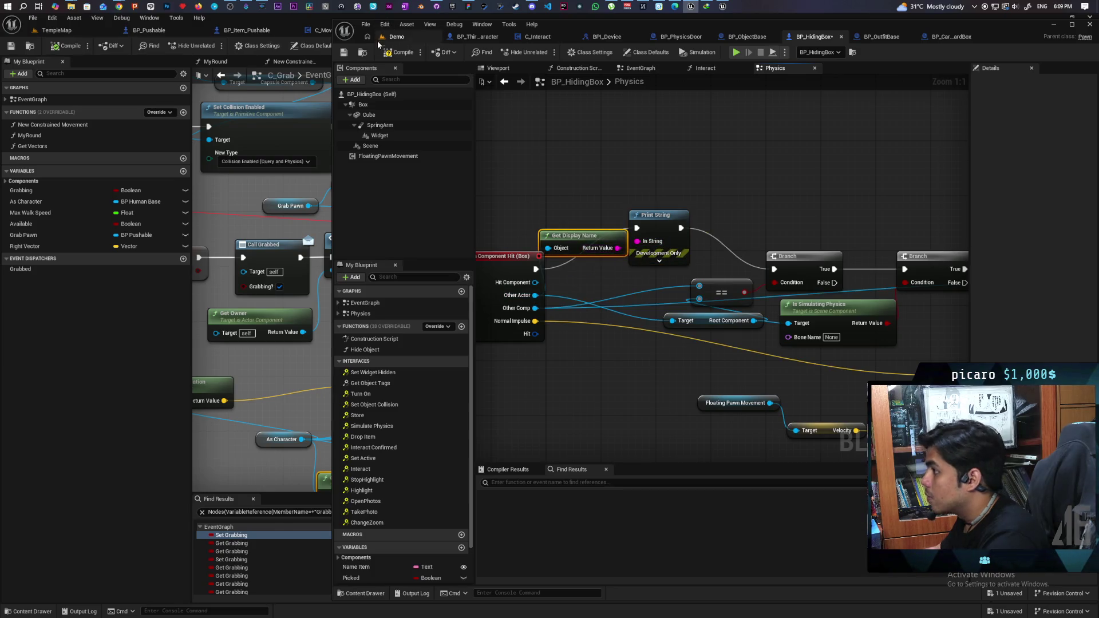
left_click(397, 36)
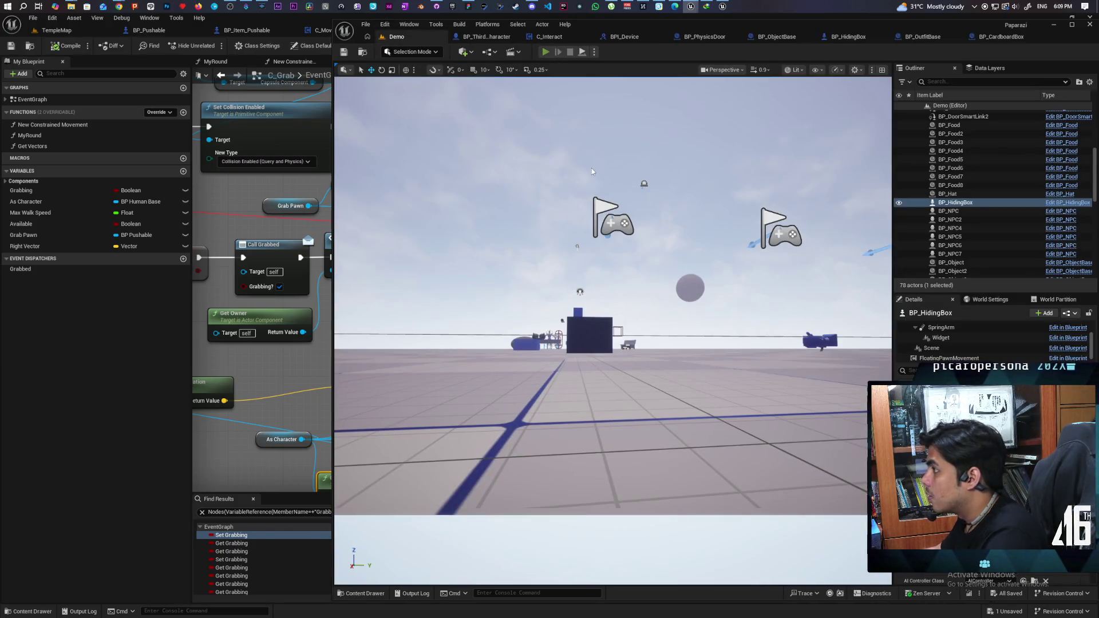
Hide in the box in a three-client session and watch hits print BP_ThirdPersonCharacter and Floor.
key("alt+p")
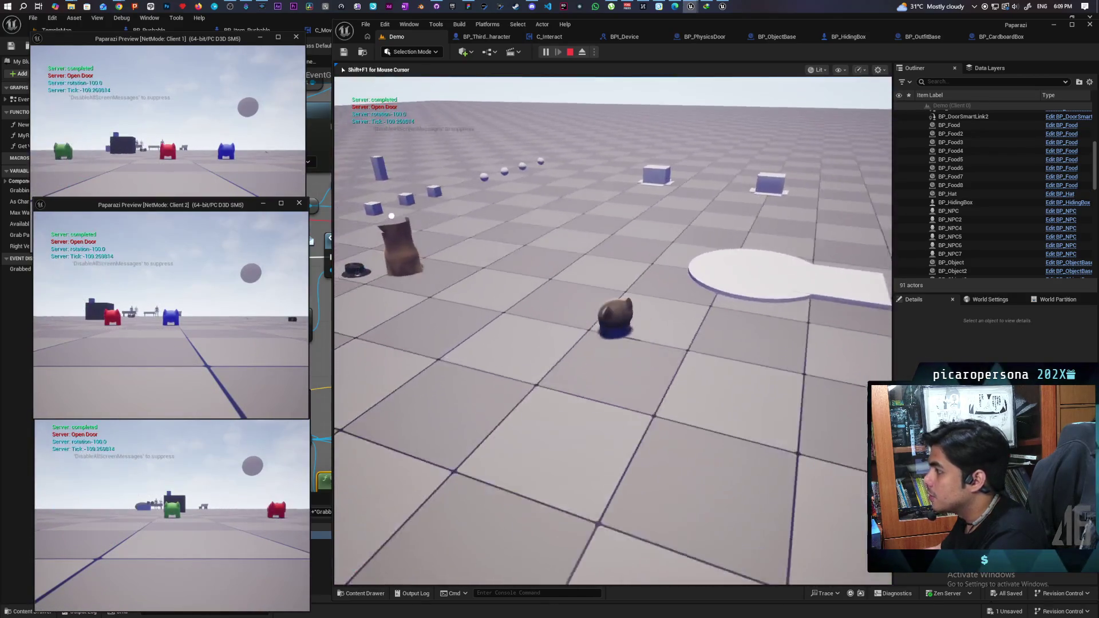
key("w")
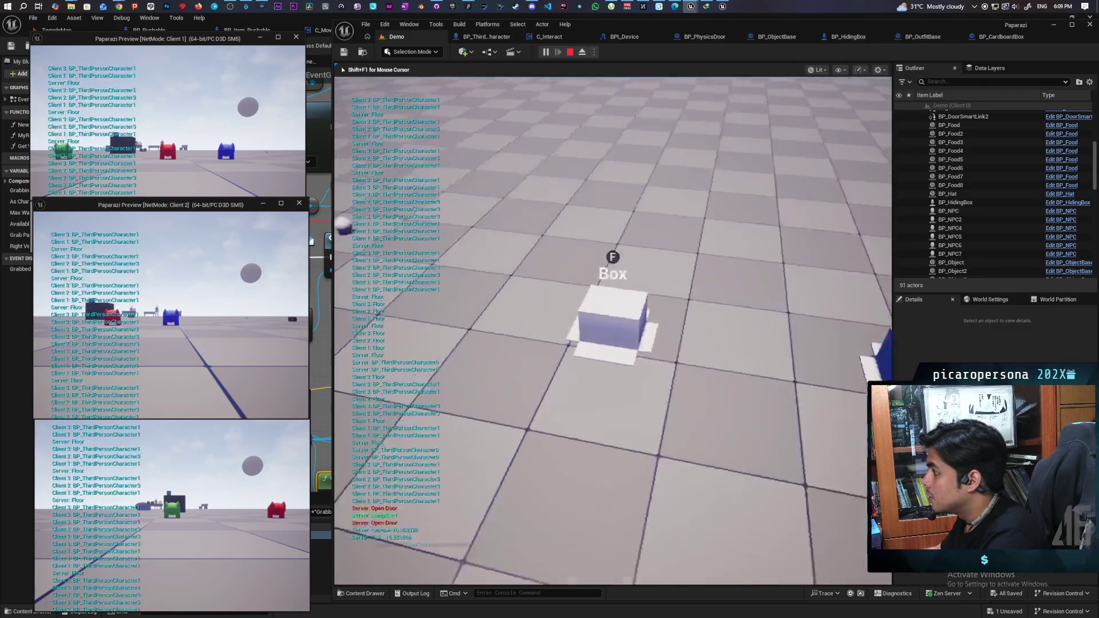
key("f")
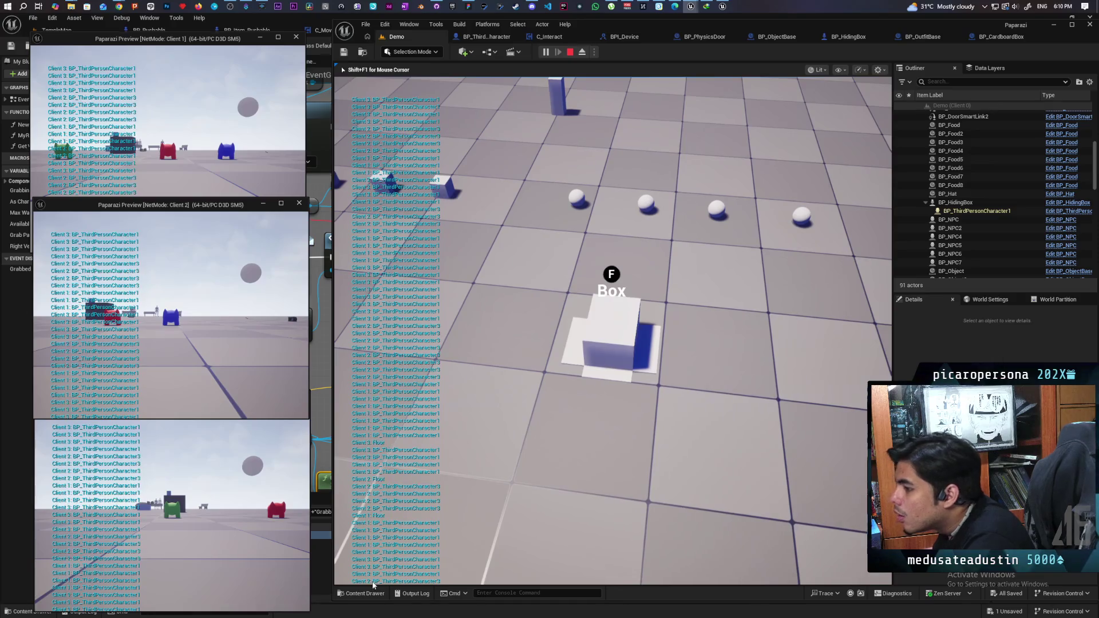
key("Escape")
left_click(980, 37)
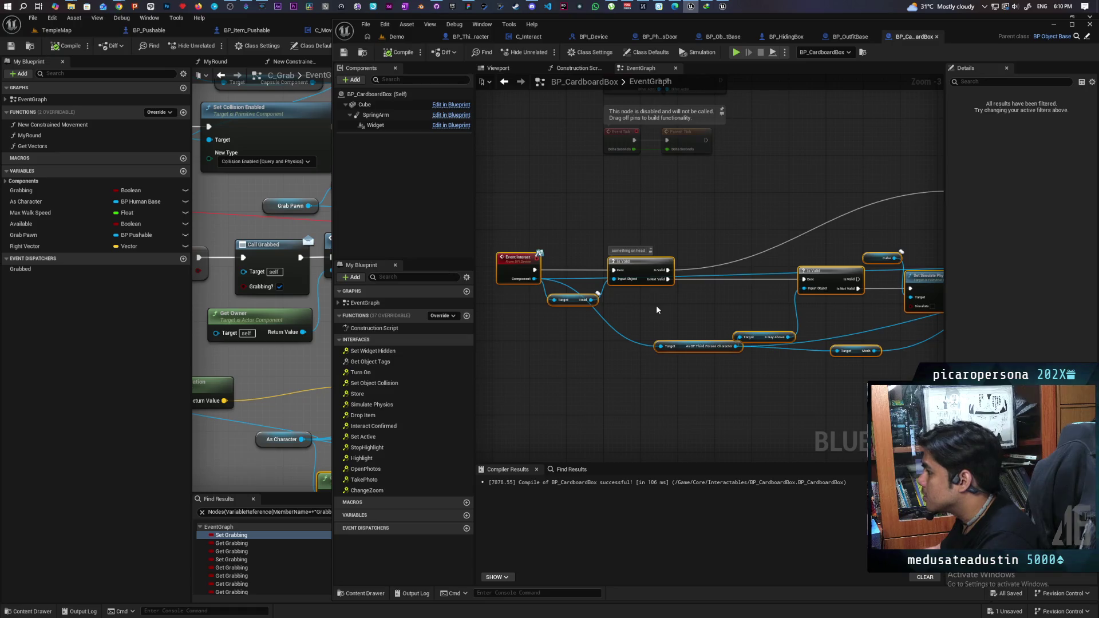
Tidy BP_HidingBox's Physics graph, moving On Component Hit left and raising Get Display Name.
left_click(779, 37)
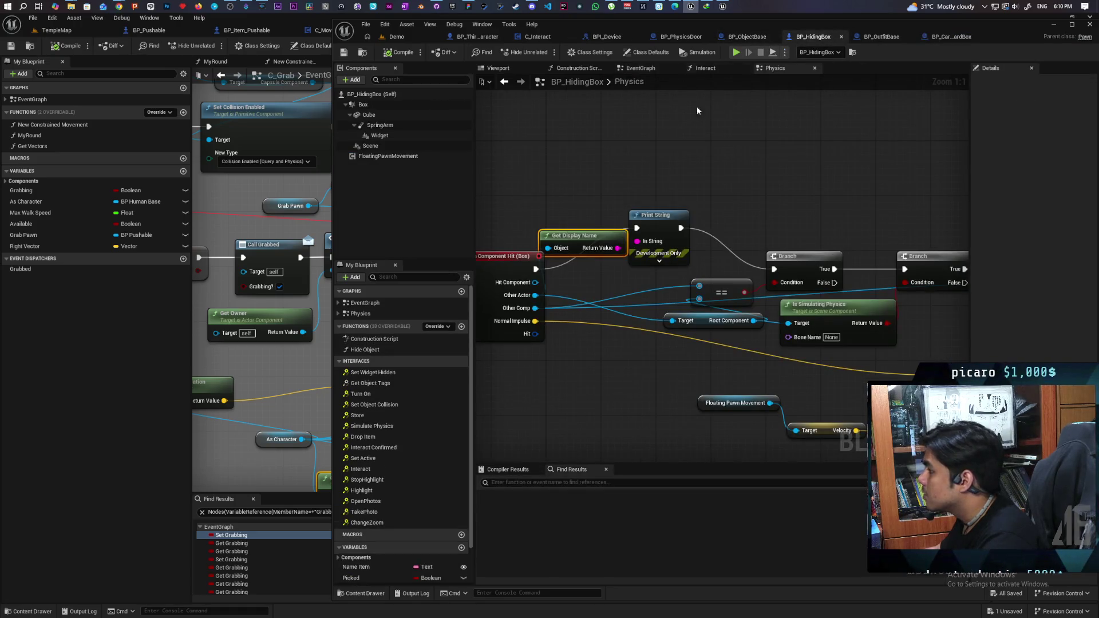
left_click_drag(672, 264, 574, 264)
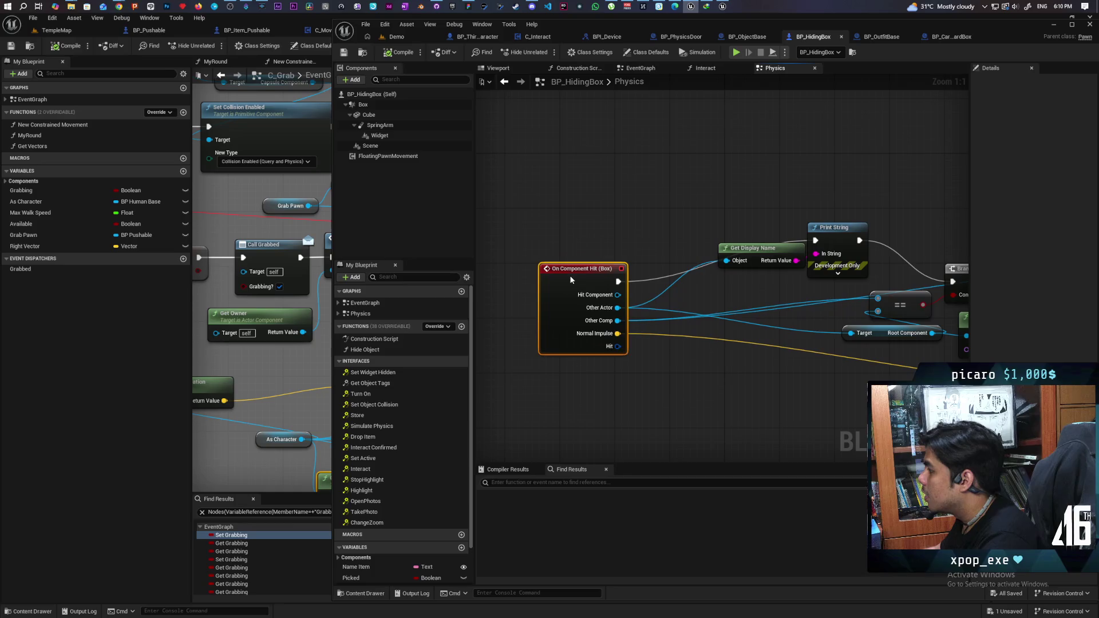
scroll(637, 259, "down", 2)
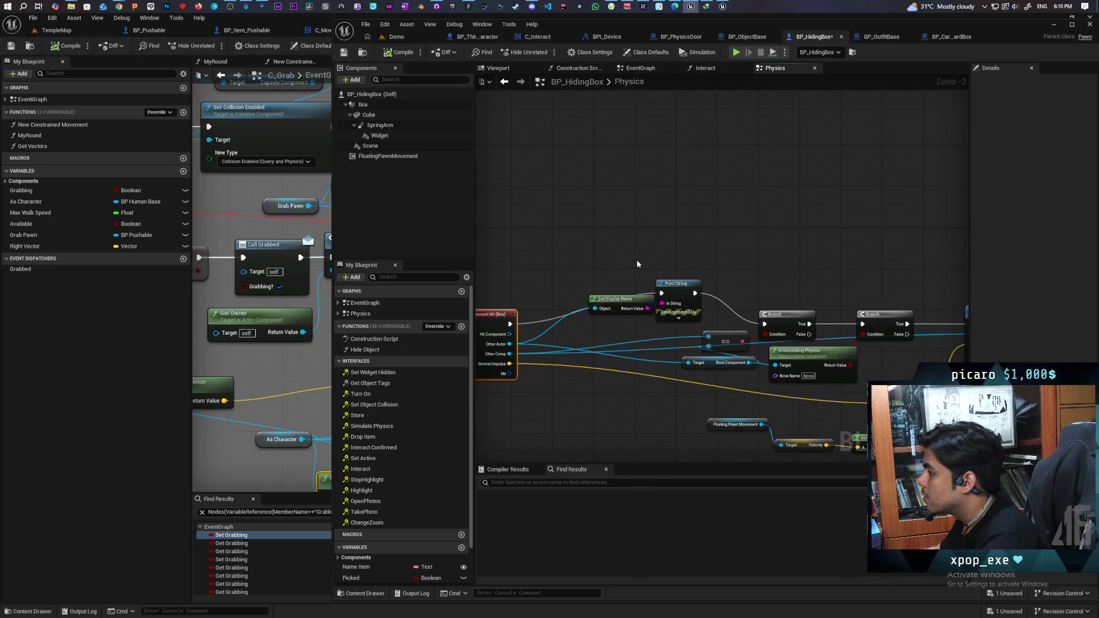
left_click_drag(700, 281, 700, 209)
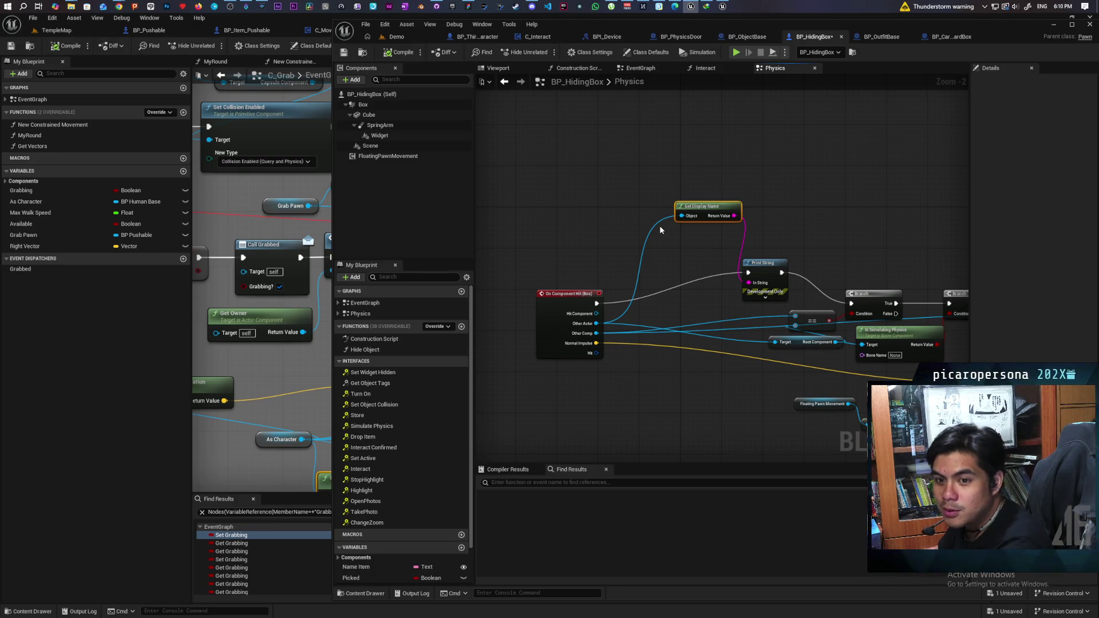
scroll(693, 295, "up", 1)
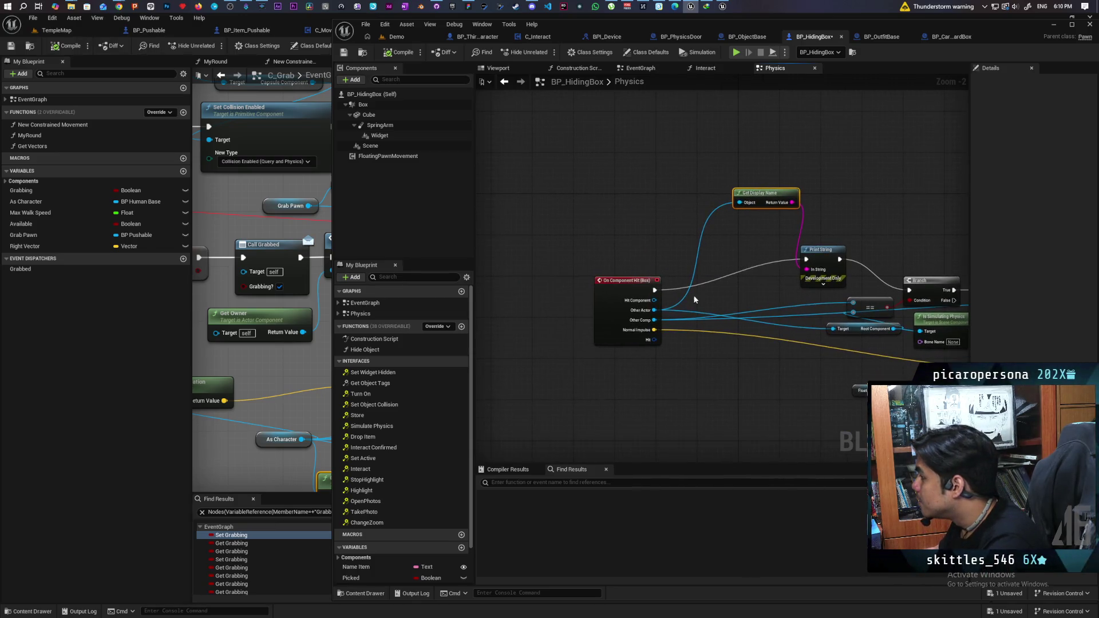
scroll(642, 332, "down", 1)
scroll(614, 339, "up", 1)
scroll(616, 338, "down", 1)
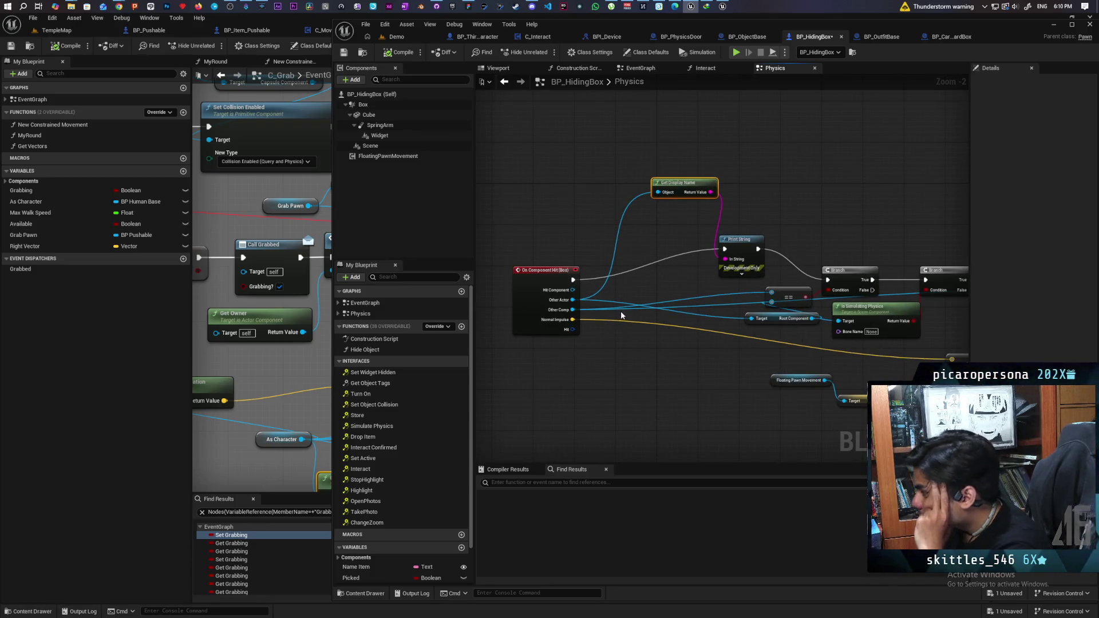
Add a Has Authority node from the action search, then delete it as the wrong node.
right_click(605, 352)
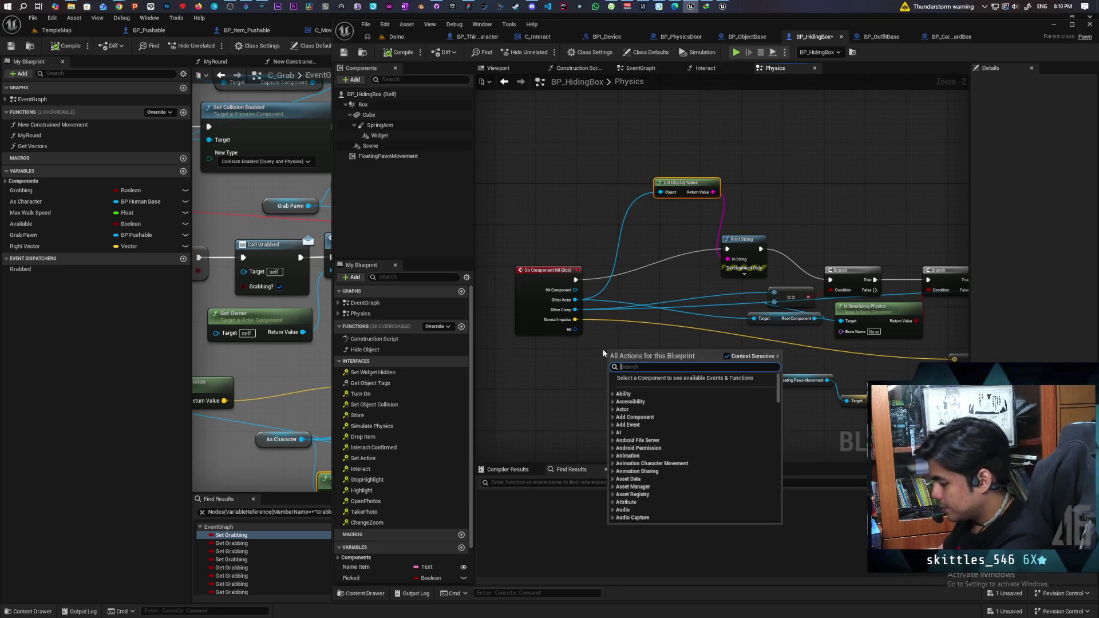
type("au")
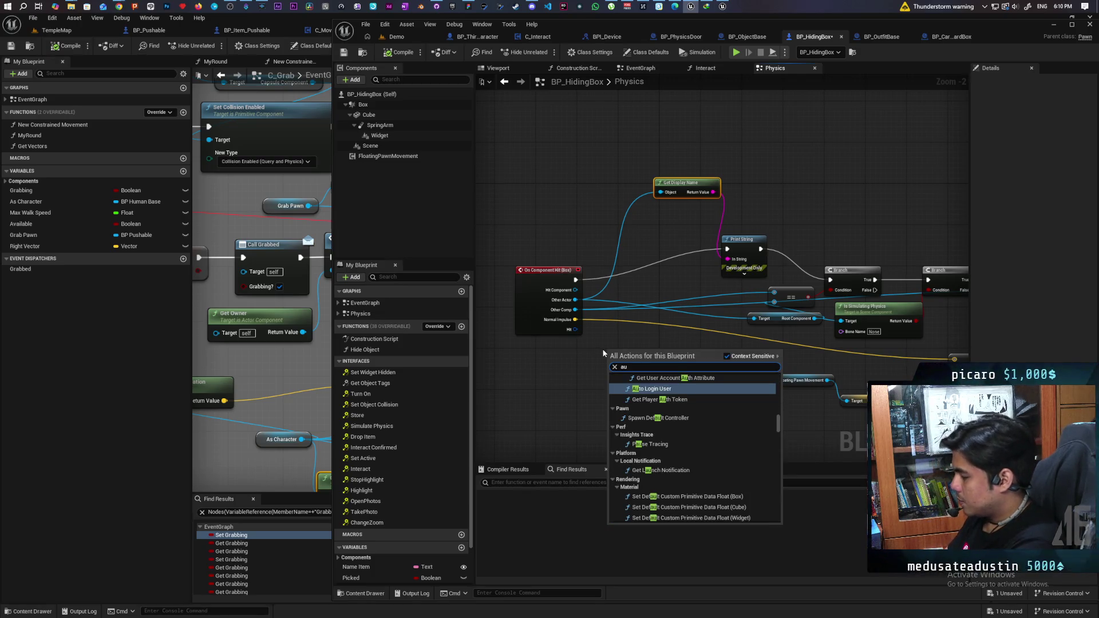
key("BackSpace")
key("BackSpace")
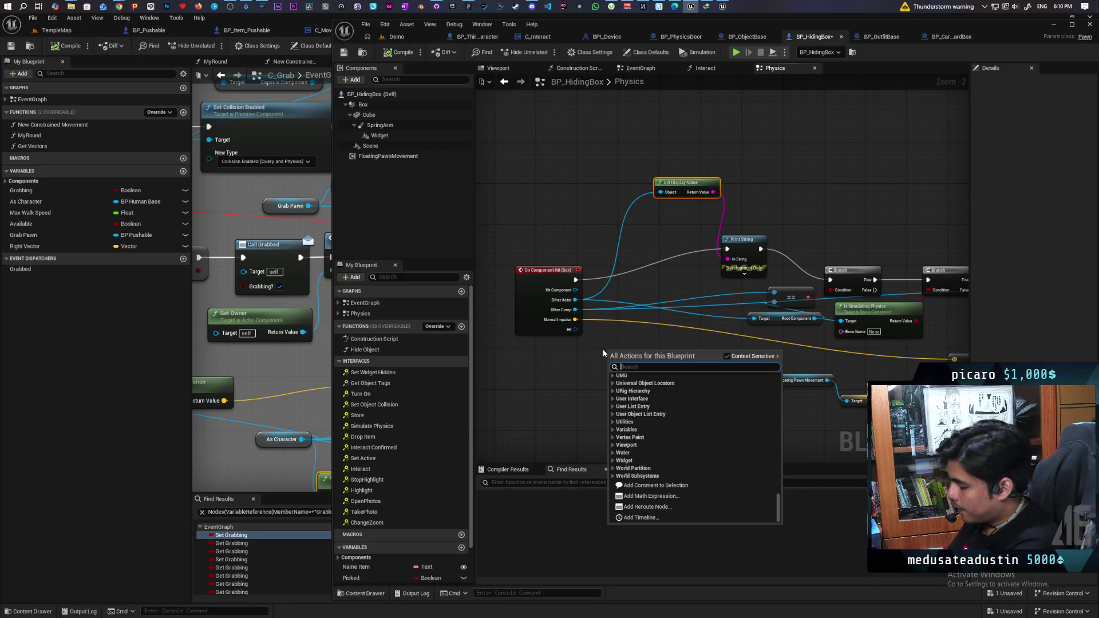
type("has author")
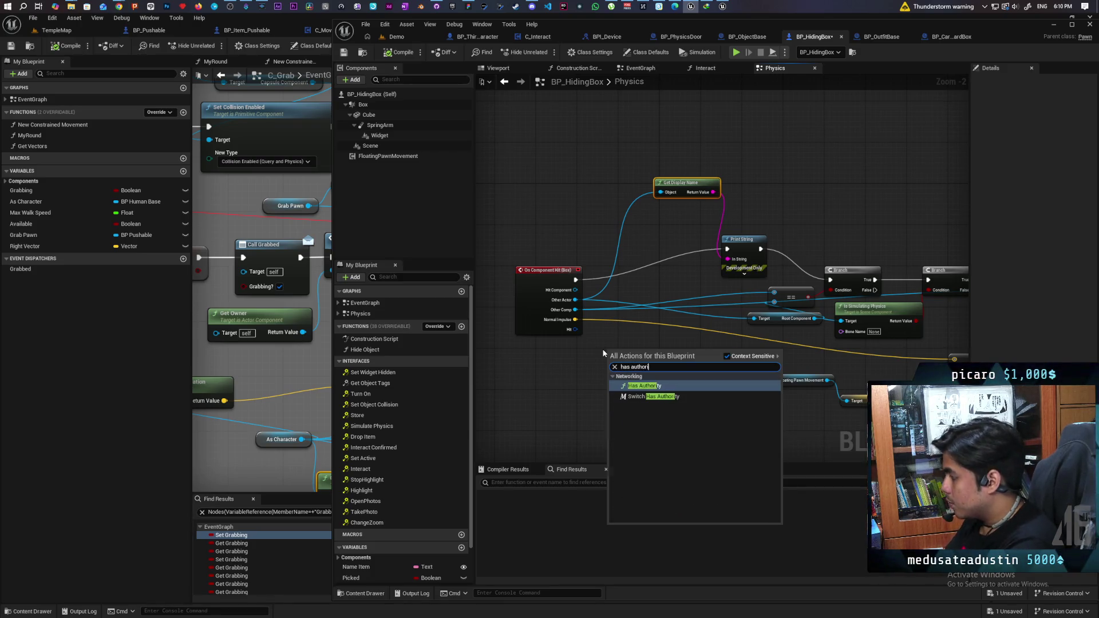
key("Return")
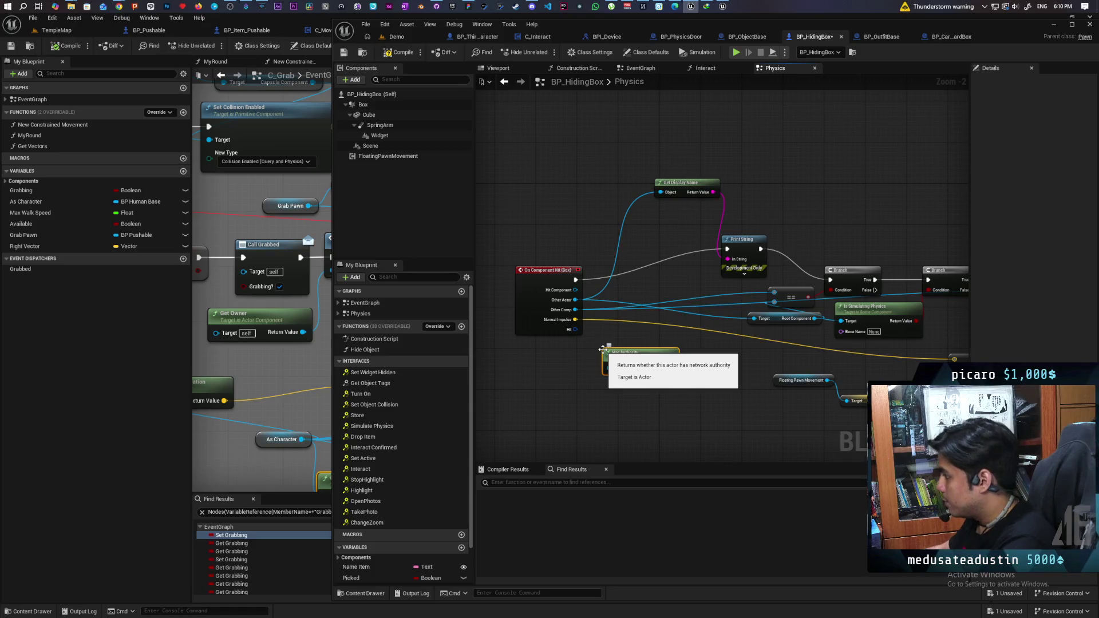
key("Delete")
Place Switch Has Authority beside On Component Hit, then save all.
right_click(674, 364)
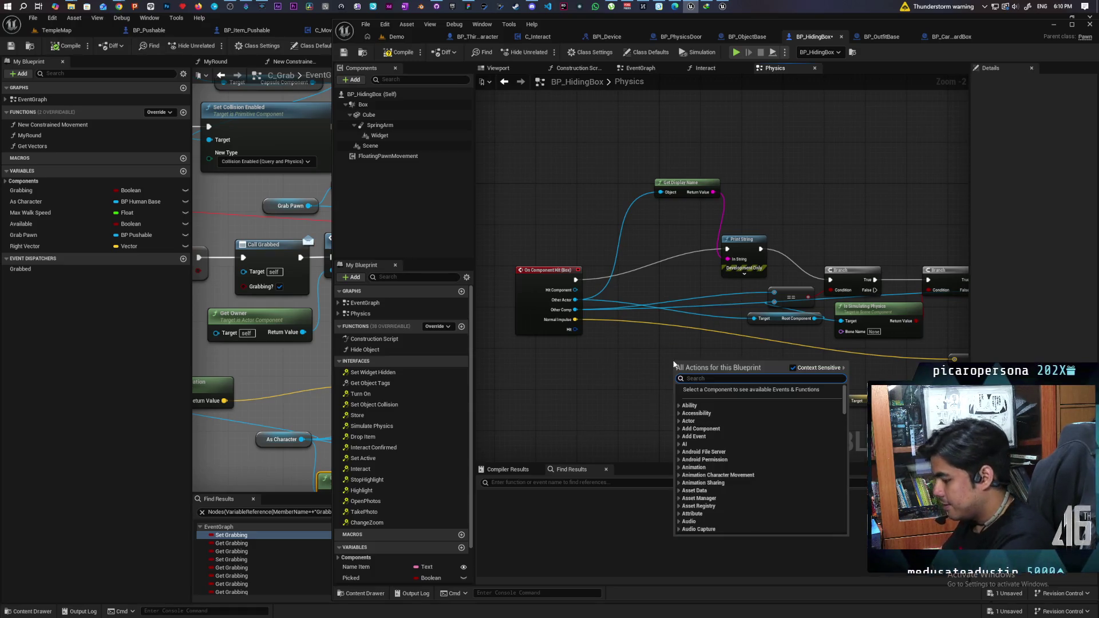
type("has authori")
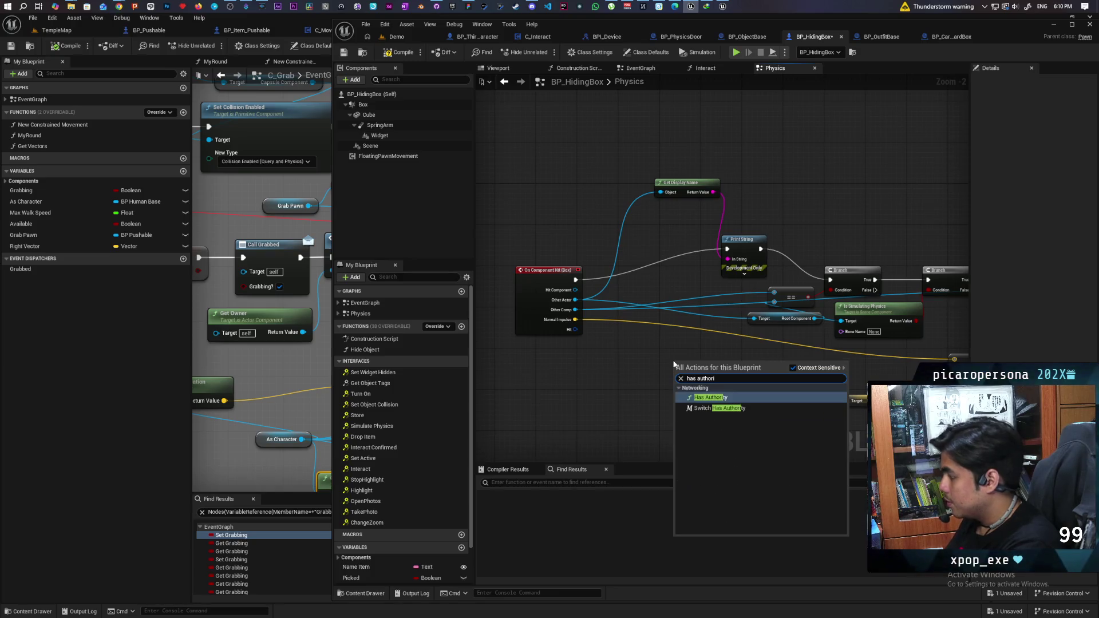
key("Down")
key("Return")
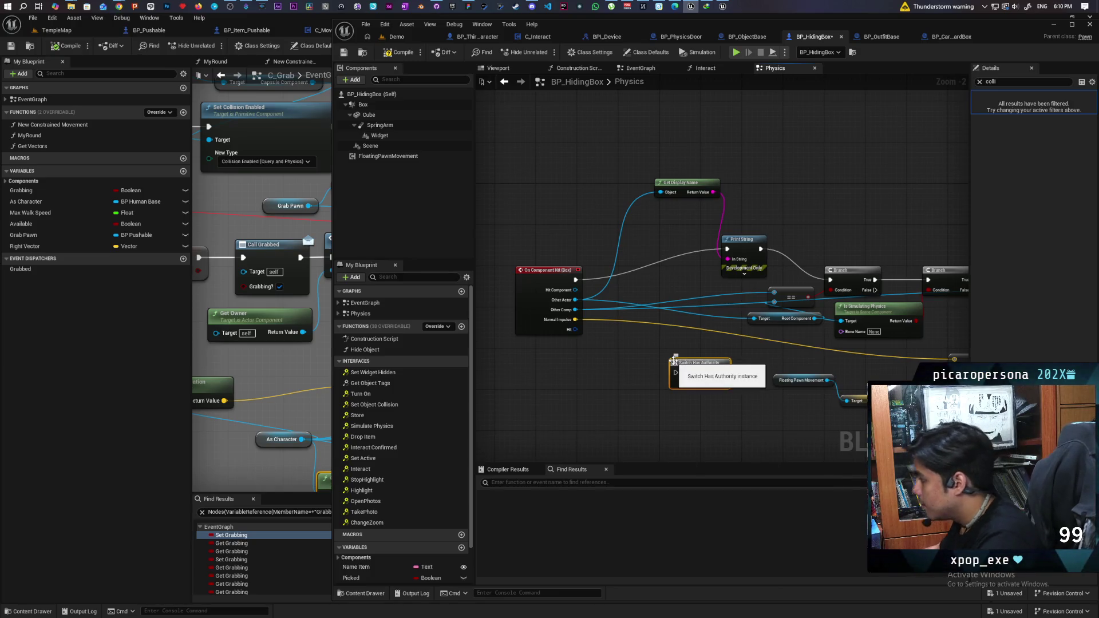
mouse_move(674, 362)
left_mouse_down()
mouse_move(621, 267)
mouse_move(608, 276)
mouse_move(727, 249)
left_mouse_up()
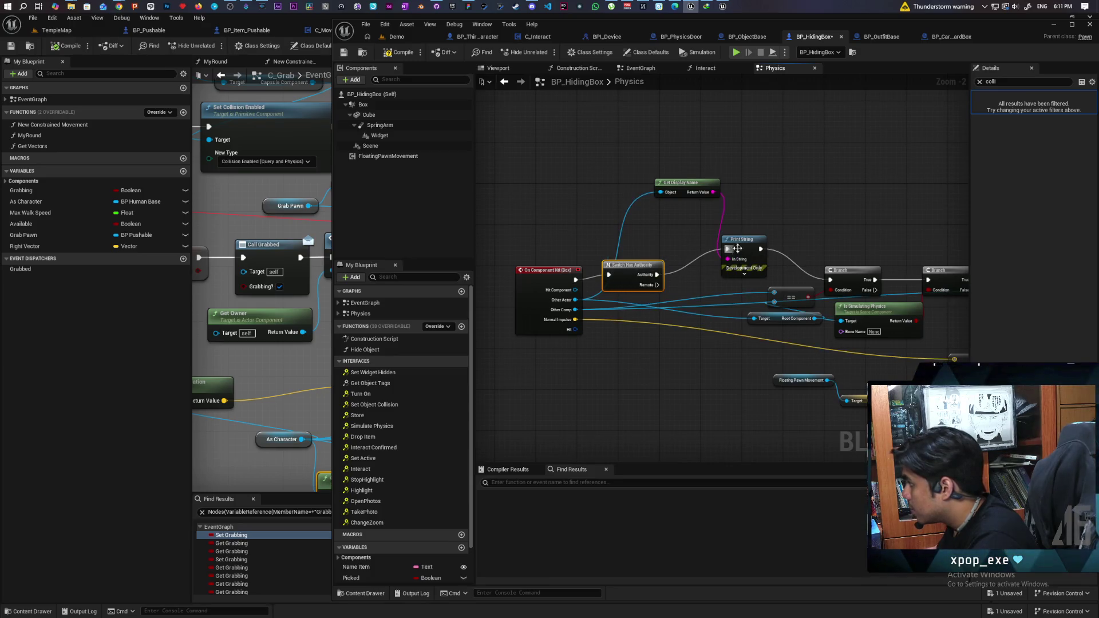
left_click(397, 36)
key("ctrl+shift+s")
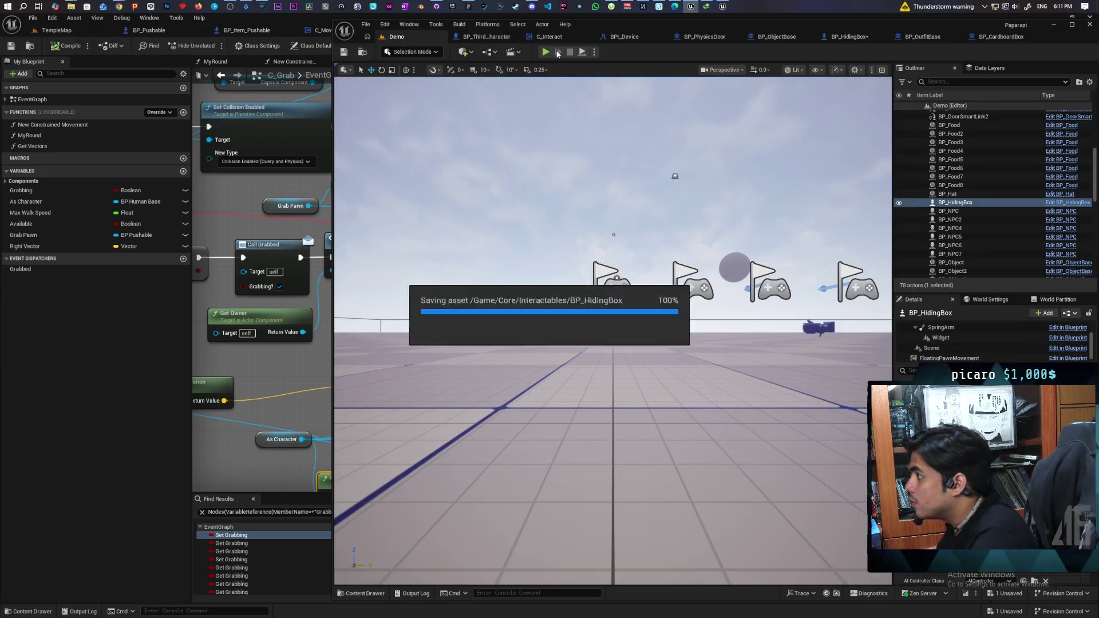
key("alt+p")
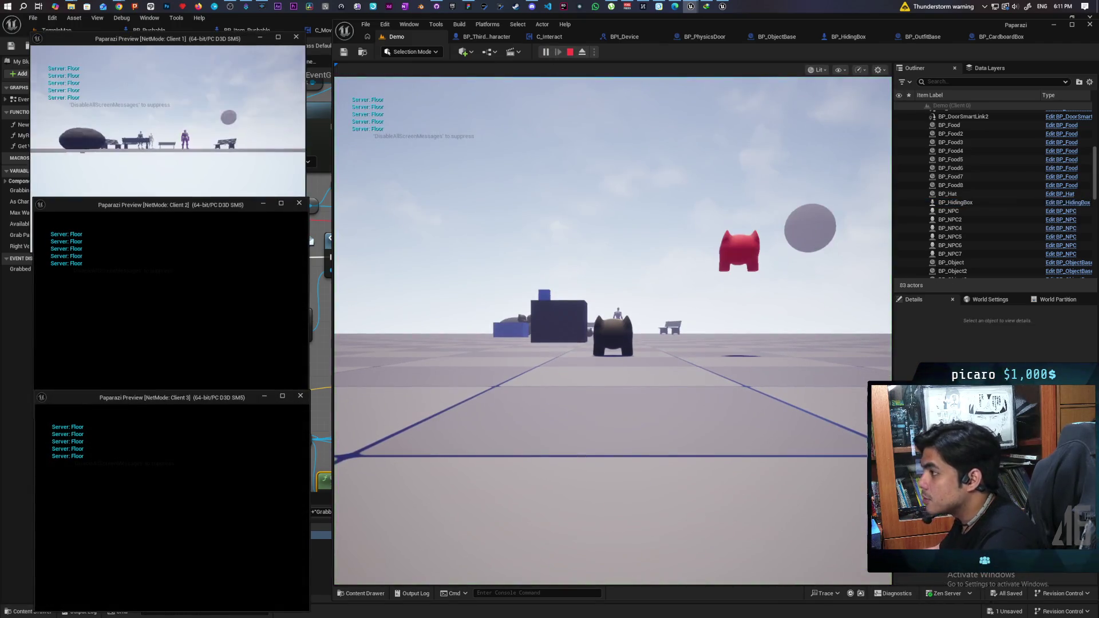
left_click(532, 385)
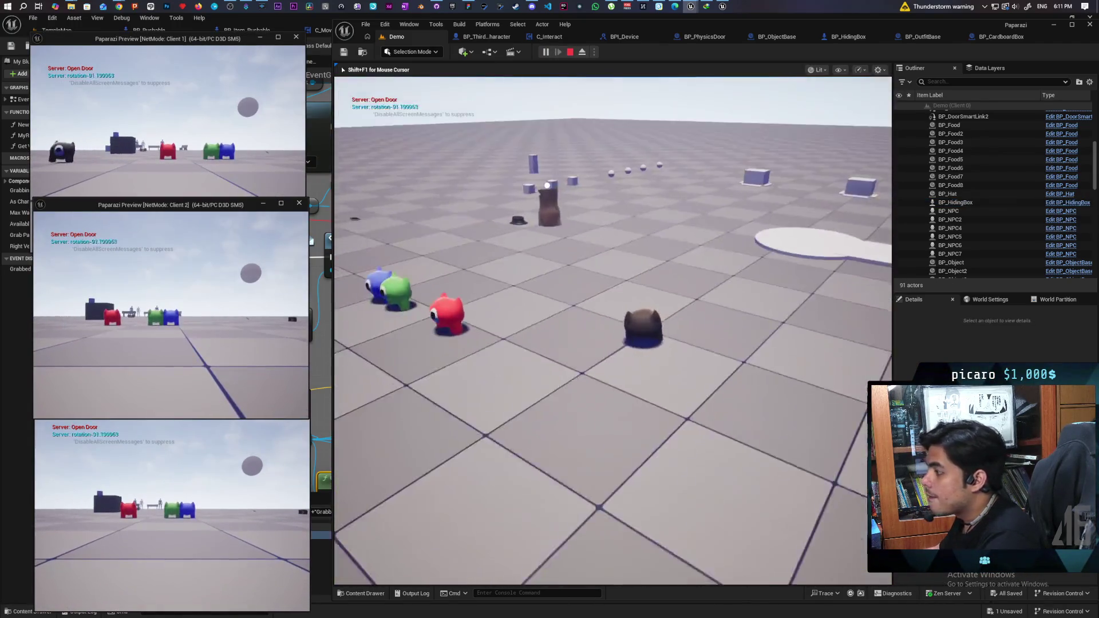
key("w")
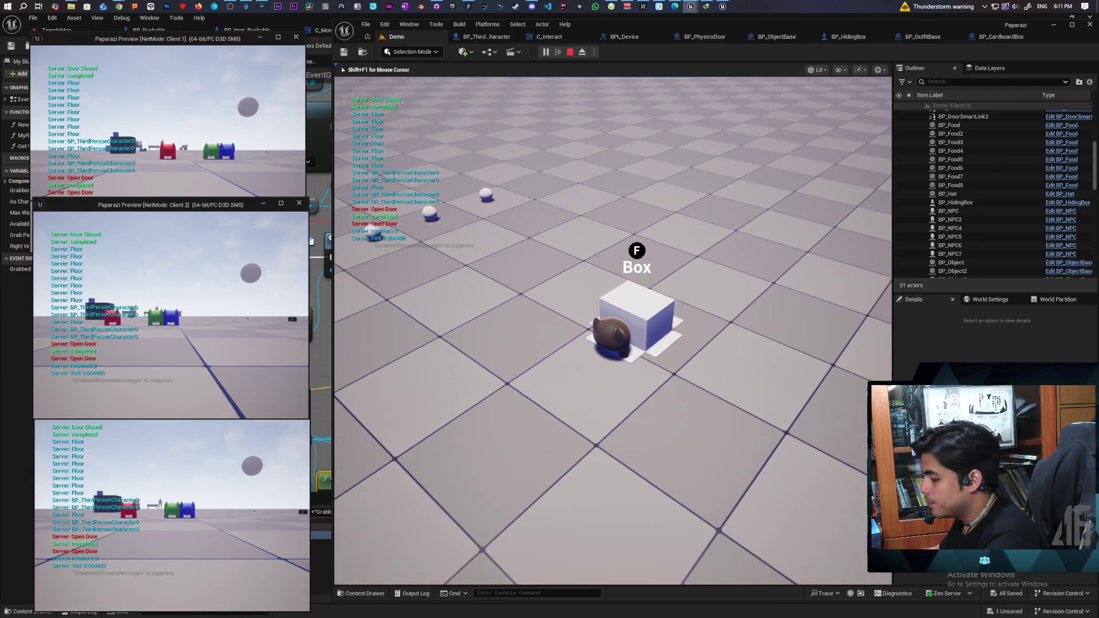
key("f")
key("w")
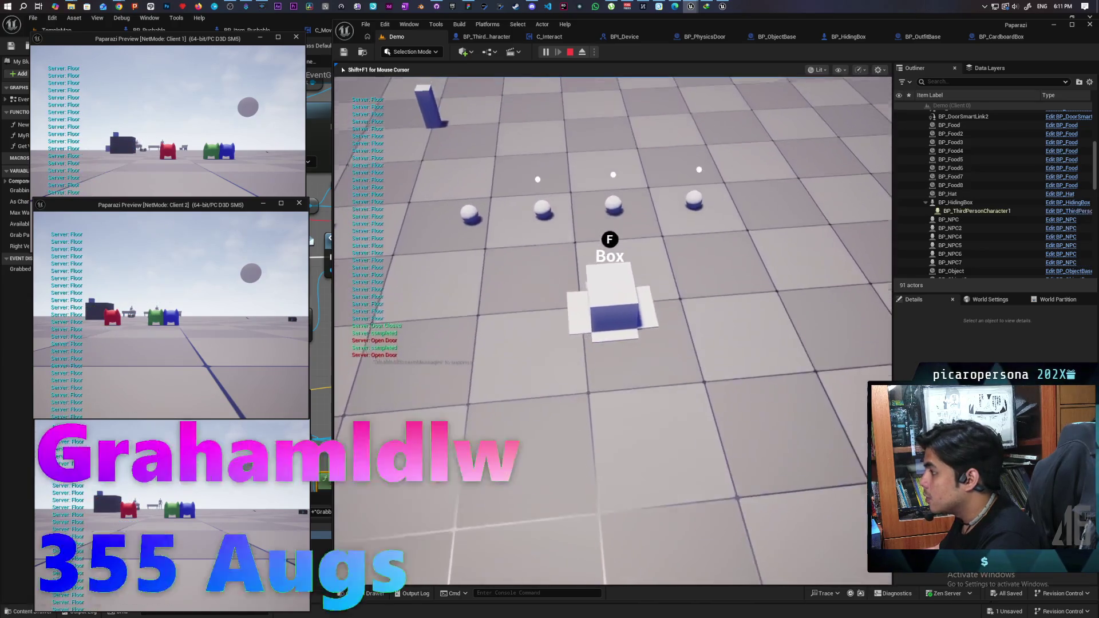
key("s")
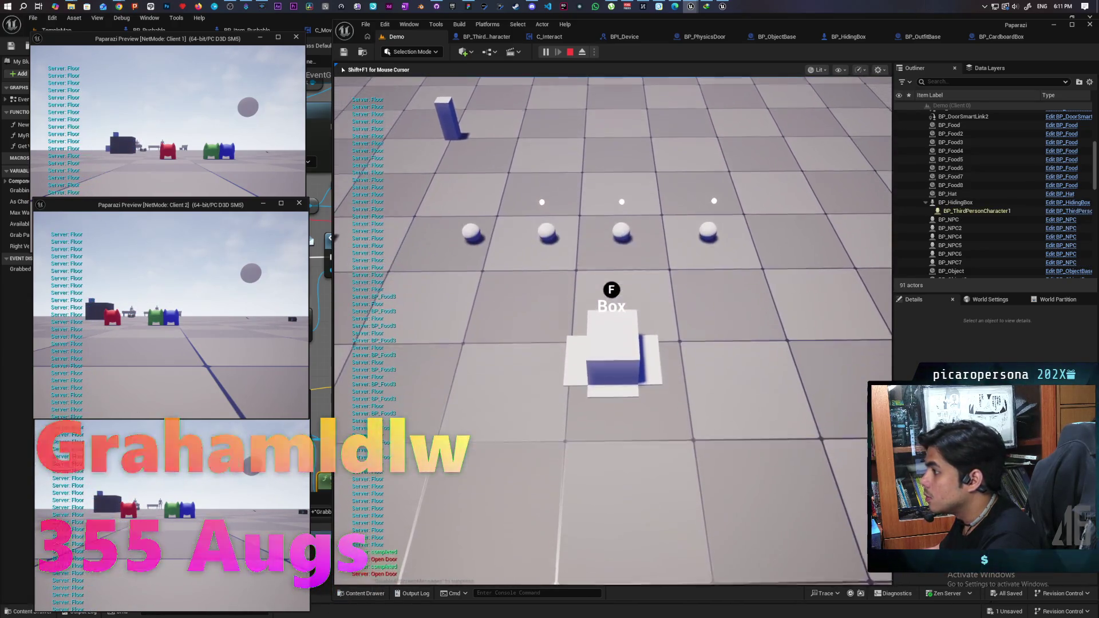
key("w")
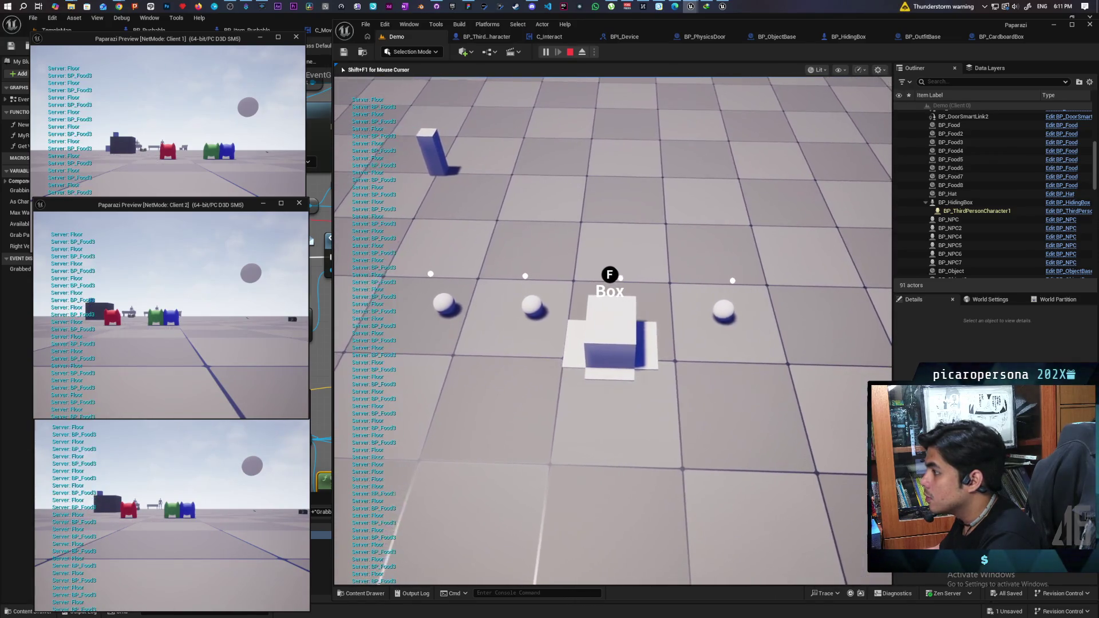
key("s")
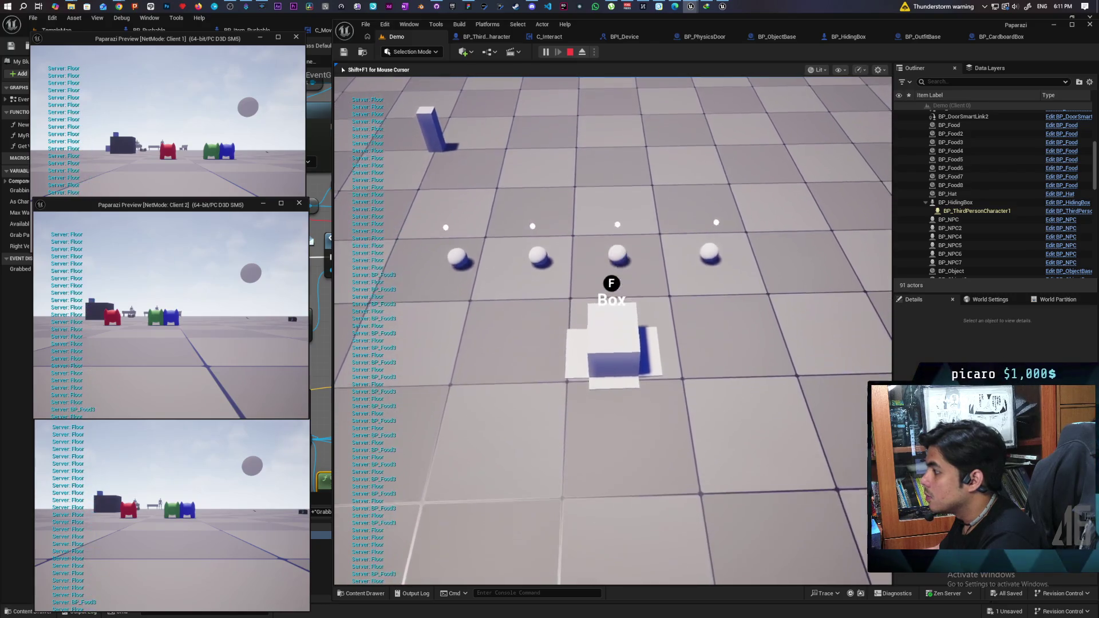
key("s")
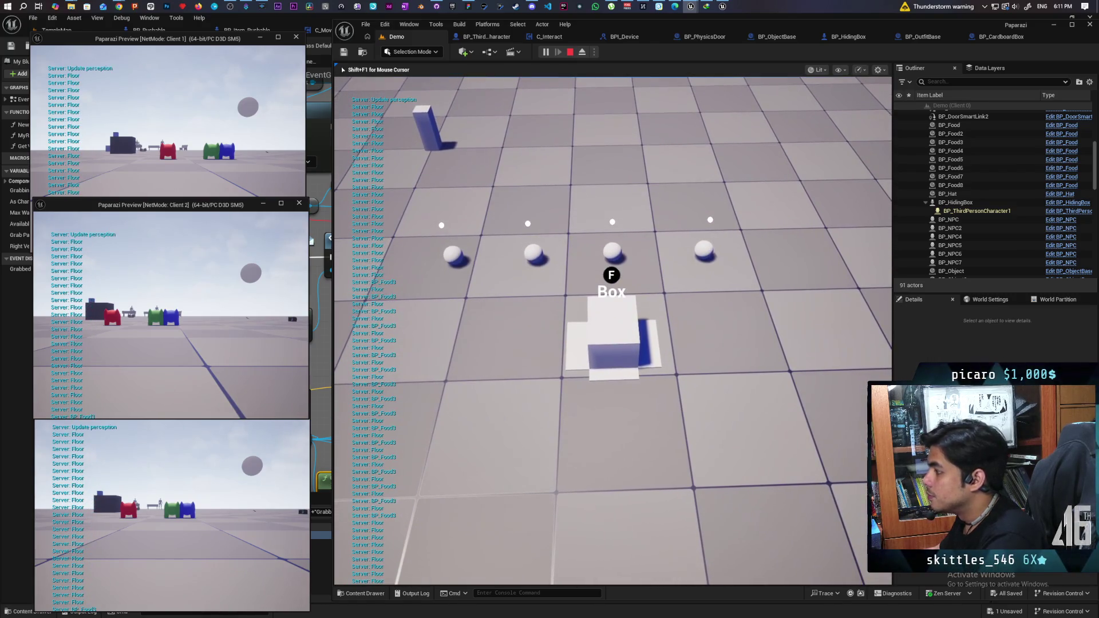
key("f")
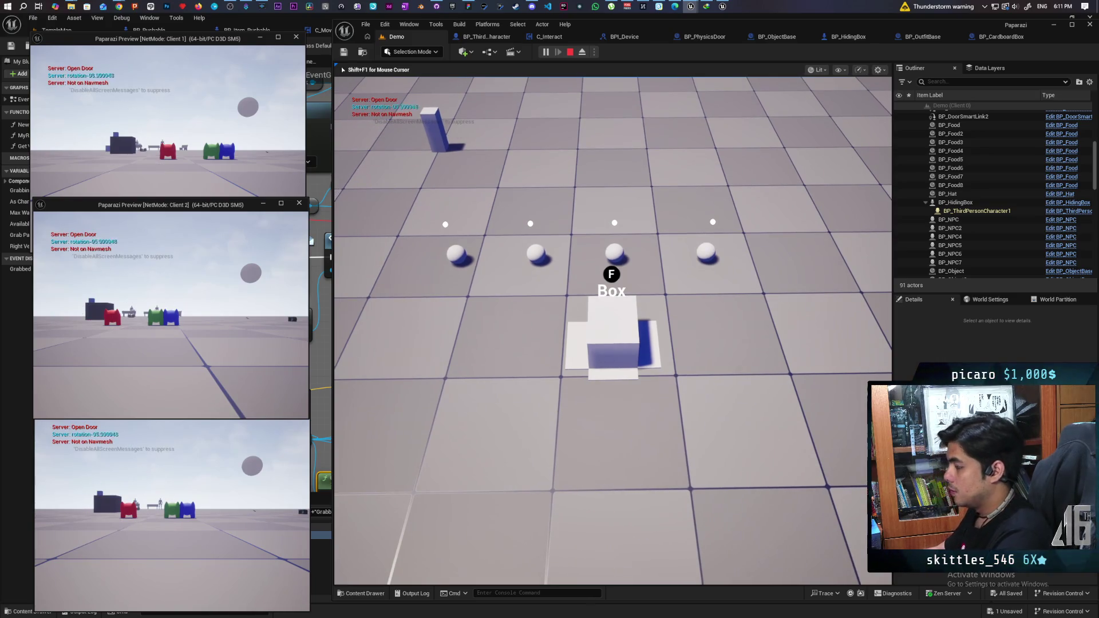
key("Escape")
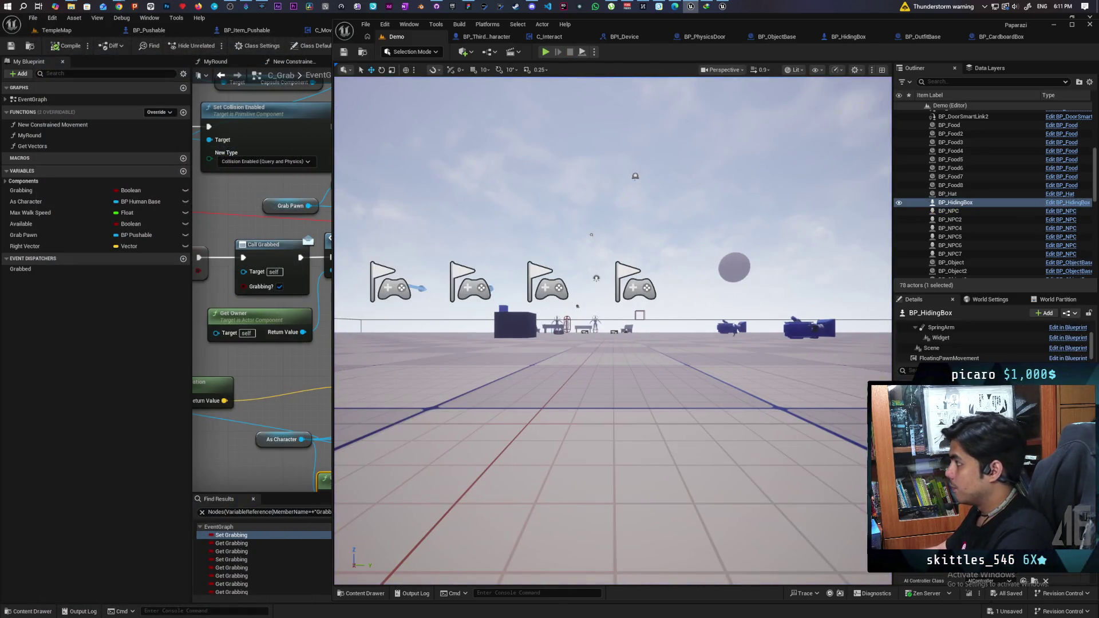
In BP_HidingBox's Physics graph near Add Impulse, search the actions for 'add impulse at lo'.
left_click(837, 37)
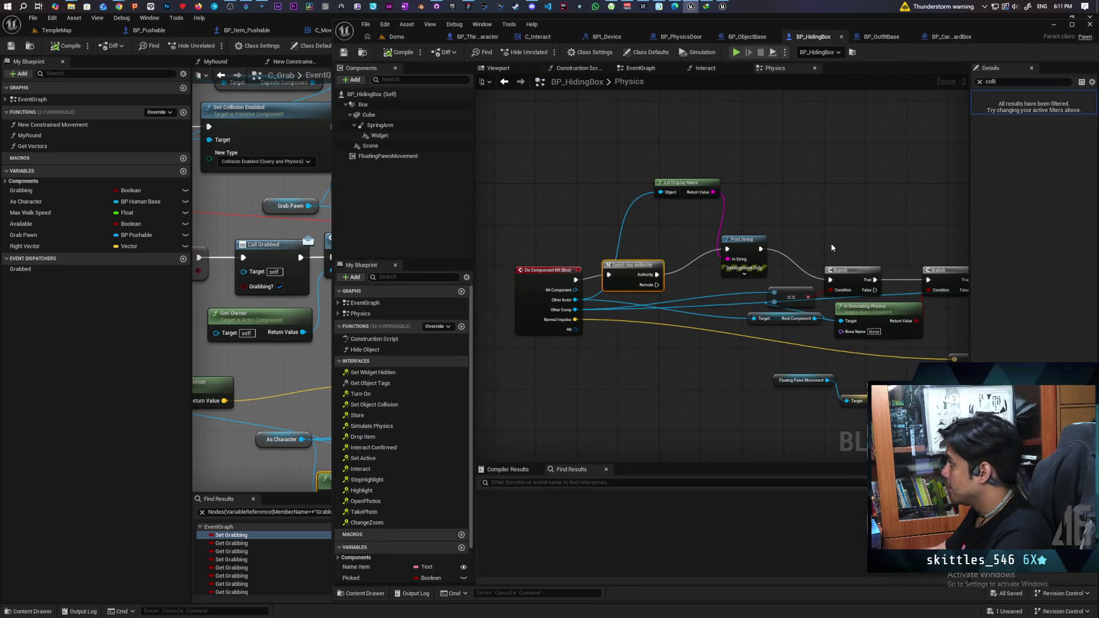
scroll(861, 218, "up", 1)
left_click_drag(861, 218, 692, 177)
right_click(682, 187)
type("add impulse at lo")
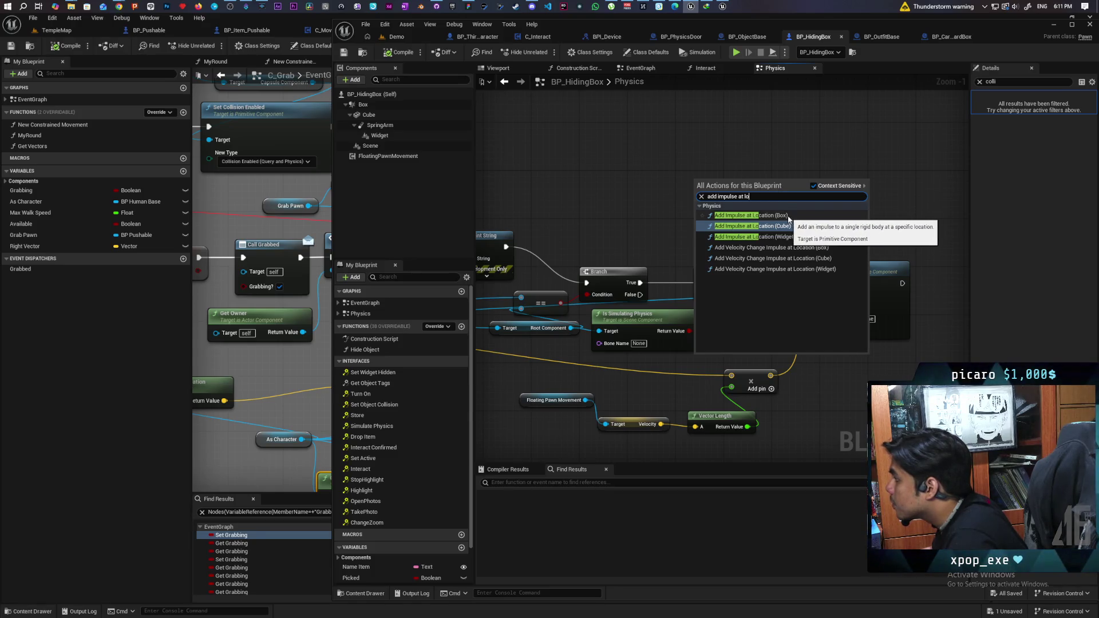
Place Add Impulse at Location (Box), push-test the box toward the spheres, then start another session.
left_click(788, 215)
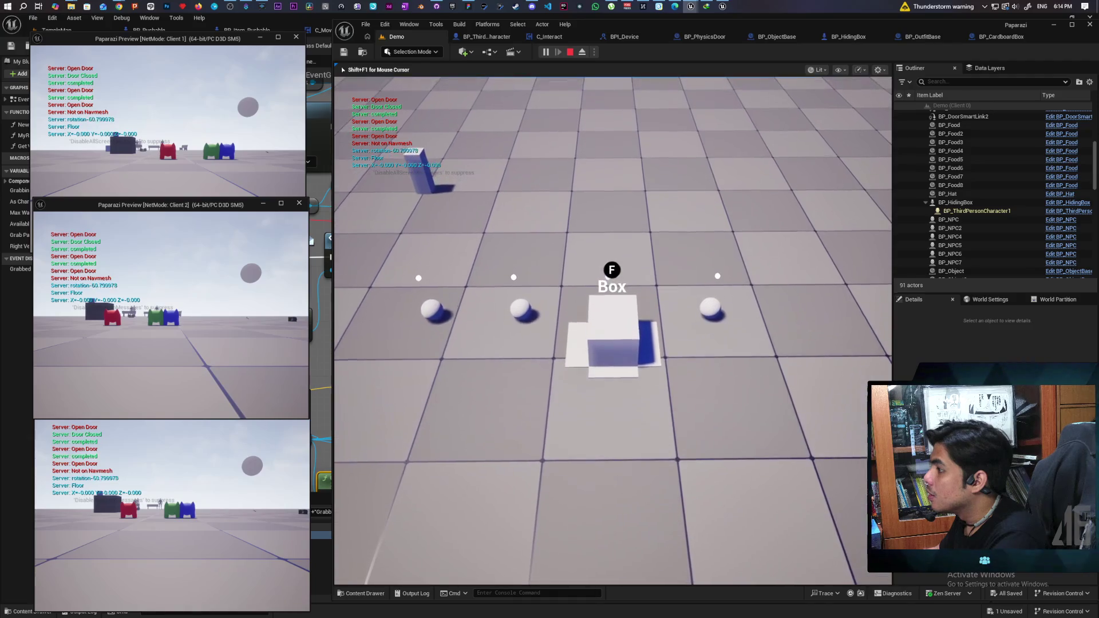
key("d")
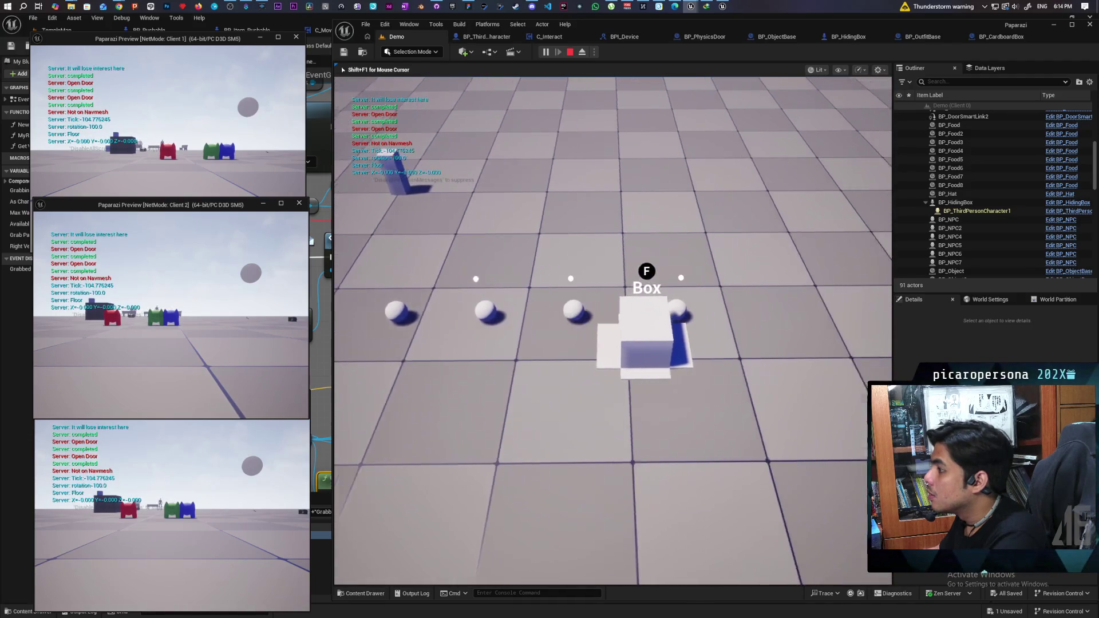
key("f")
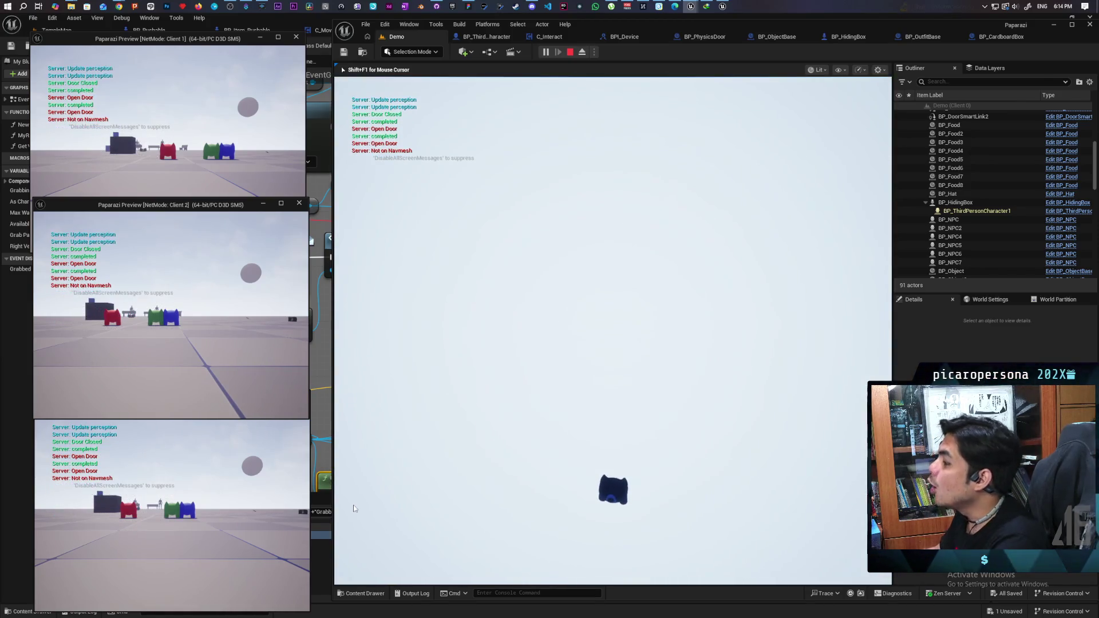
key("Escape")
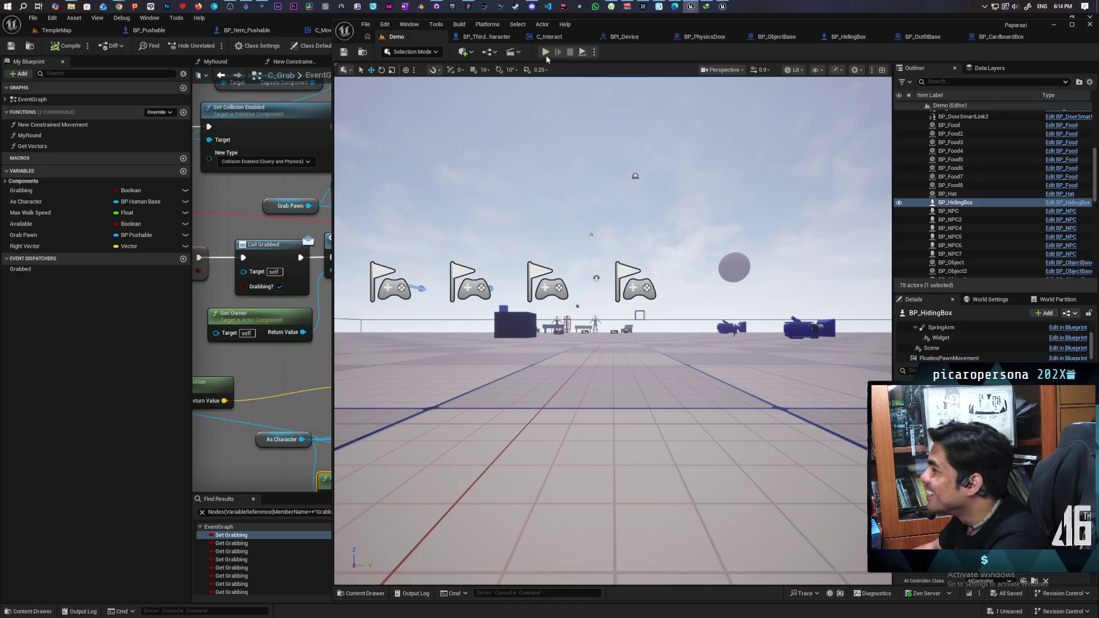
left_click(546, 51)
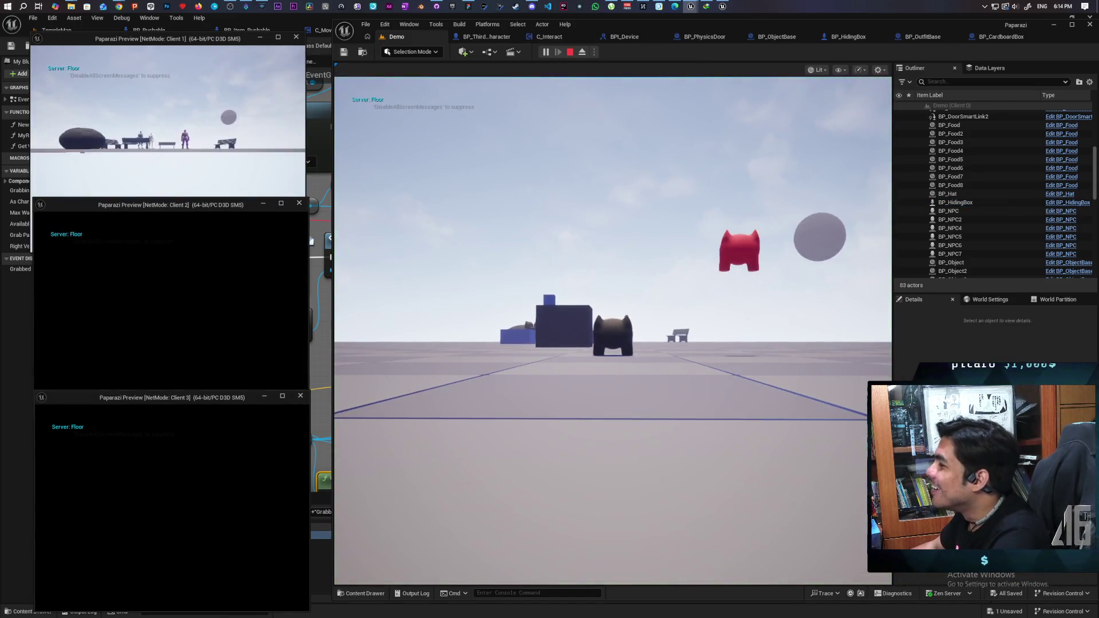
Walk to the box and press F to hide, end play, then open BP_ThirdPersonCharacter.
key("alt+Tab")
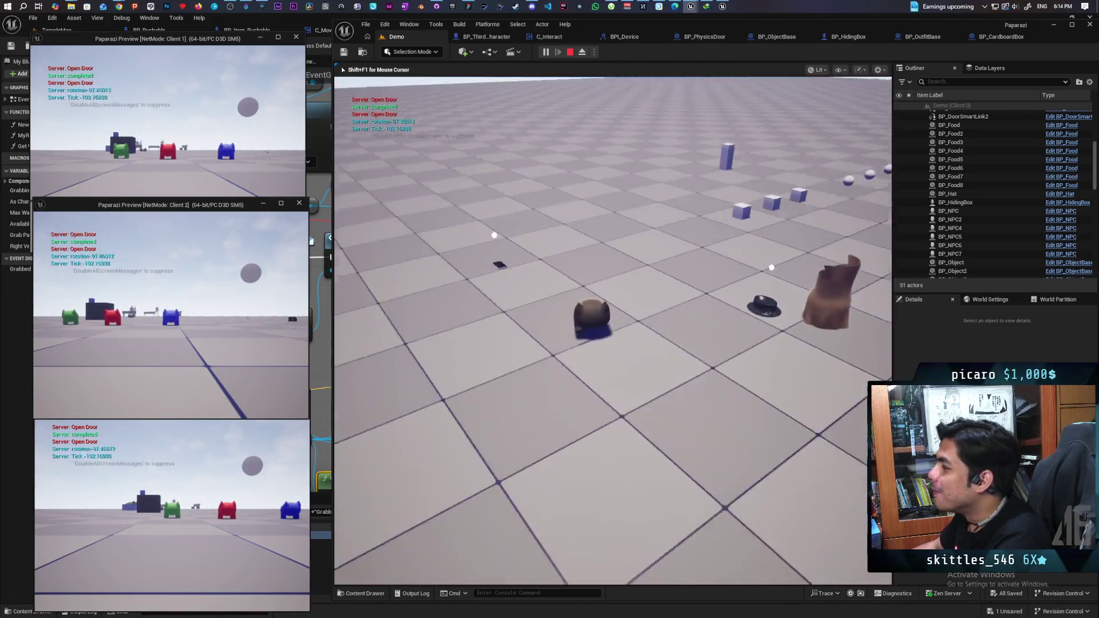
key("w")
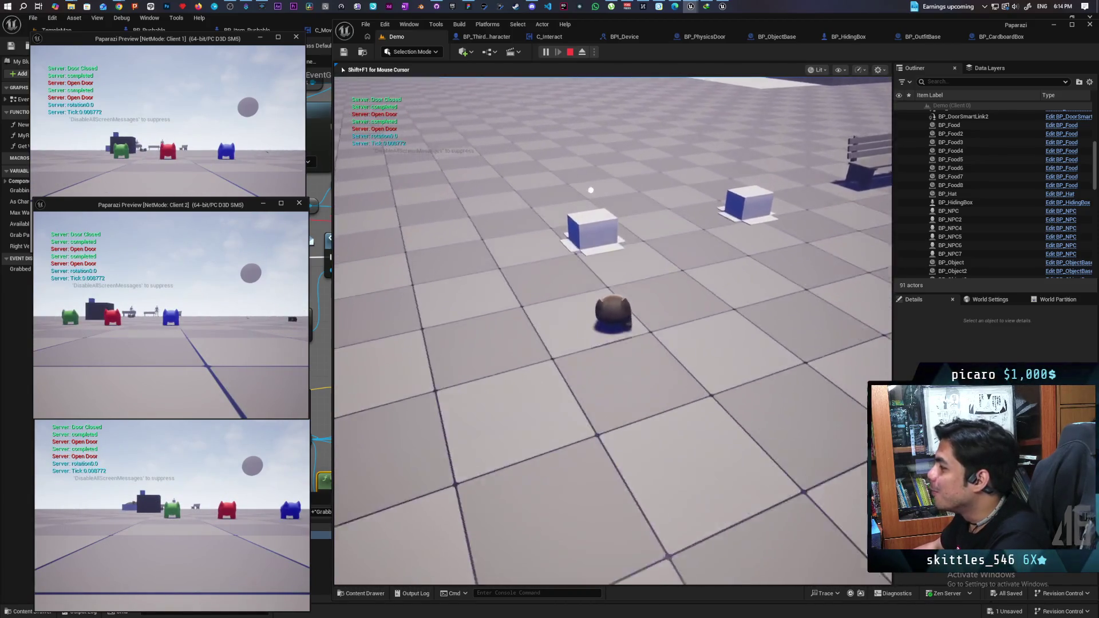
key("f")
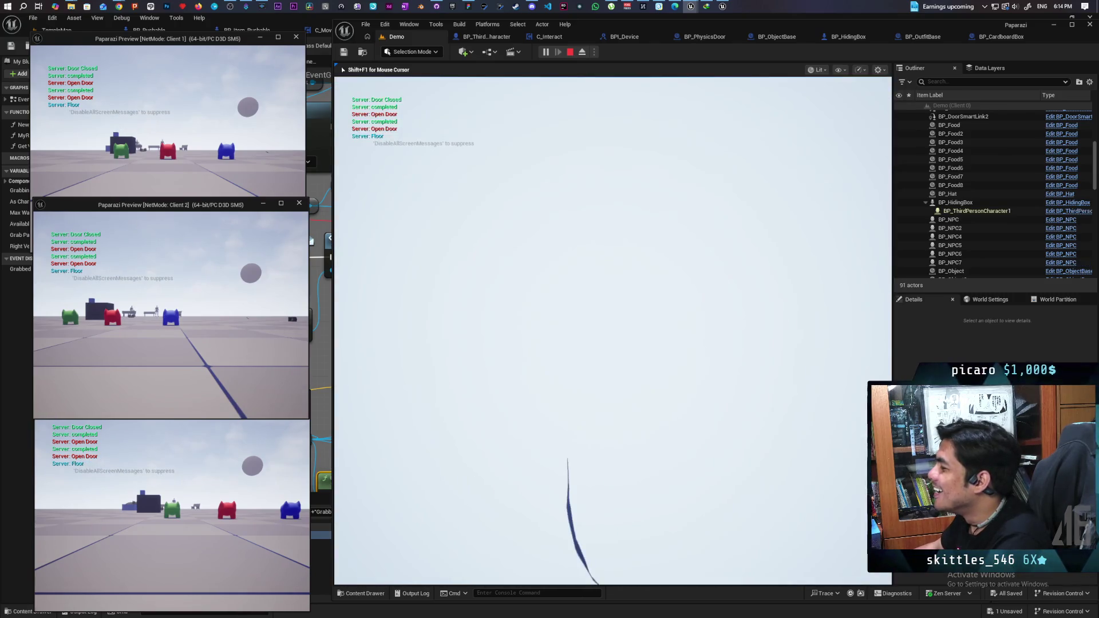
key("Escape")
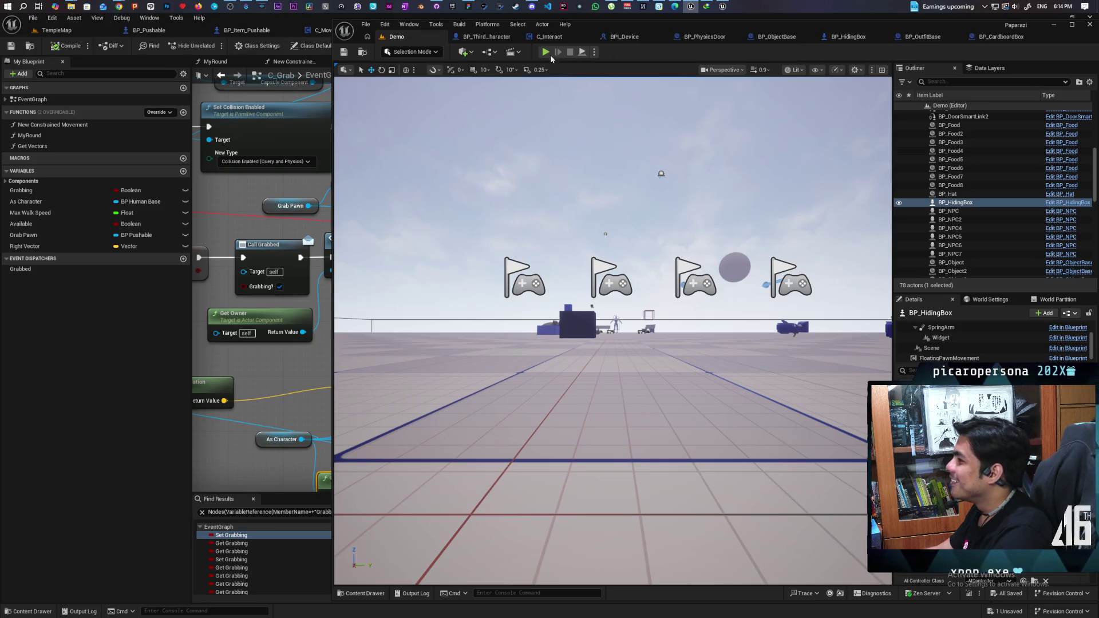
left_click(503, 36)
In BP_ThirdPersonCharacter's EventGraph, widen the Jump Input comment, shift IA_Jump left, and add a BP Interact Component getter.
scroll(601, 207, "down", 4)
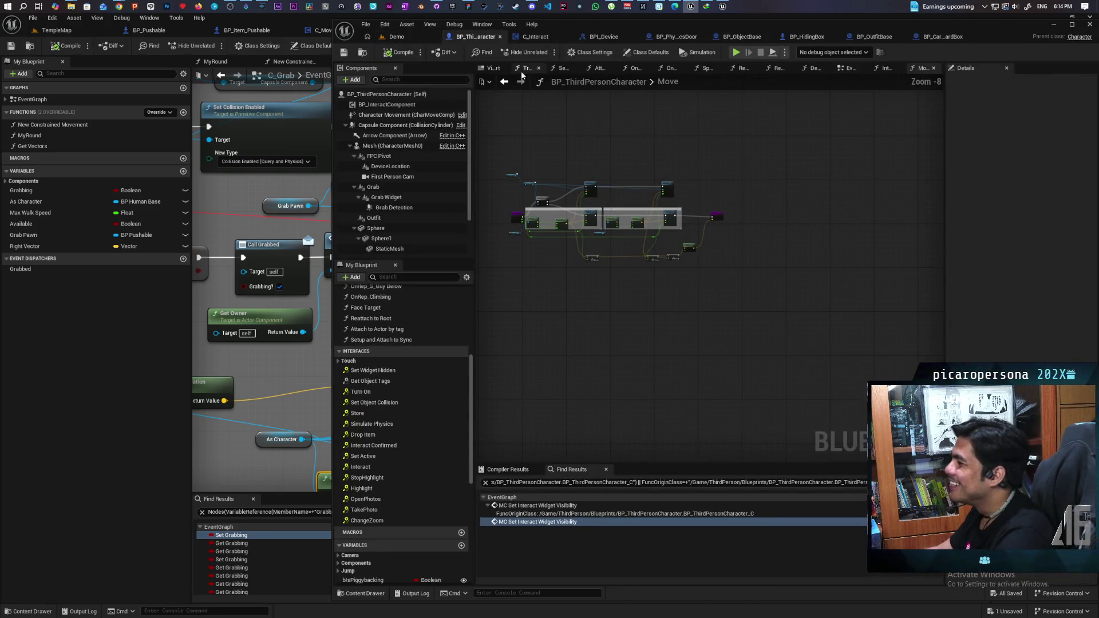
left_click(504, 83)
scroll(654, 227, "down", 2)
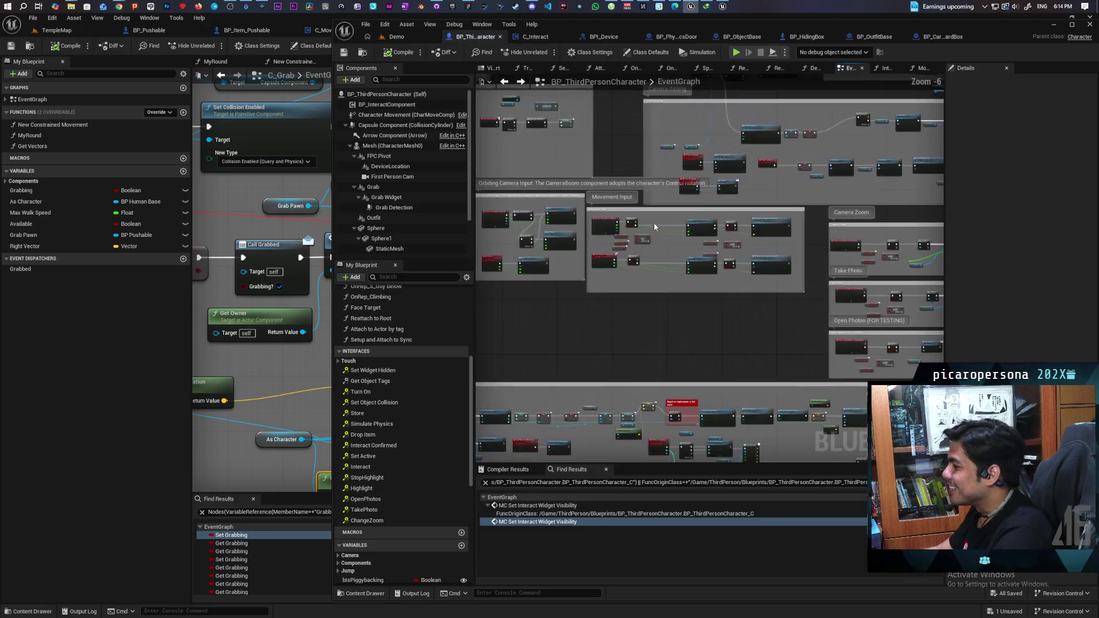
scroll(556, 232, "down", 1)
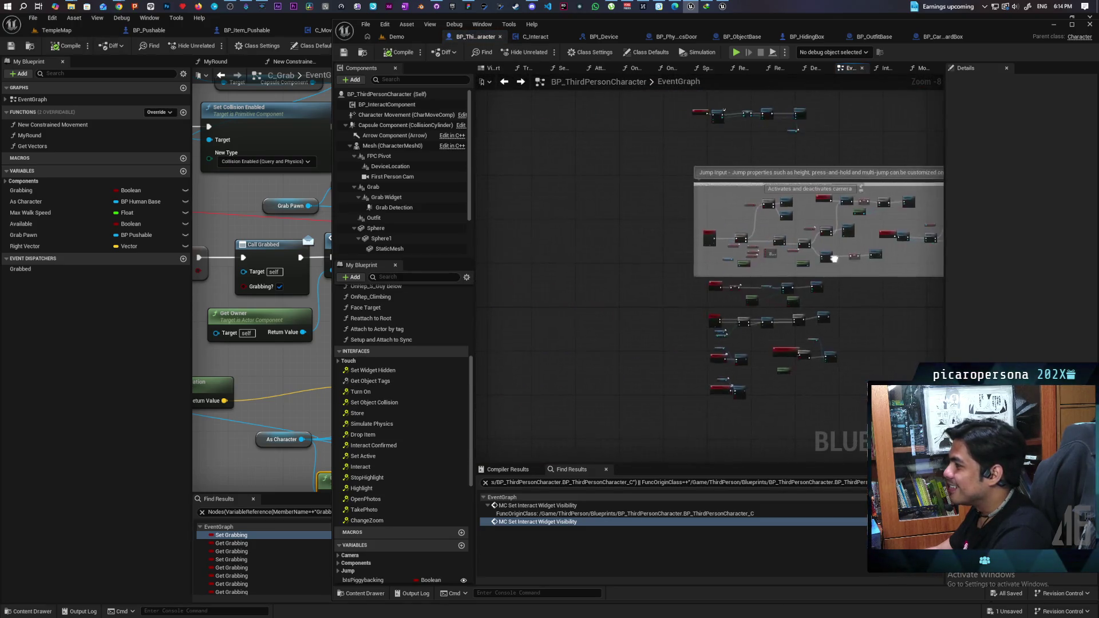
scroll(626, 222, "up", 7)
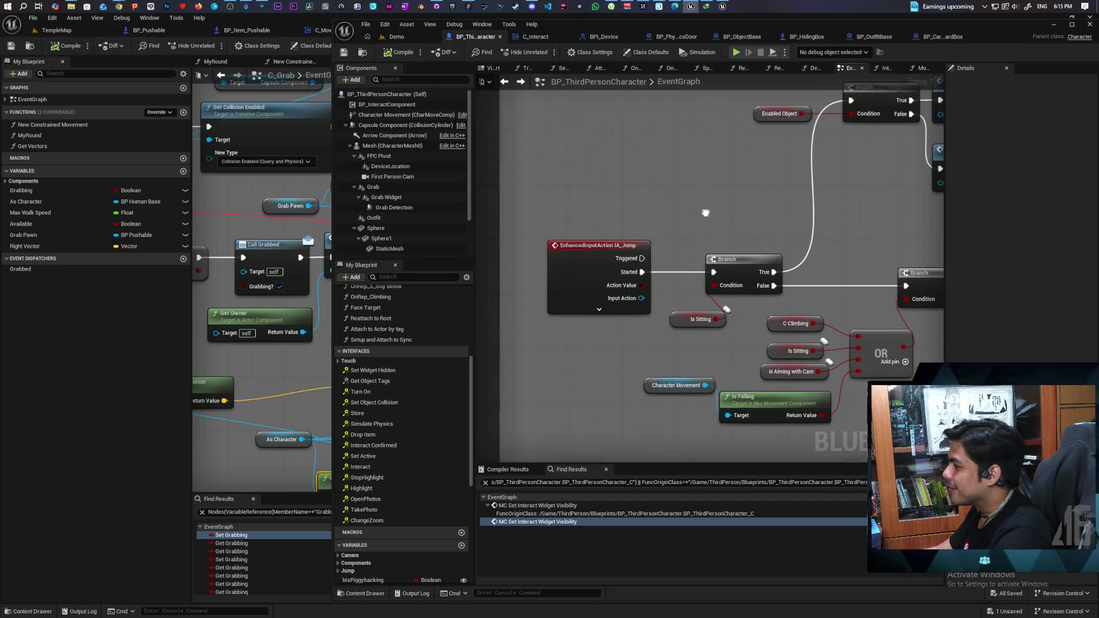
scroll(678, 334, "down", 2)
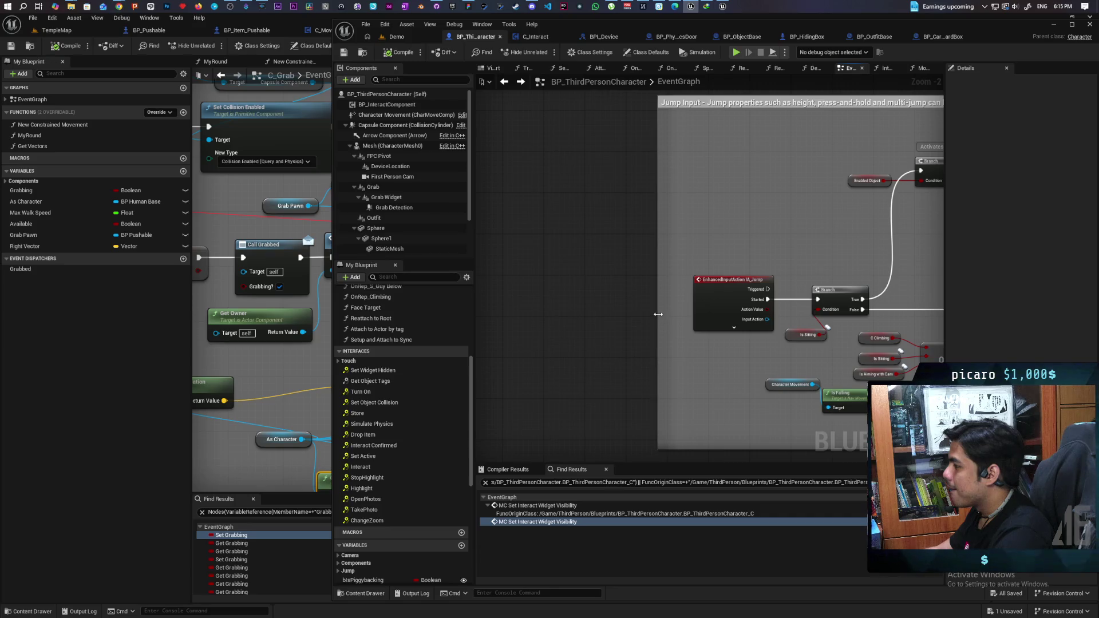
left_click_drag(659, 314, 495, 308)
left_click_drag(687, 312, 588, 315)
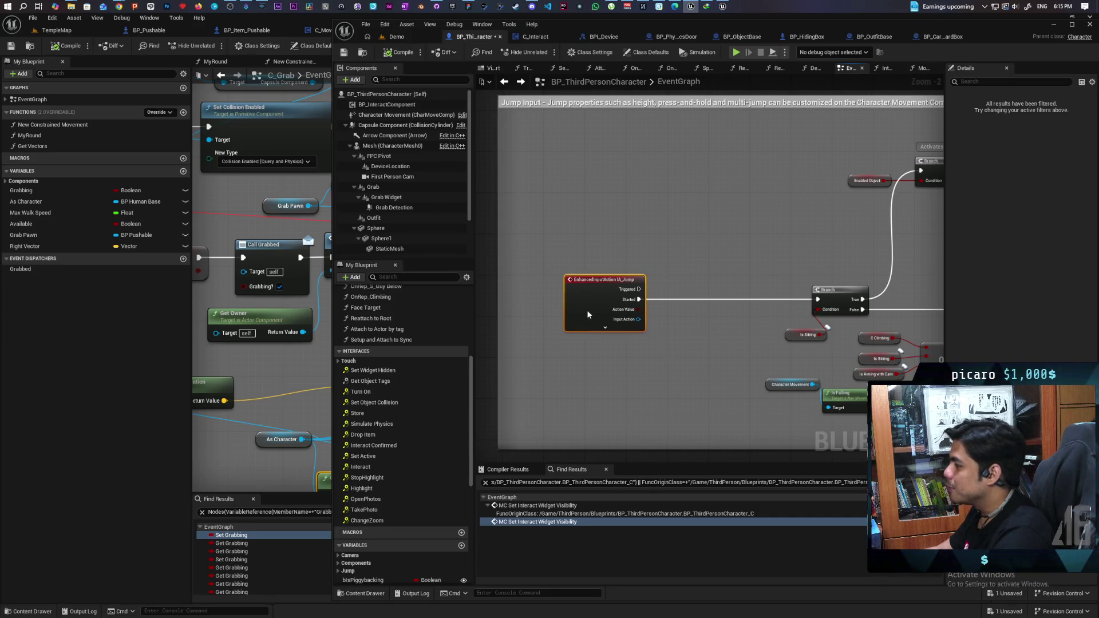
left_click_drag(426, 127, 629, 211)
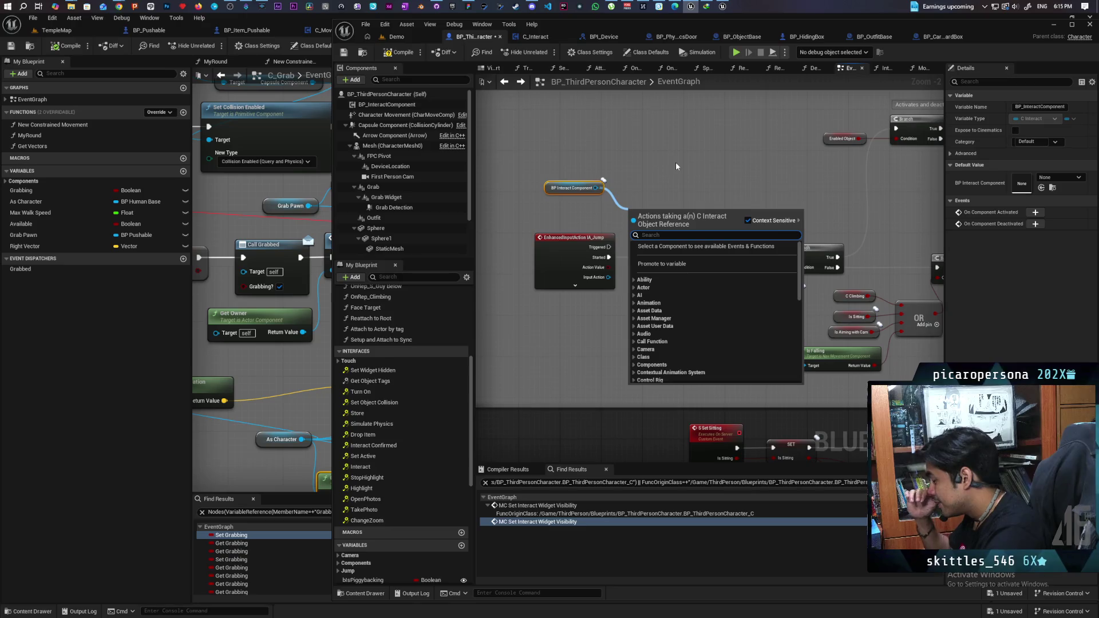
Get As BP Hiding Box from the component and put an Is Valid check before the jump Branch.
type("box")
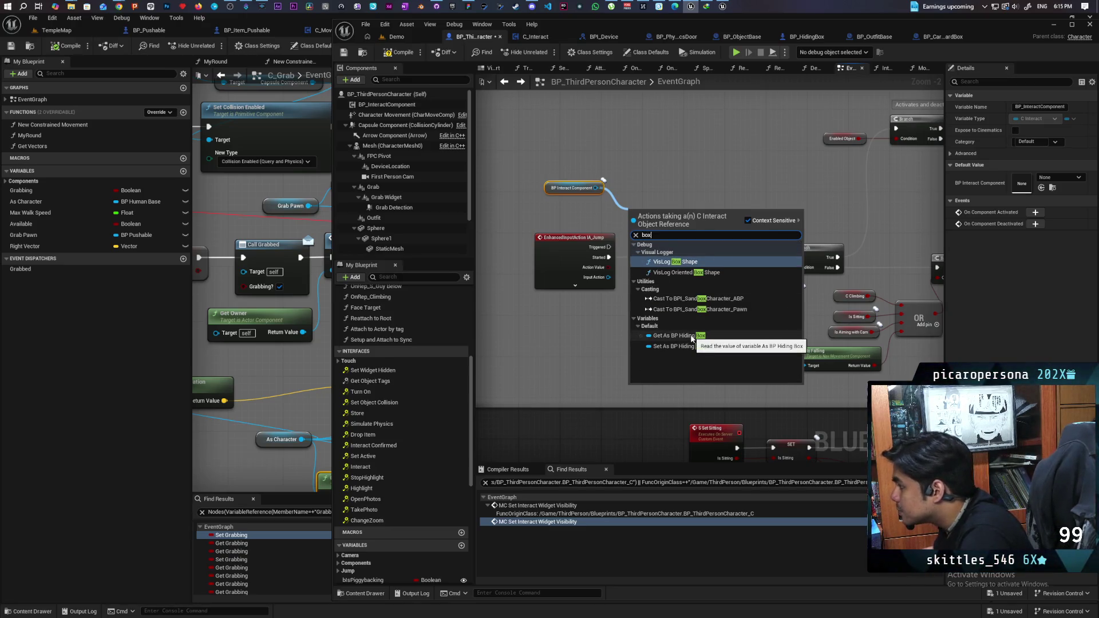
left_click(679, 337)
key("ctrl+v")
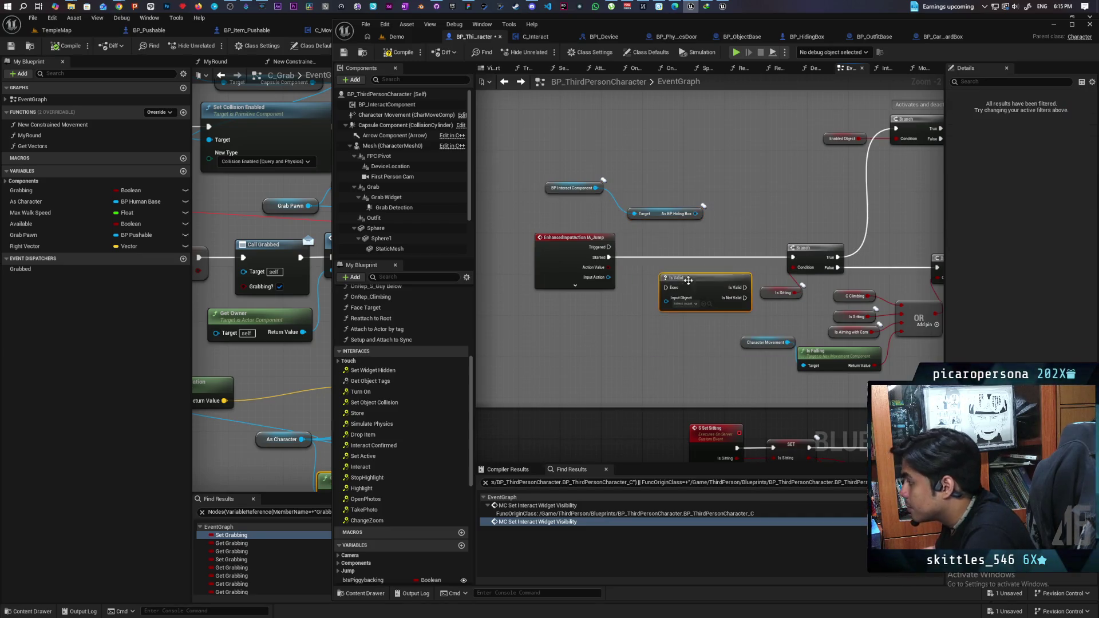
left_click_drag(660, 277, 683, 251)
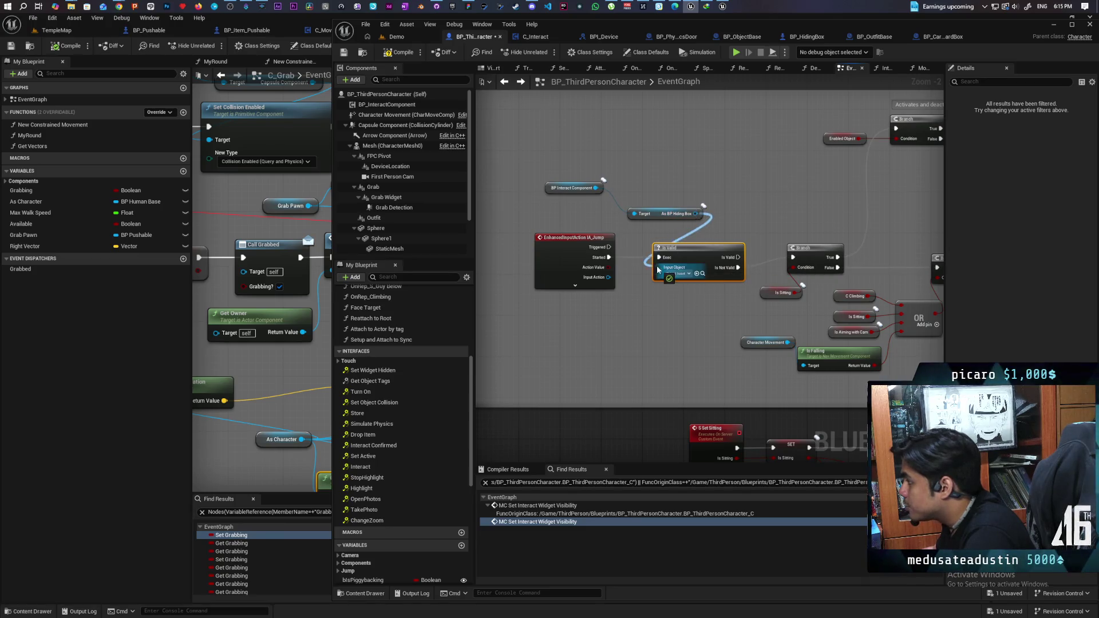
left_click(404, 36)
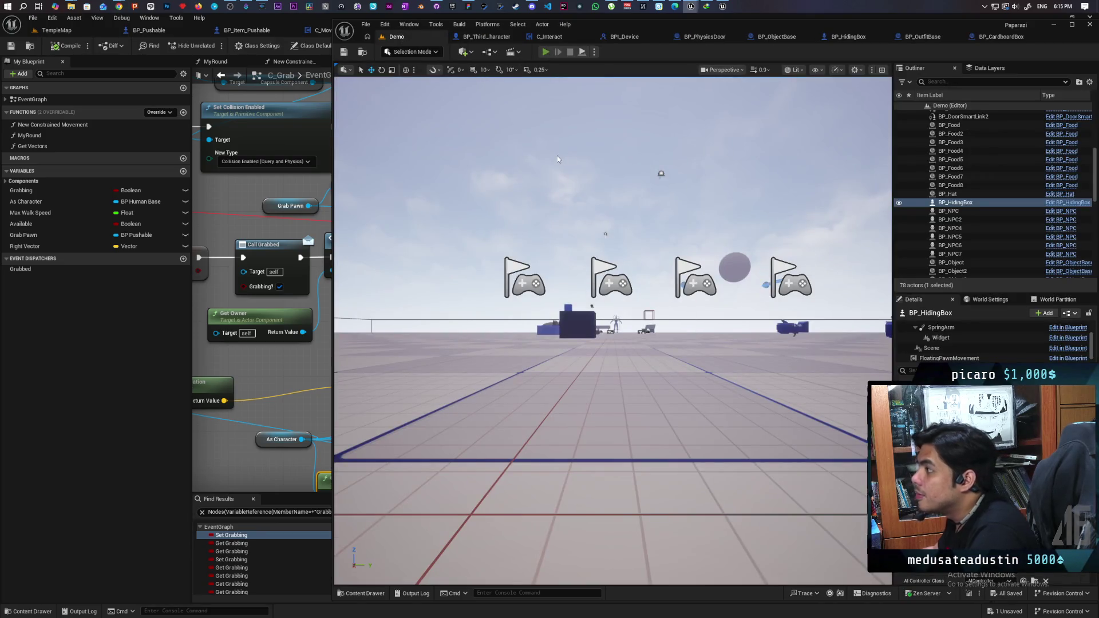
Start the multiplayer play session, walk to the white box, and hide inside it with F.
left_click(545, 52)
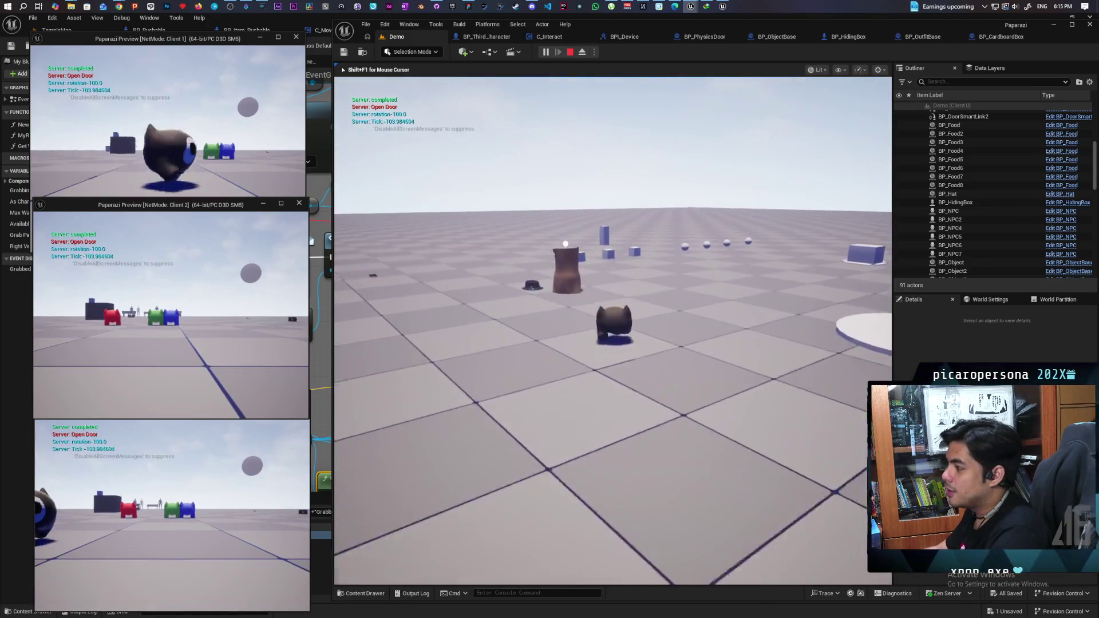
key("w")
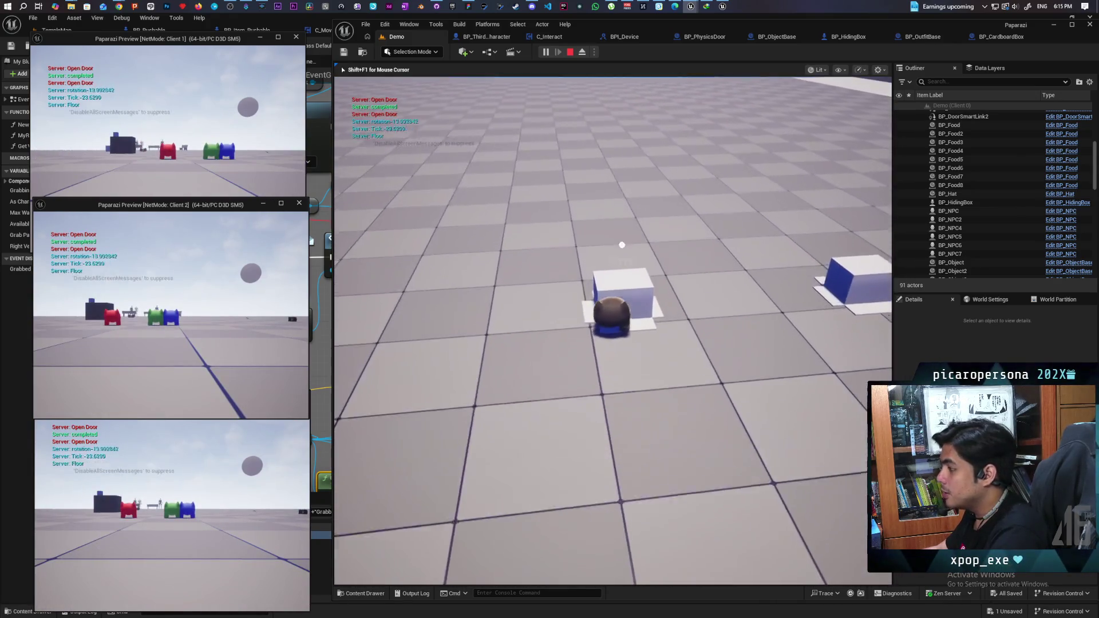
key("f")
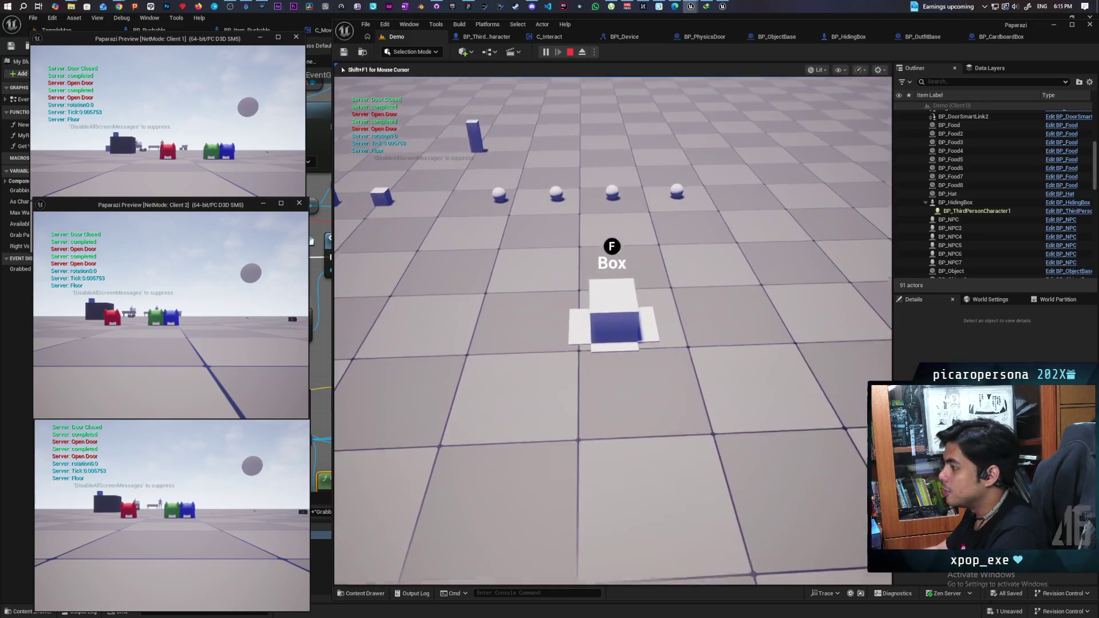
Drive the hidden box with WASD along the sphere trail, then release control and undock BP_HidingBox.
key("w")
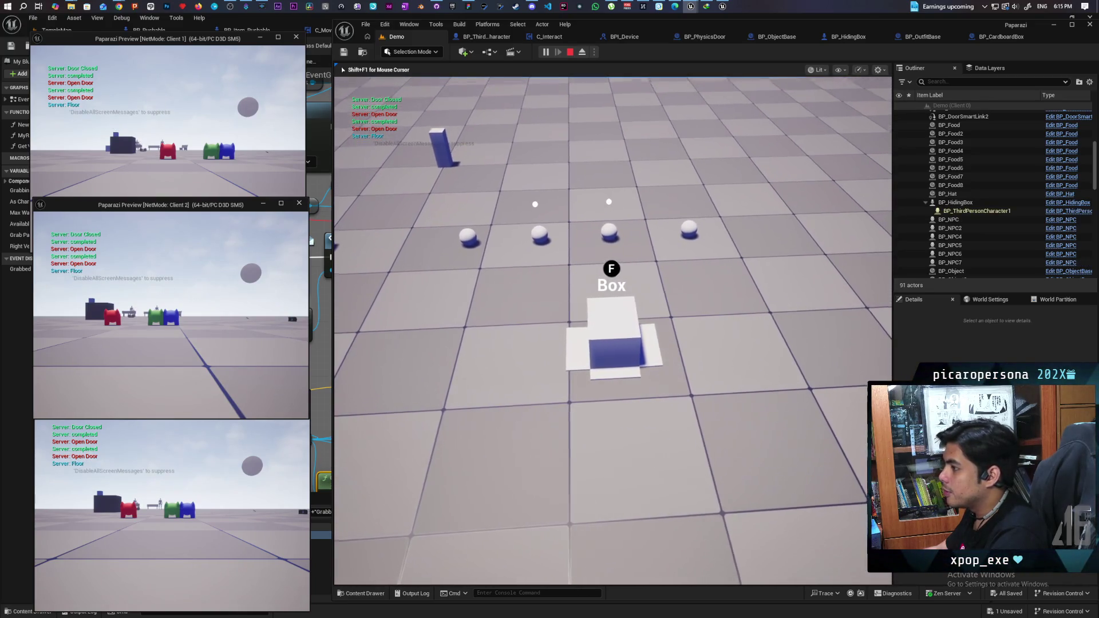
key("w")
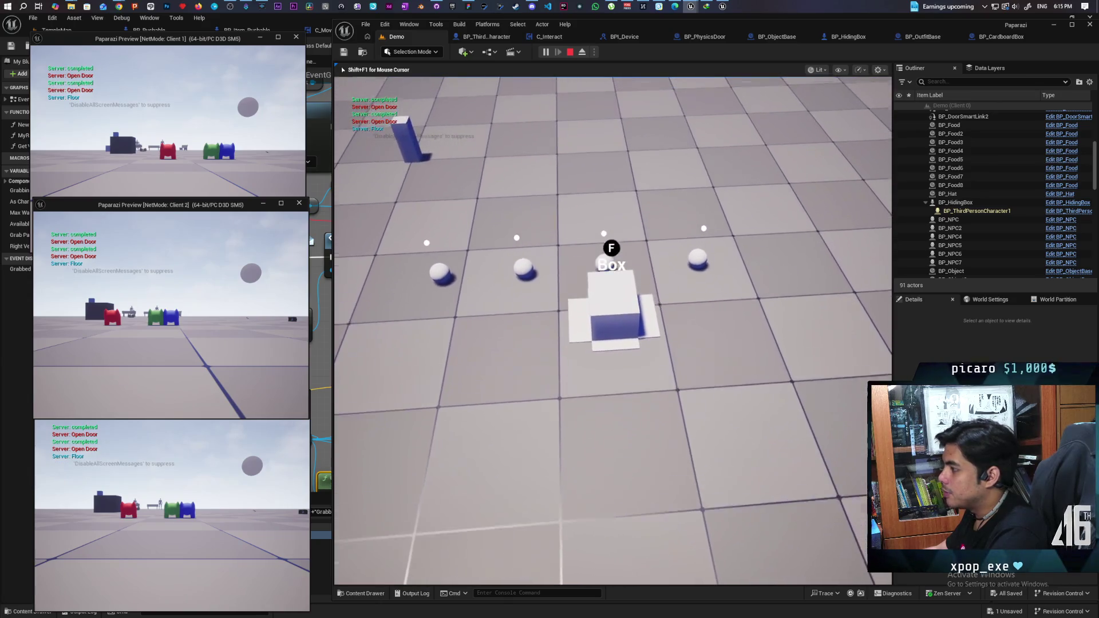
key("s")
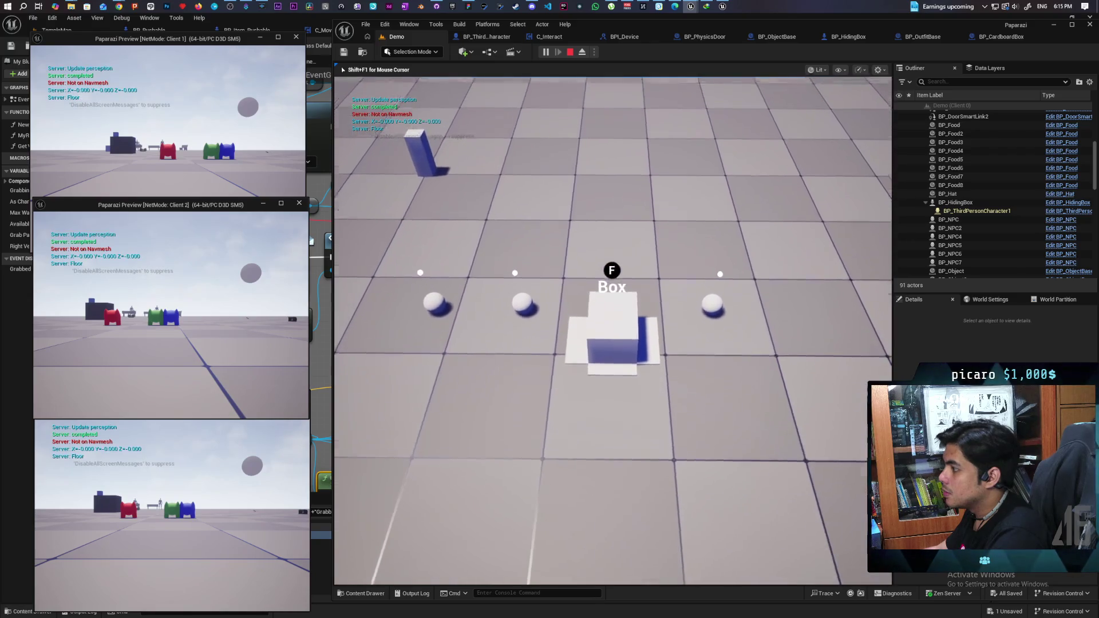
key("f")
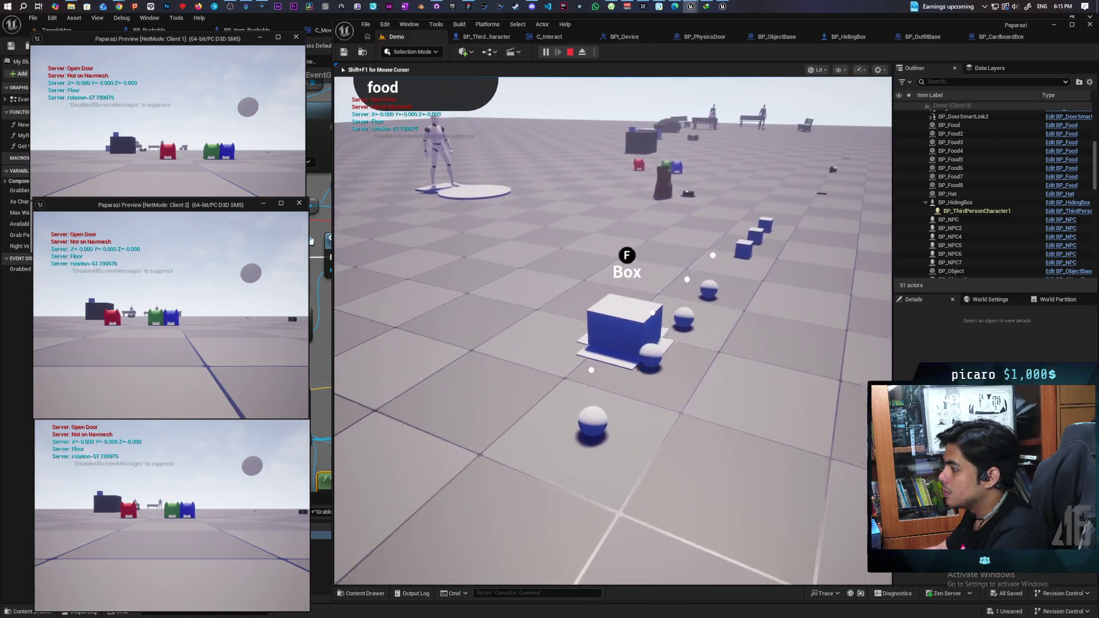
key("a")
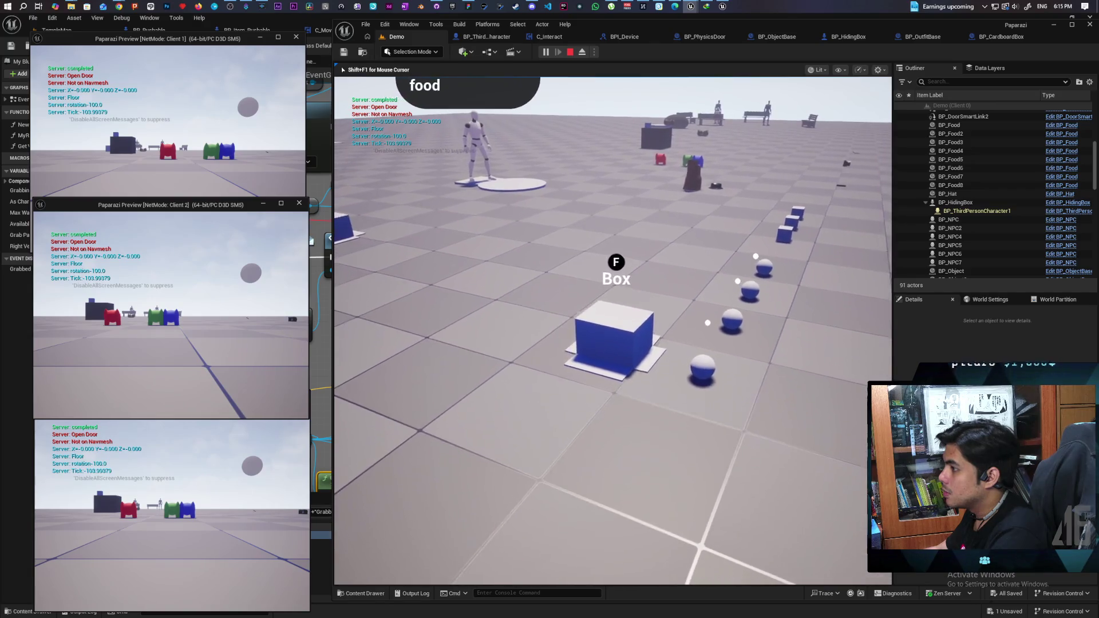
key("w")
key("a")
key("d")
key("shift+F1")
left_click_drag(849, 37, 804, 132)
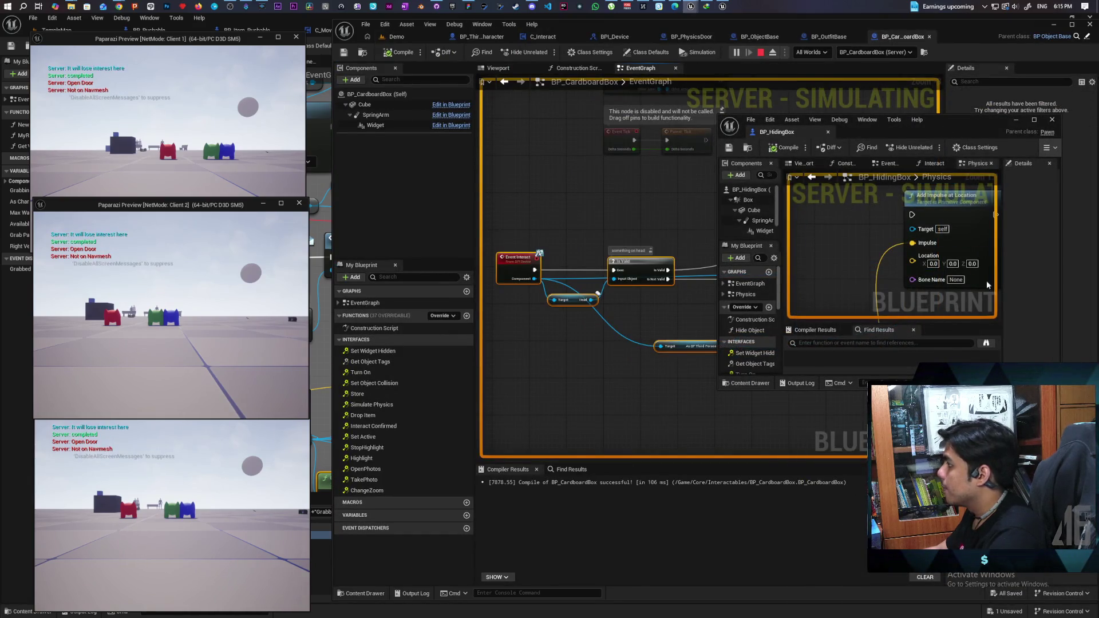
Enlarge the floating BP_HidingBox window, set the debugged hiding box instance, and zoom out the Physics graph.
left_click_drag(961, 138, 816, 60)
mouse_move(954, 344)
left_mouse_down()
mouse_move(977, 529)
mouse_move(1081, 612)
left_mouse_up()
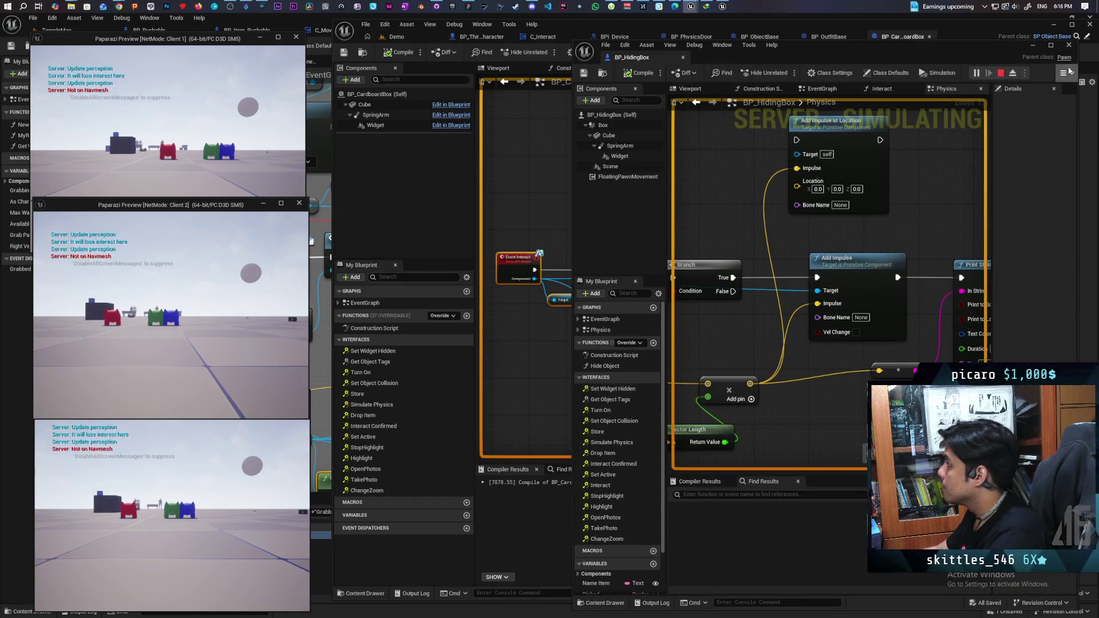
left_click(1067, 94)
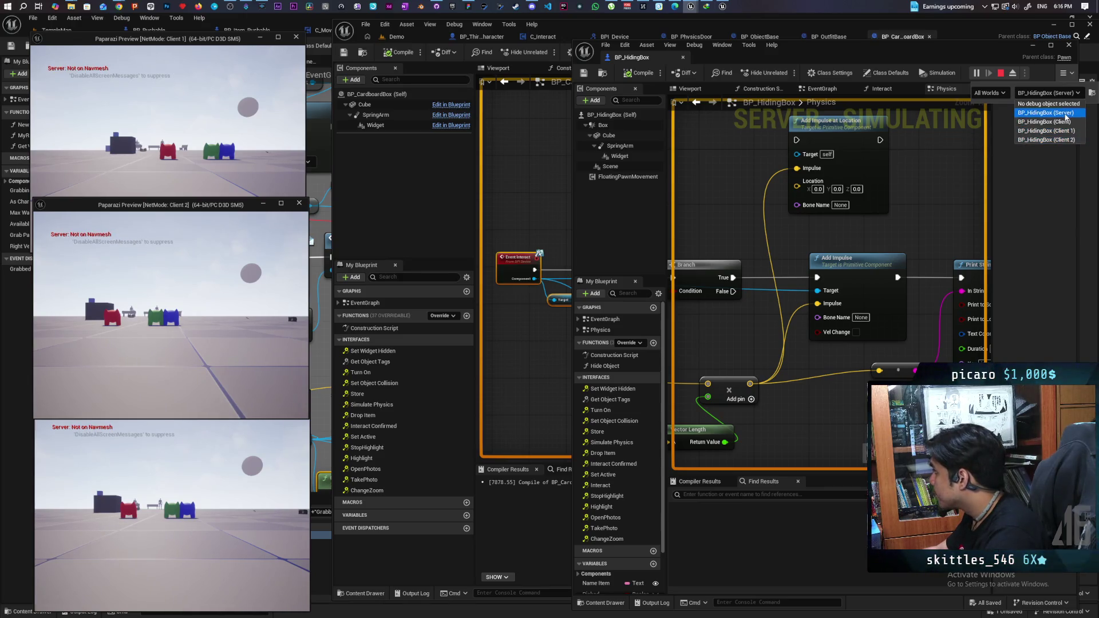
scroll(859, 226, "down", 6)
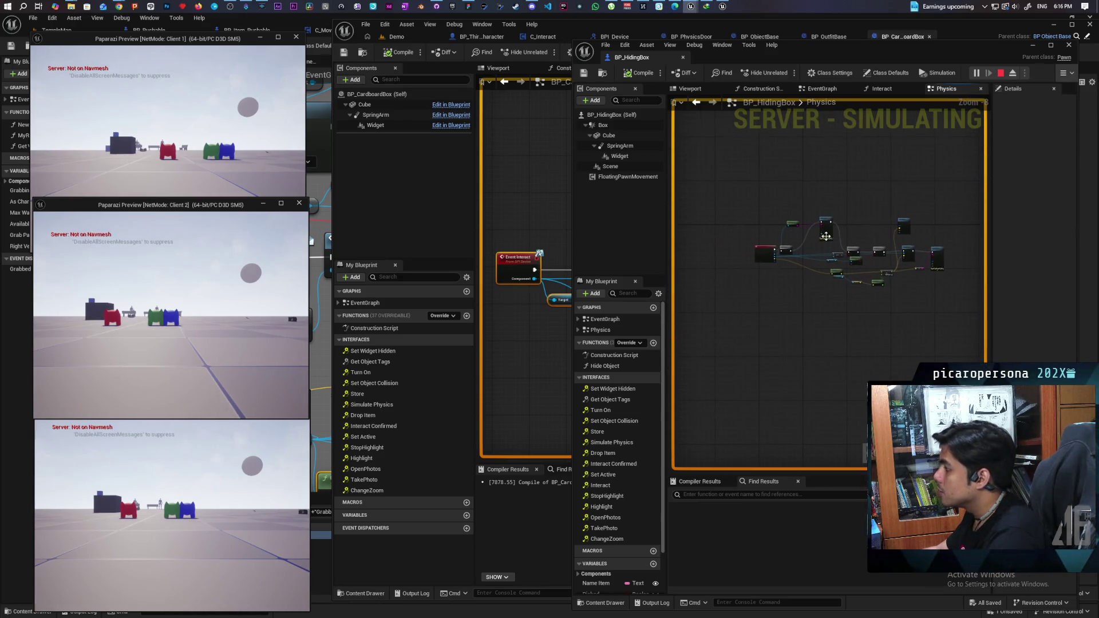
left_click(394, 37)
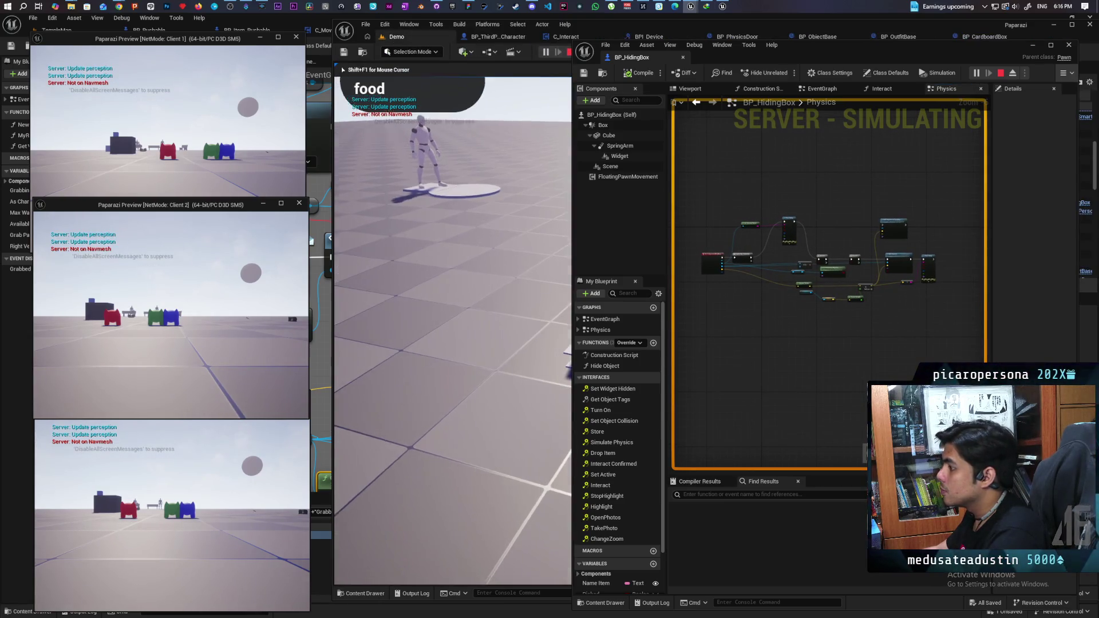
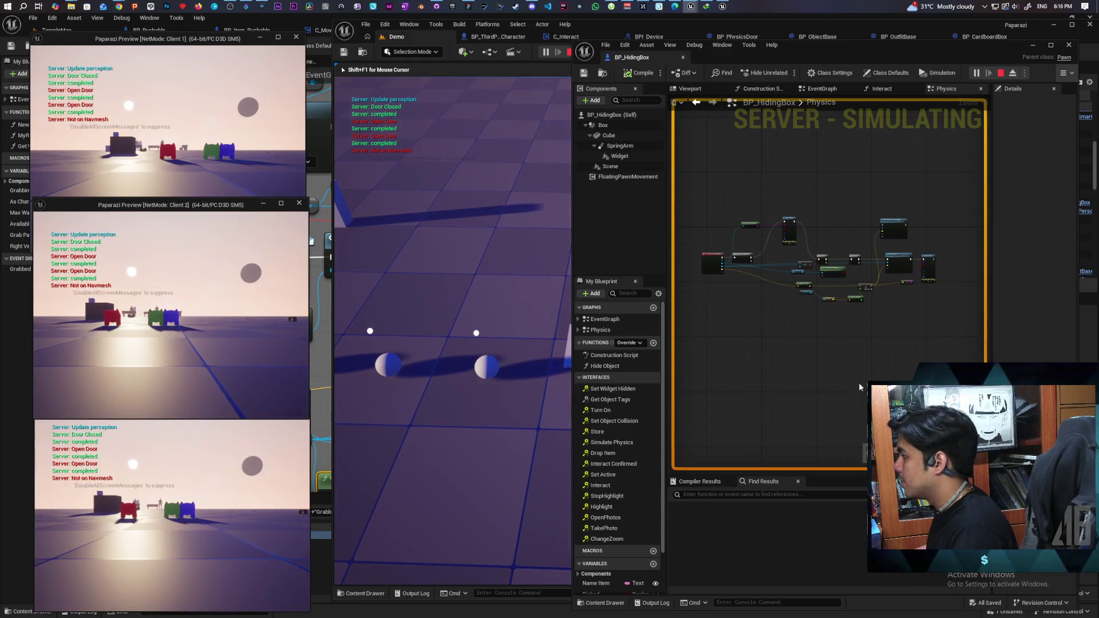
Stop the play session and detach the wire from the Add node's first input.
key("Escape")
scroll(908, 311, "up", 2)
scroll(820, 369, "up", 2)
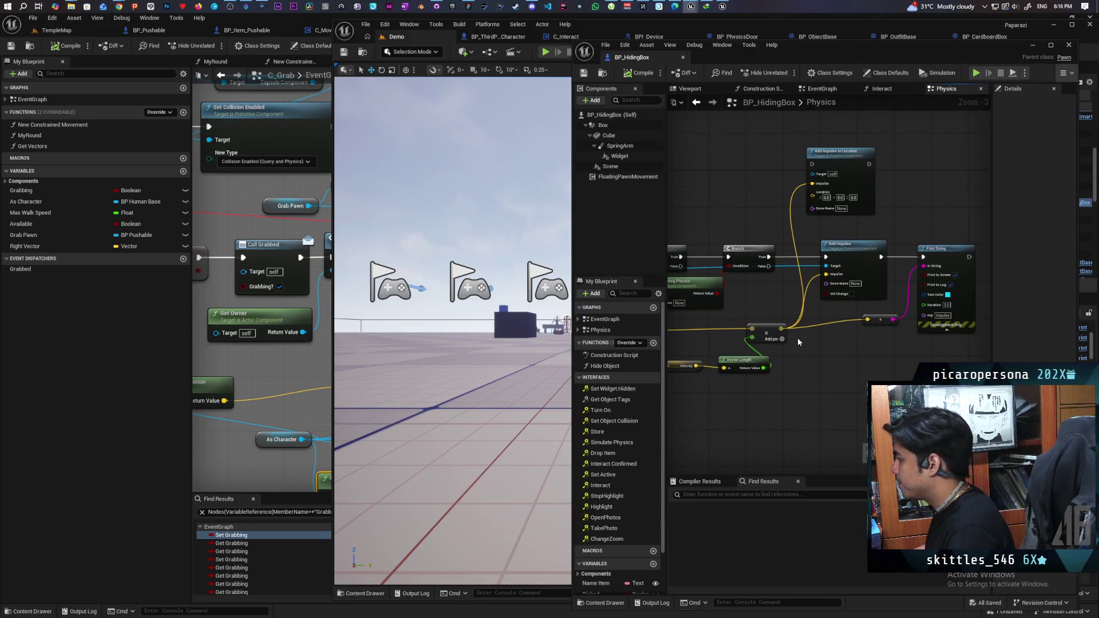
left_click_drag(752, 330, 790, 318)
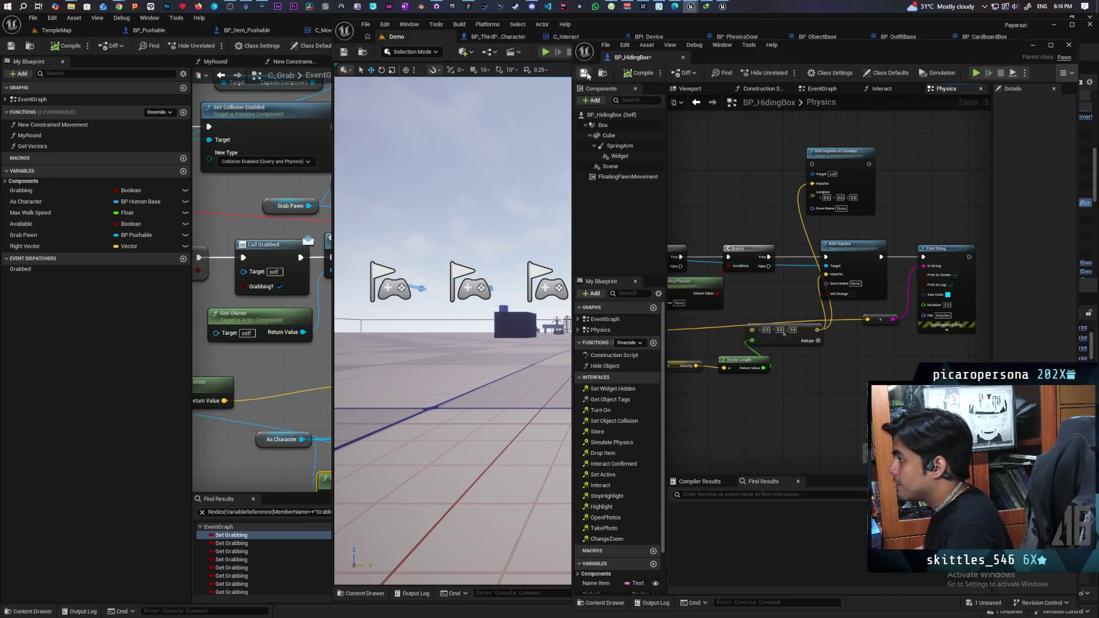
Run a three-client play test, walk into the white box to push it, then stop.
key("alt+p")
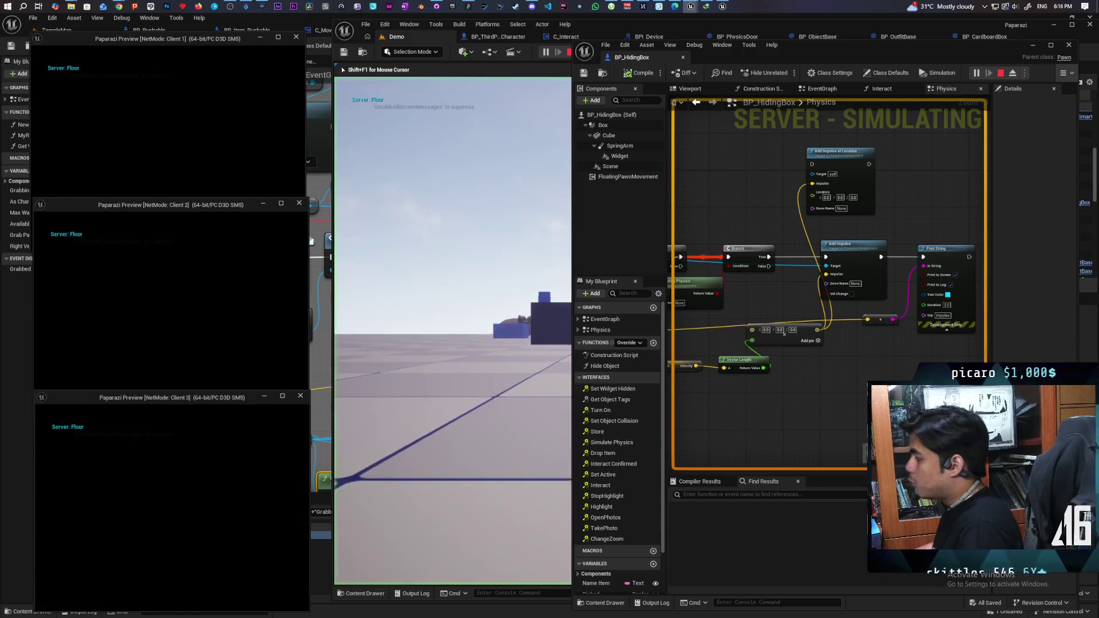
key("alt+Tab")
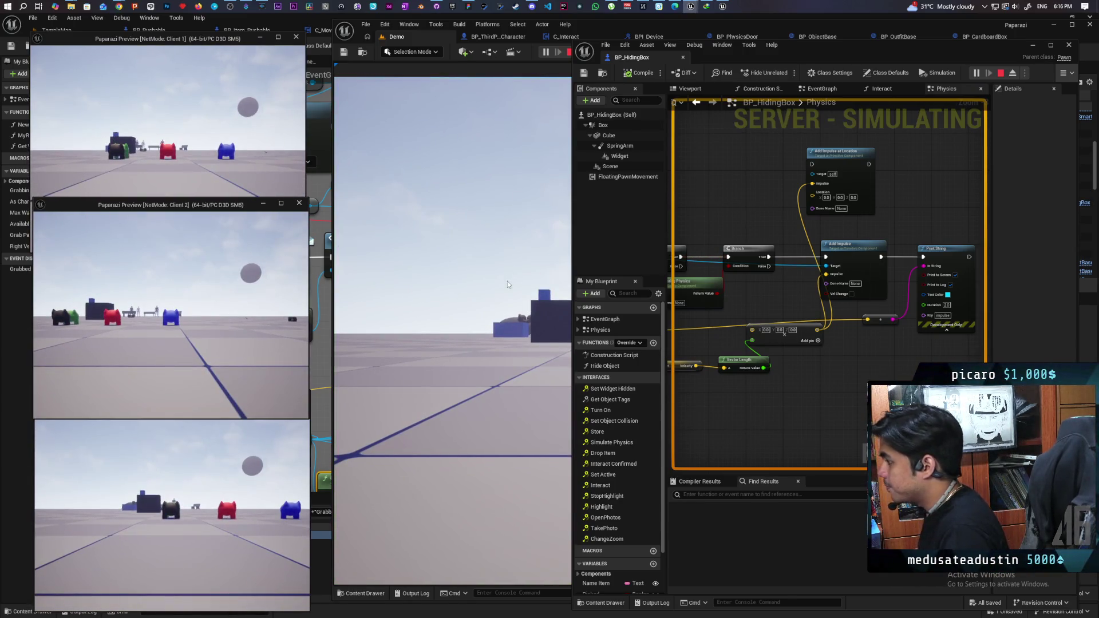
left_click_drag(859, 46, 929, 82)
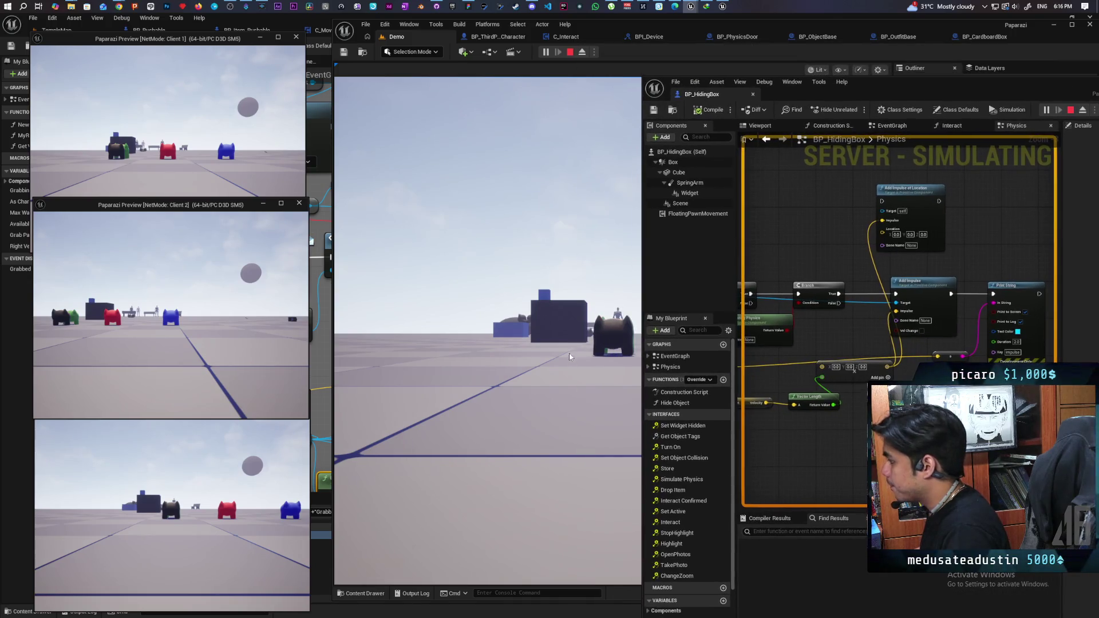
left_click(487, 344)
key("w")
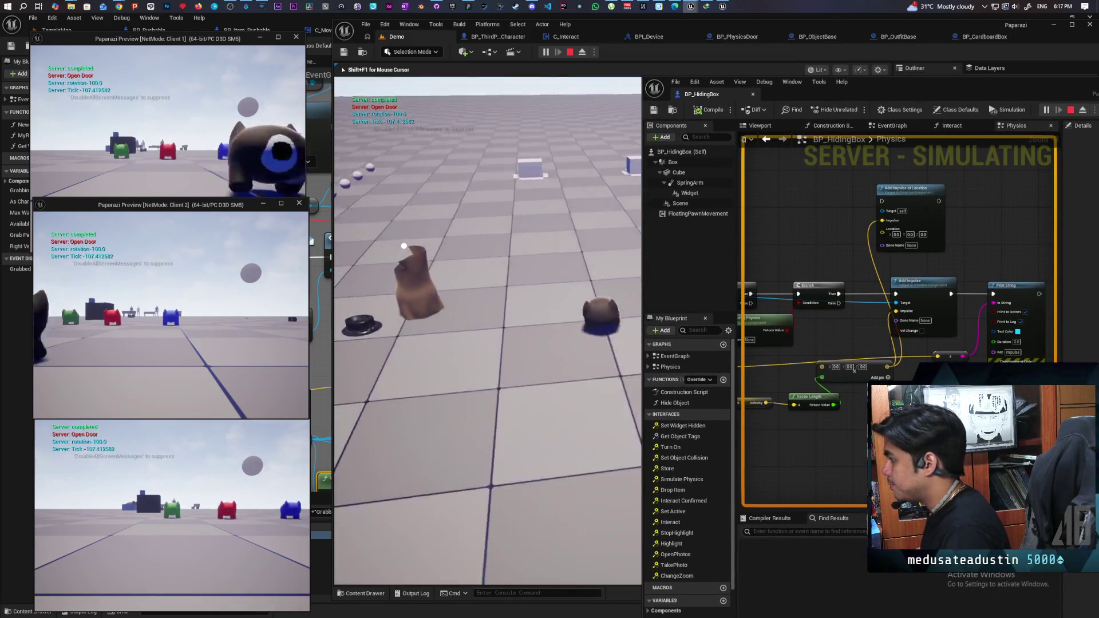
key("w")
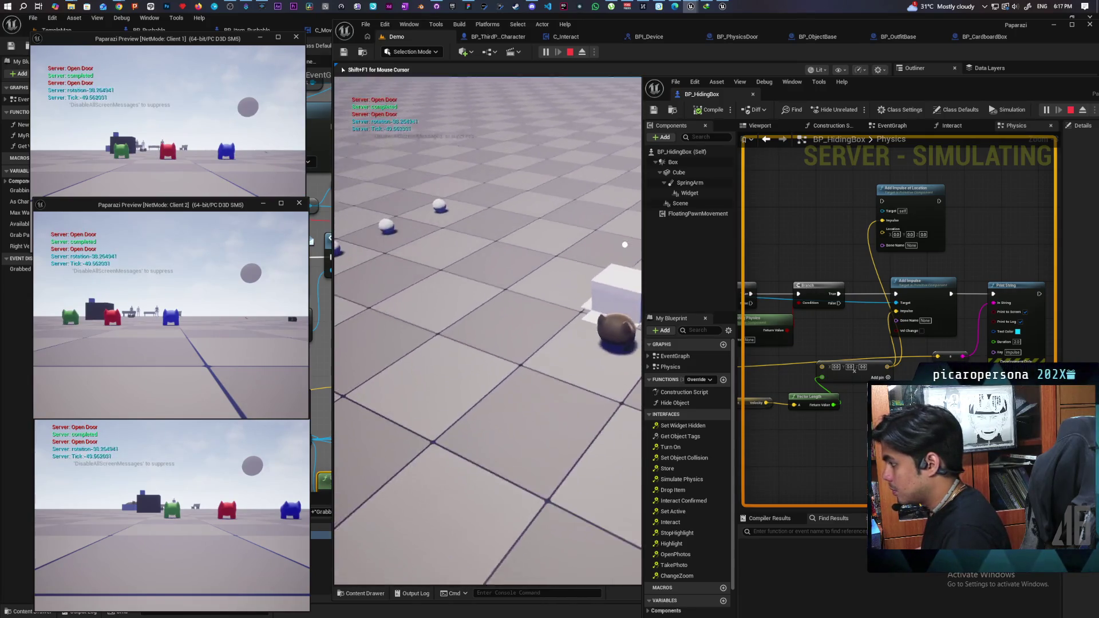
key("w")
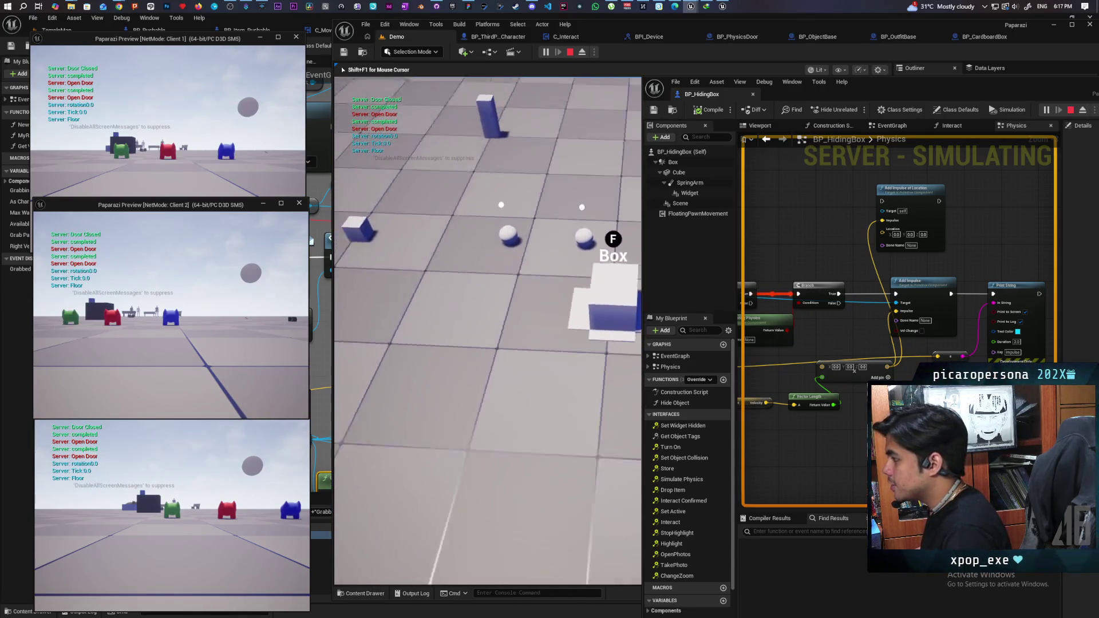
key("s")
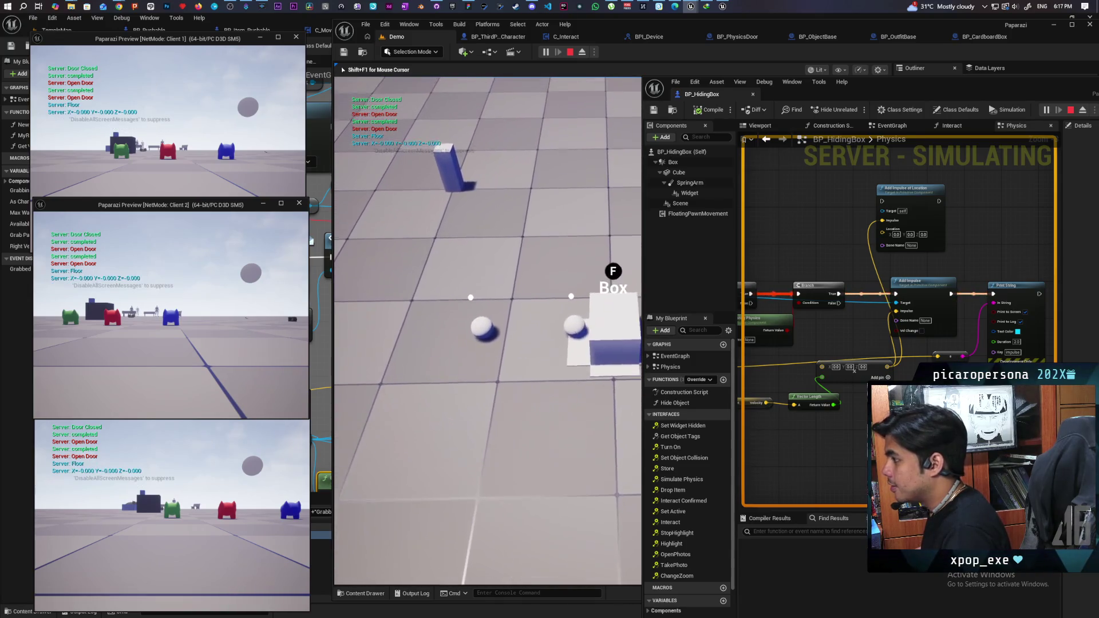
key("w")
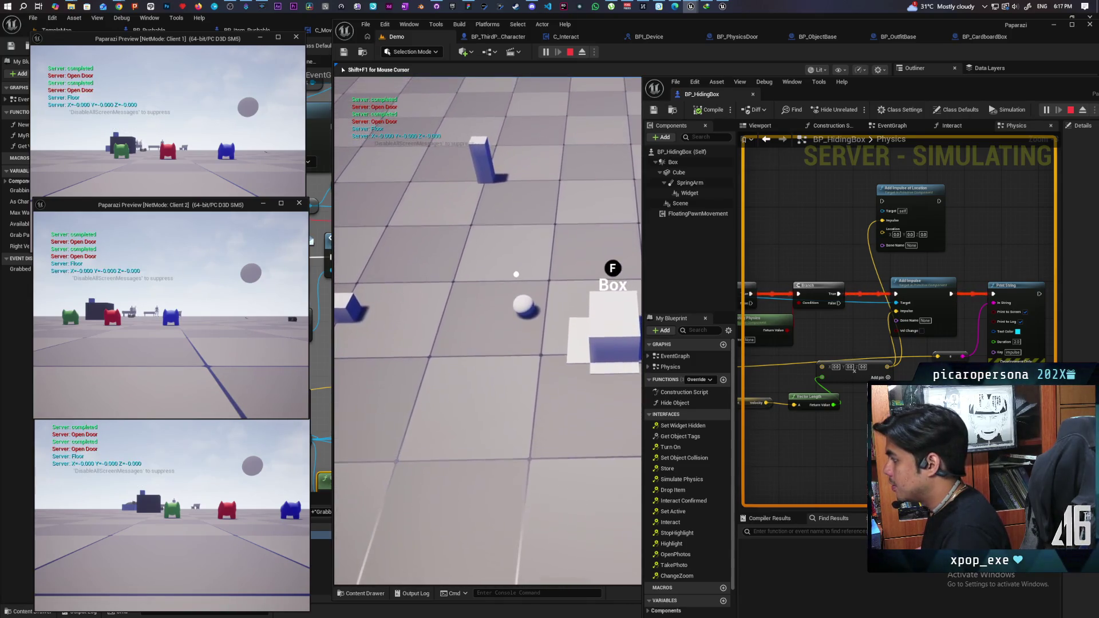
key("s")
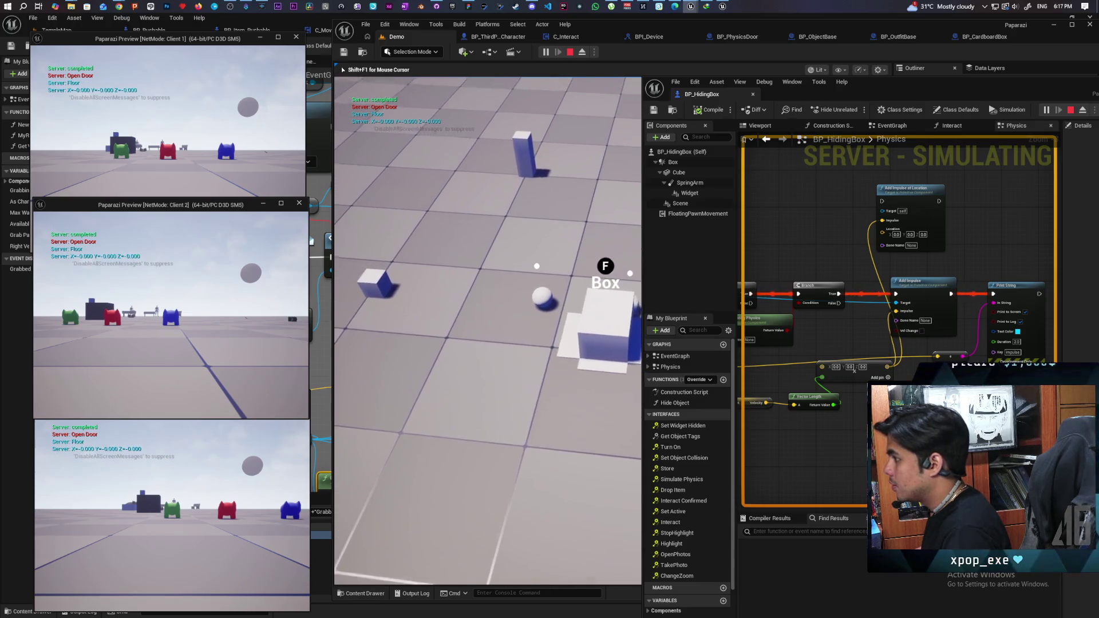
key("Escape")
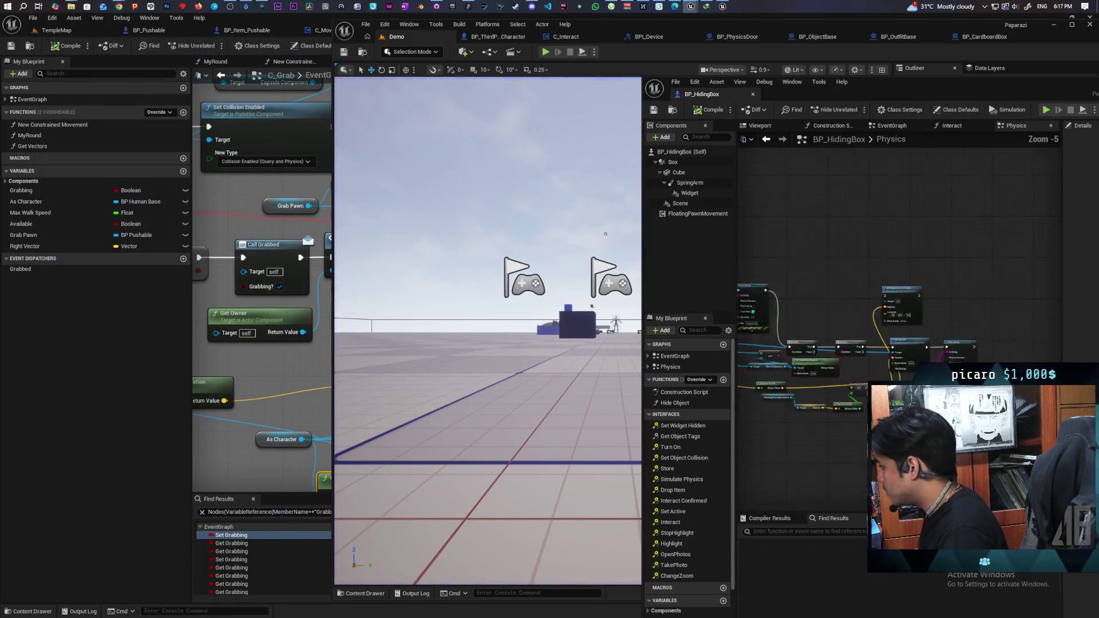
Wire the Velocity output into the vector Add node.
left_click_drag(973, 258, 859, 315)
scroll(899, 257, "down", 1)
left_click_drag(859, 258, 933, 261)
left_click_drag(898, 425, 810, 448)
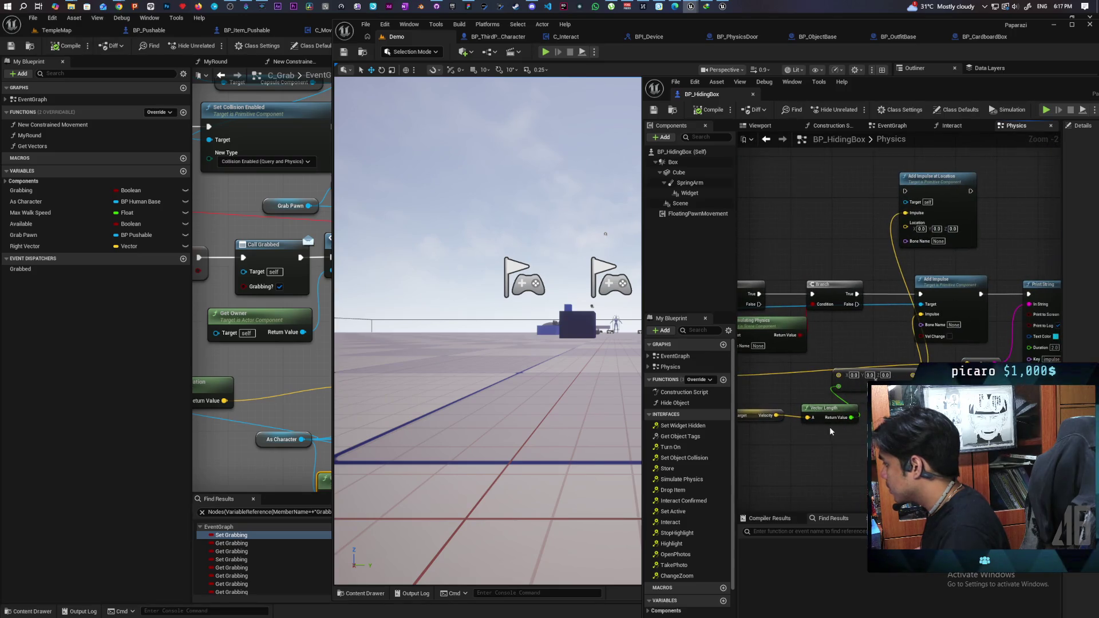
mouse_move(776, 416)
left_mouse_down()
mouse_move(839, 375)
mouse_move(829, 381)
left_mouse_up()
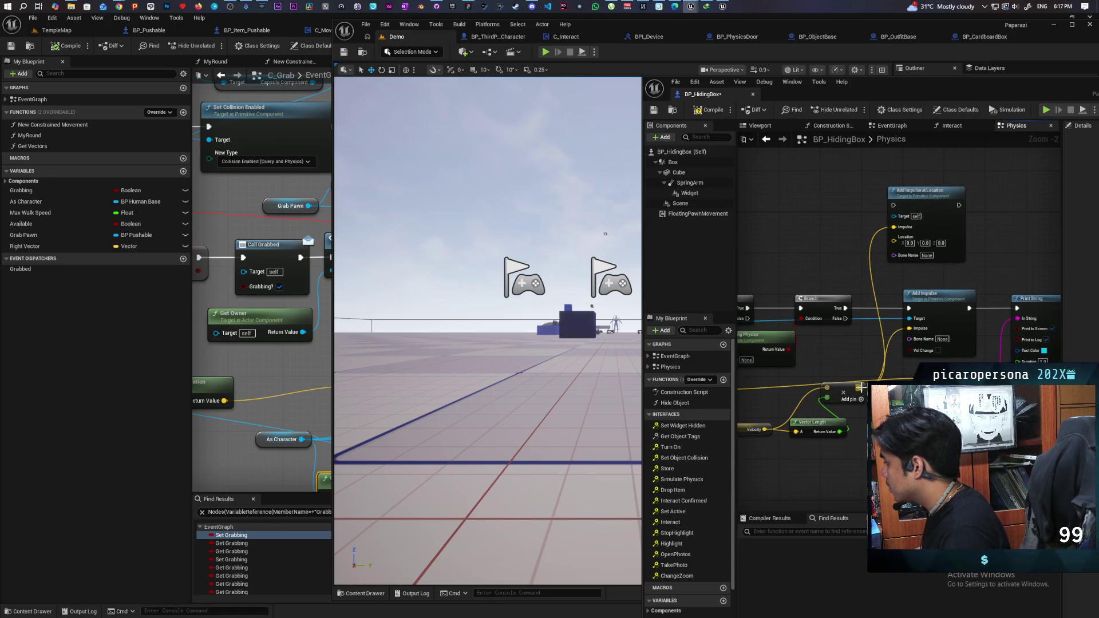
Drag from On Component Hit's Hit pin to an expanded Break Hit Result node.
left_click_drag(894, 274, 962, 206)
scroll(939, 229, "up", 1)
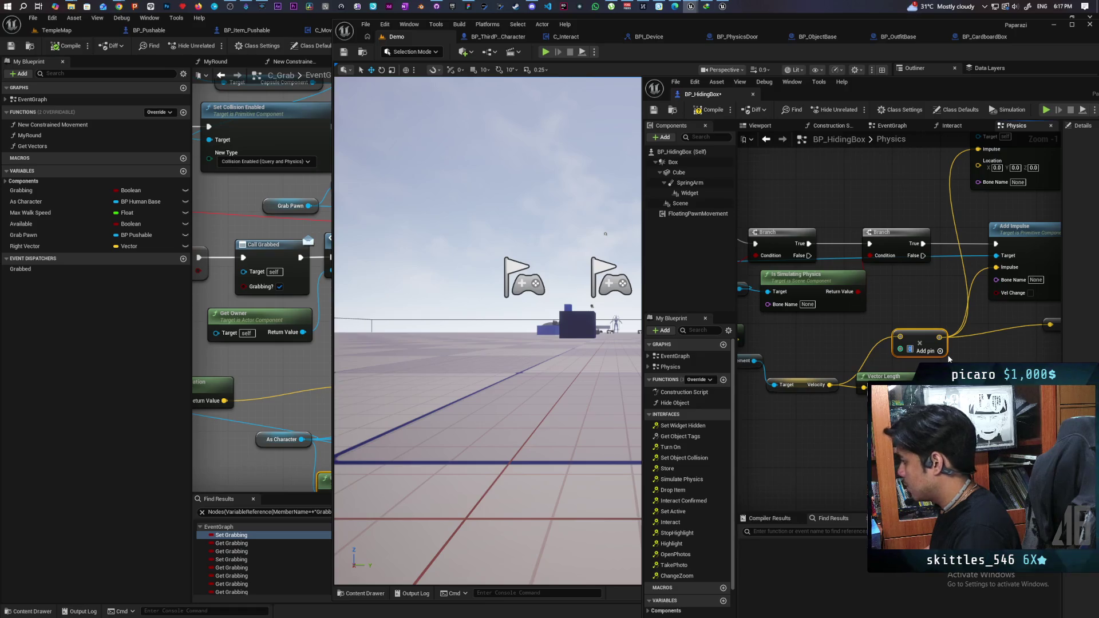
left_click(947, 355)
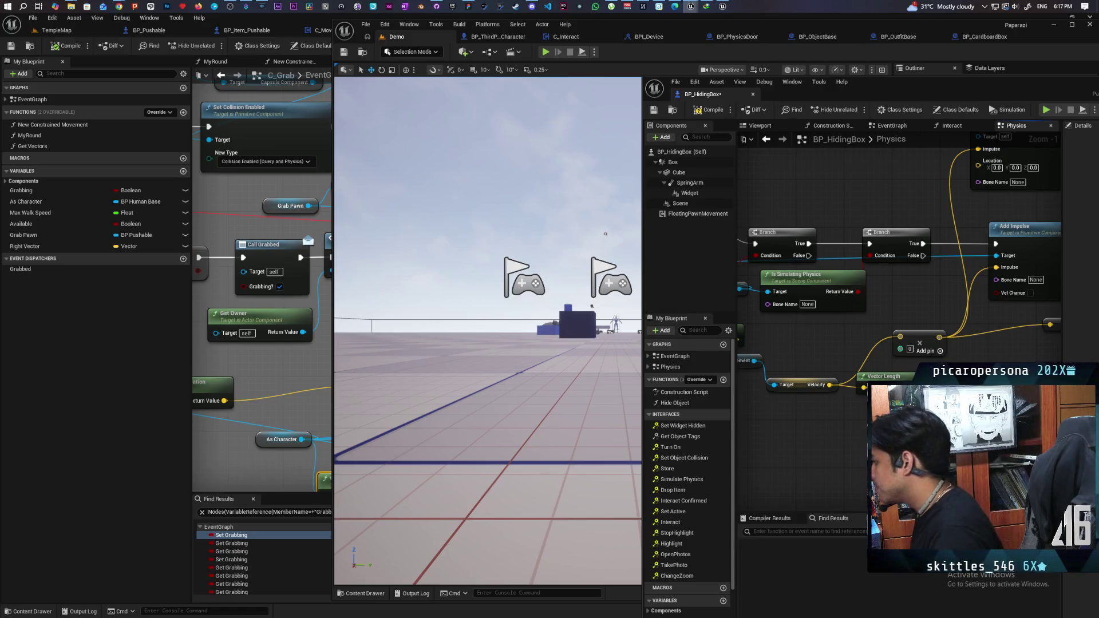
scroll(899, 246, "down", 1)
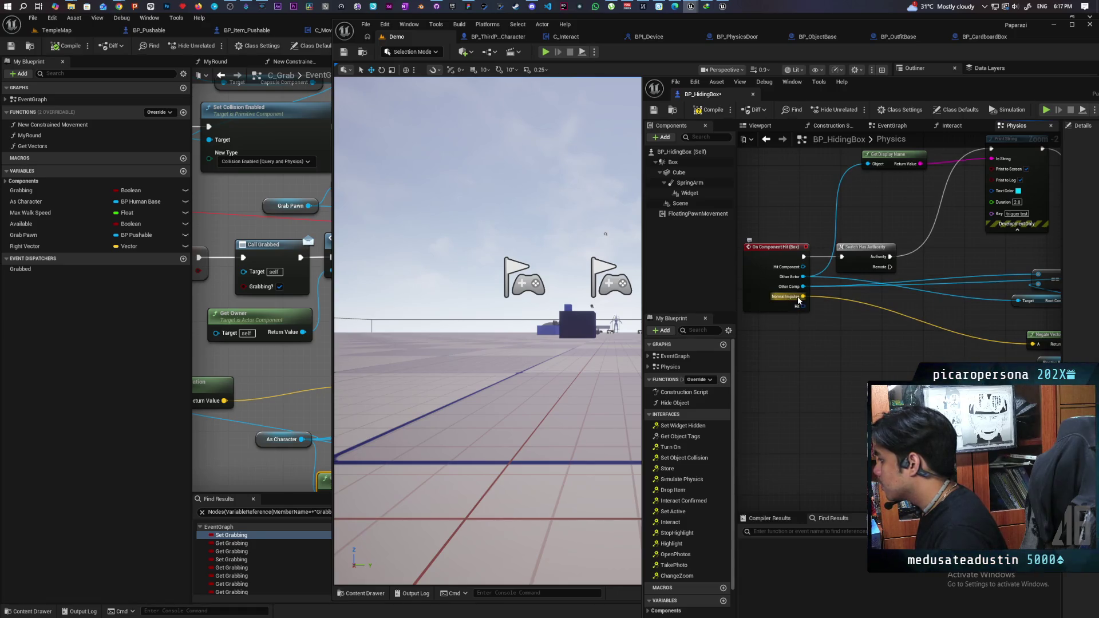
left_click_drag(802, 307, 805, 390)
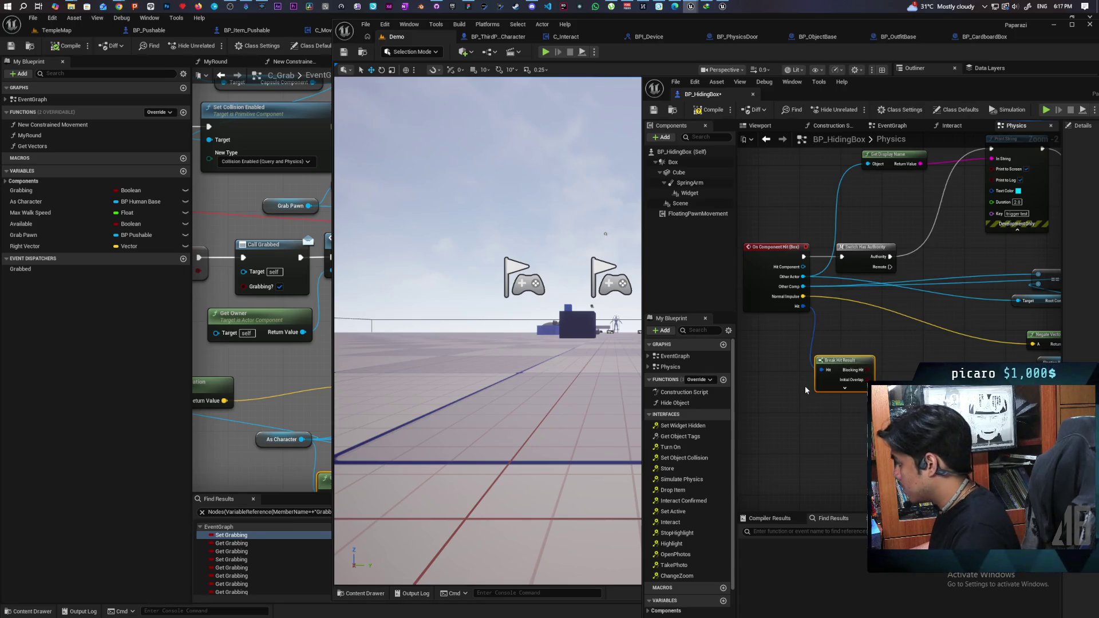
left_click(856, 390)
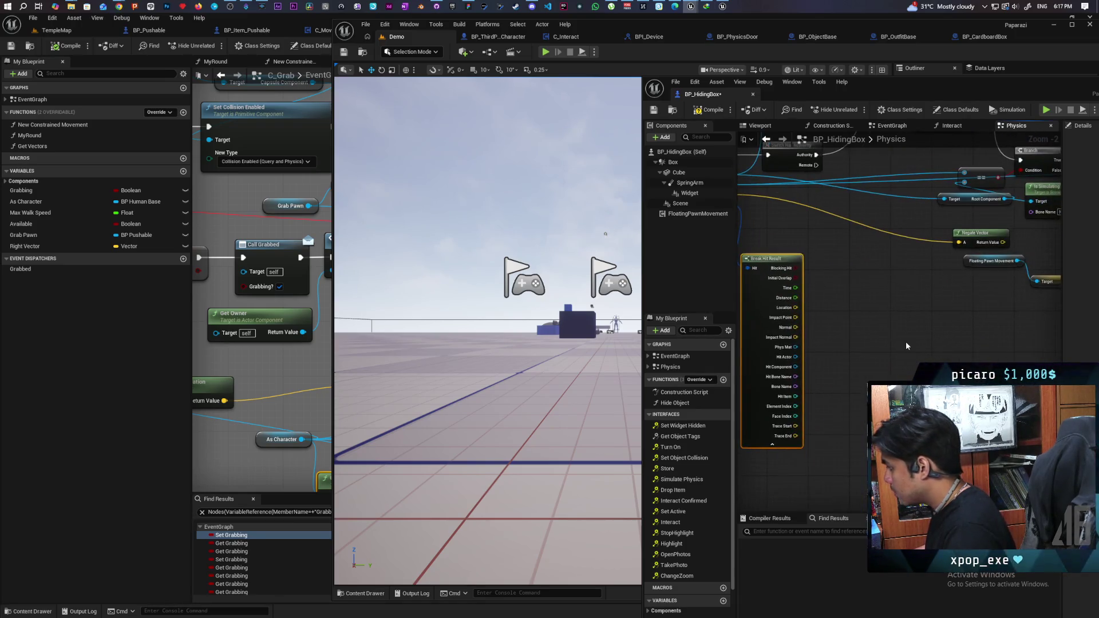
Feed Impact Normal through Negate Vector into the Add node, then start a three-client test.
scroll(889, 334, "down", 1)
mouse_move(884, 336)
left_mouse_down()
mouse_move(832, 332)
mouse_move(919, 257)
left_mouse_up()
mouse_move(1066, 318)
left_mouse_down()
mouse_move(1005, 341)
mouse_move(911, 351)
left_mouse_up()
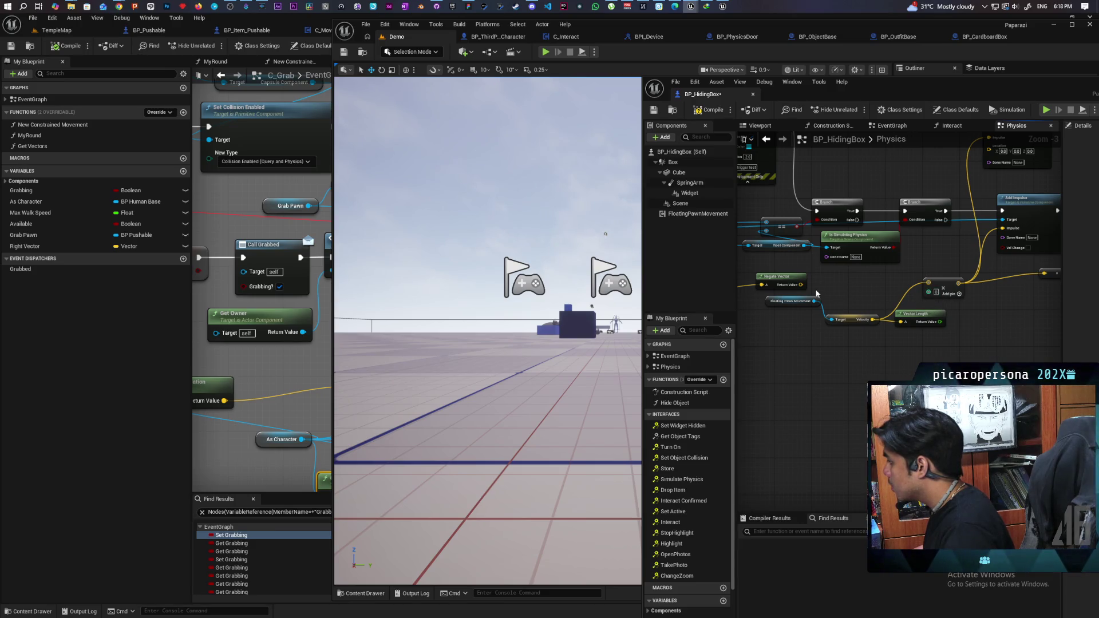
left_click_drag(803, 287, 930, 292)
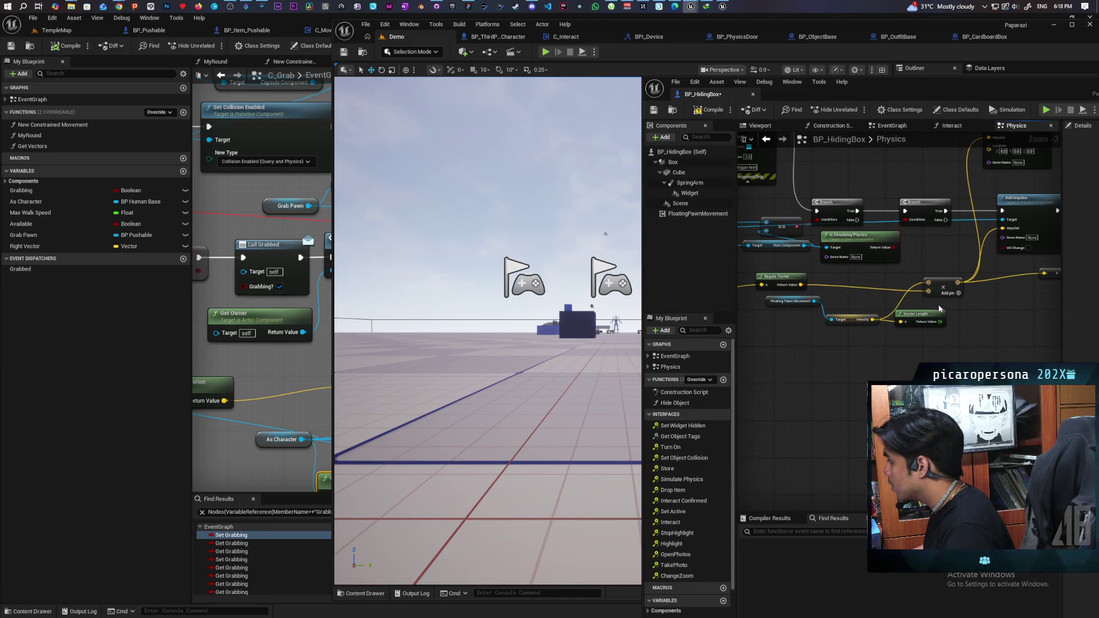
left_click_drag(864, 321, 762, 344)
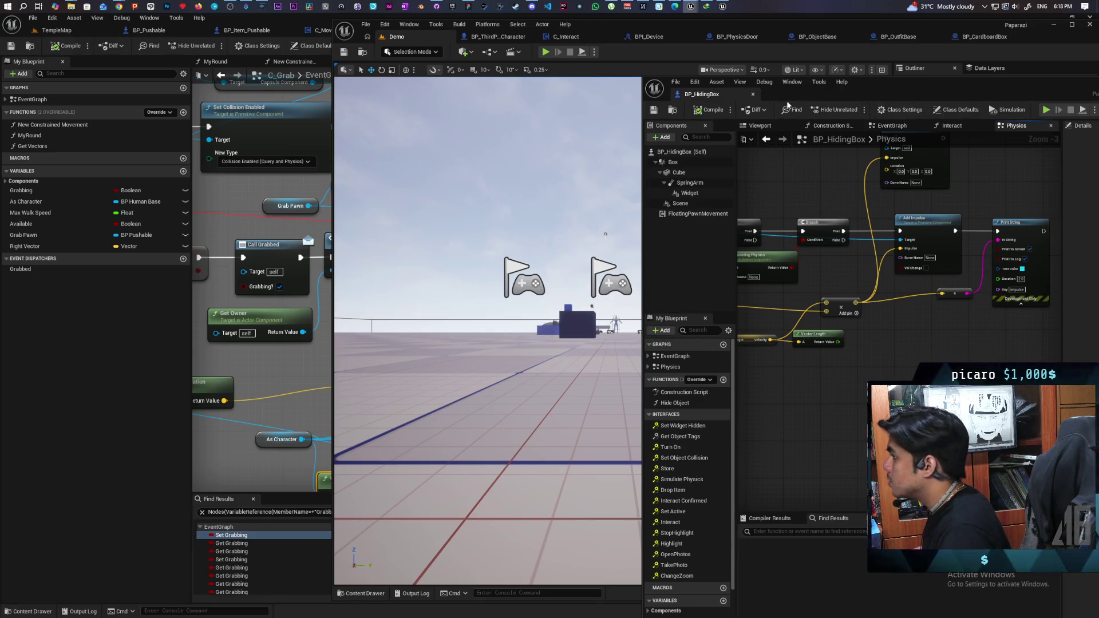
key("alt+p")
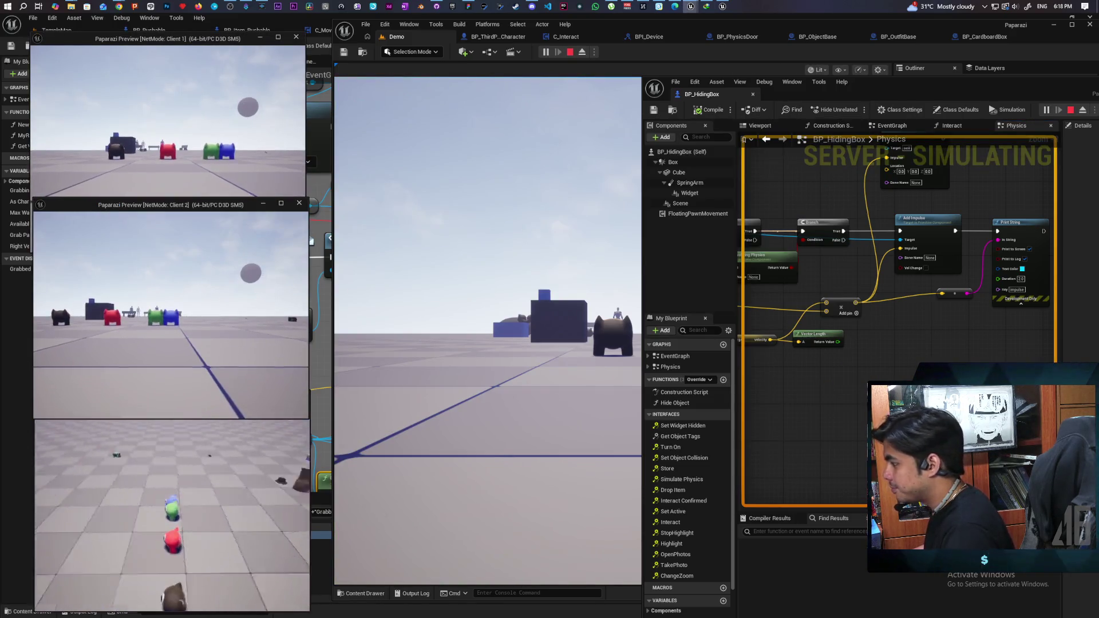
Walk the character into the box to test the push, then stop the session.
key("w")
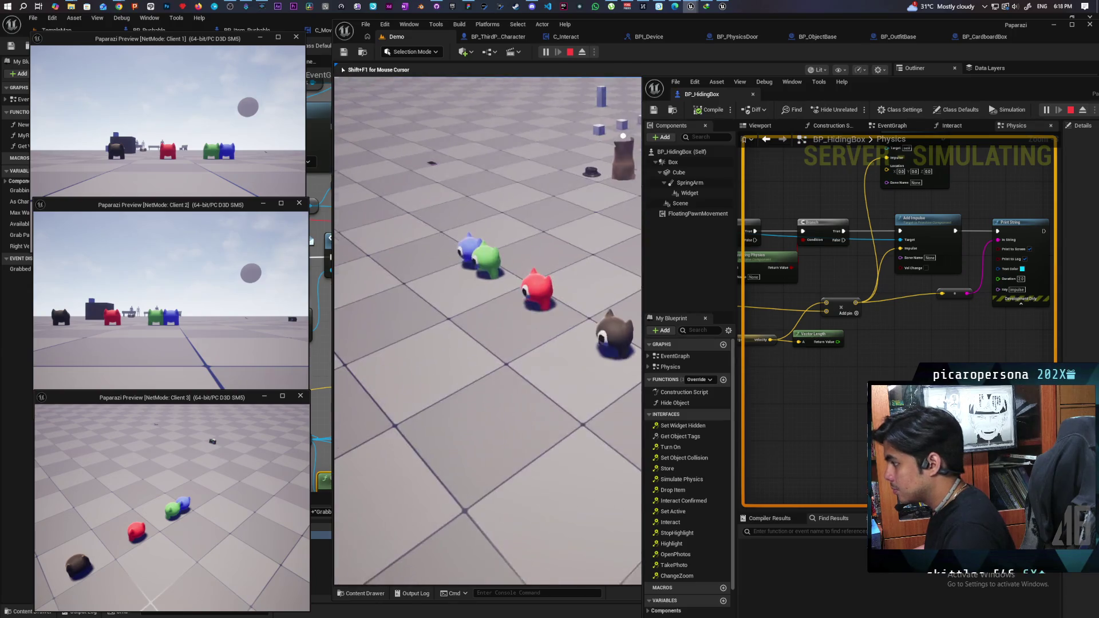
key("w")
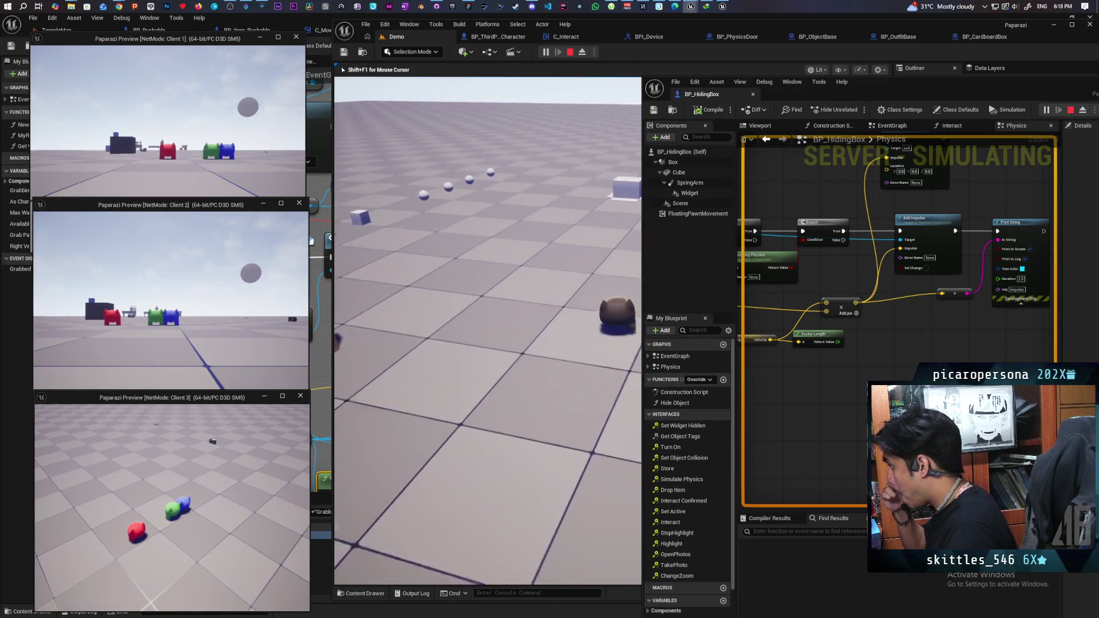
key("w")
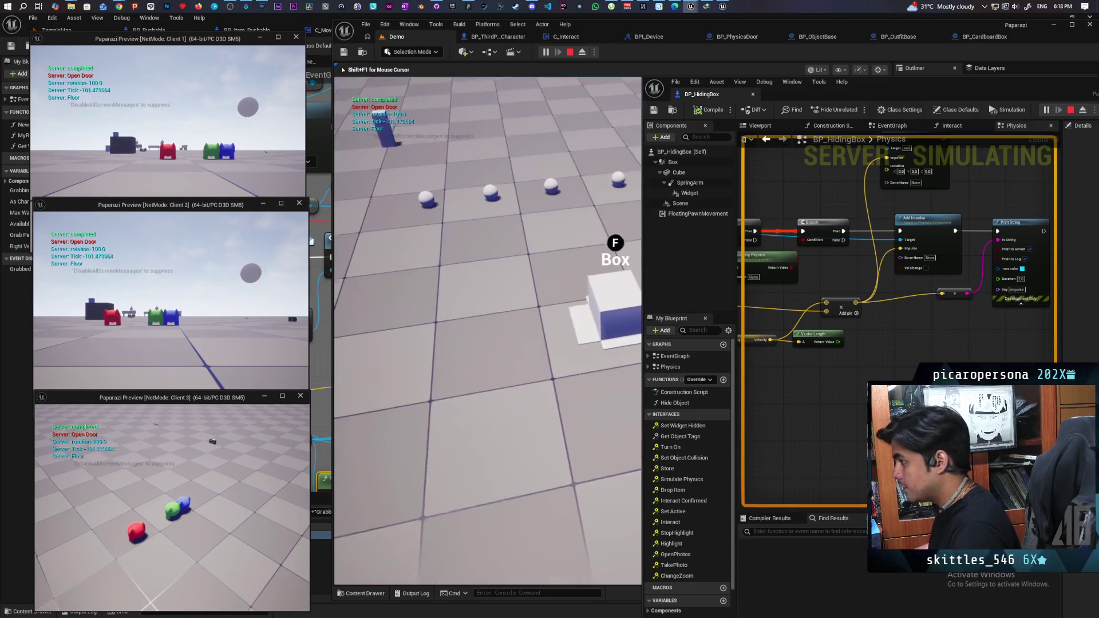
key("s")
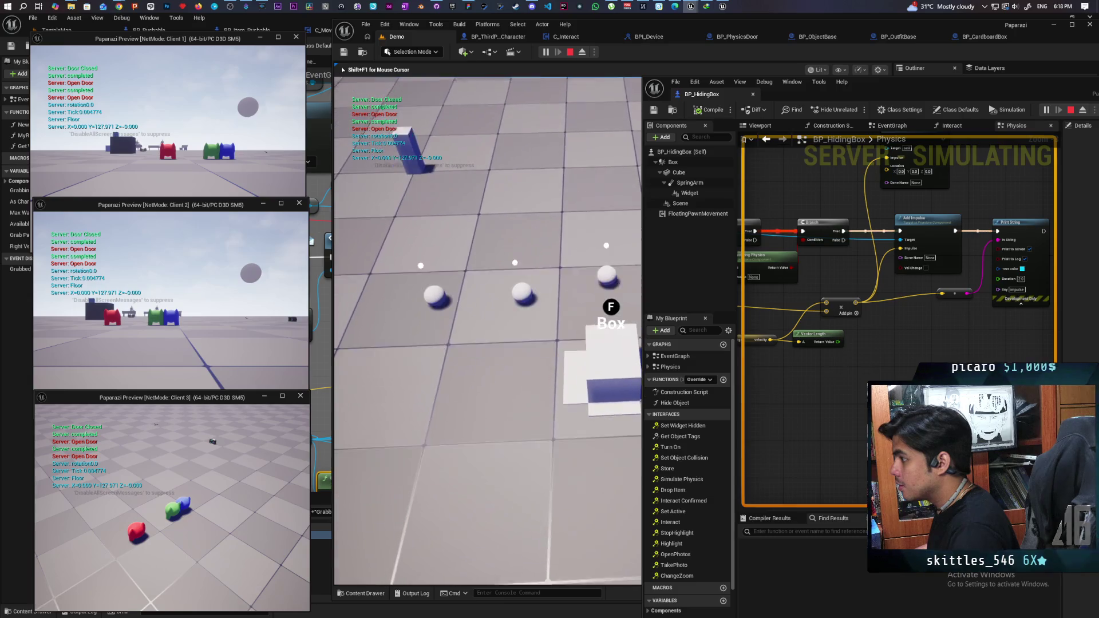
key("w")
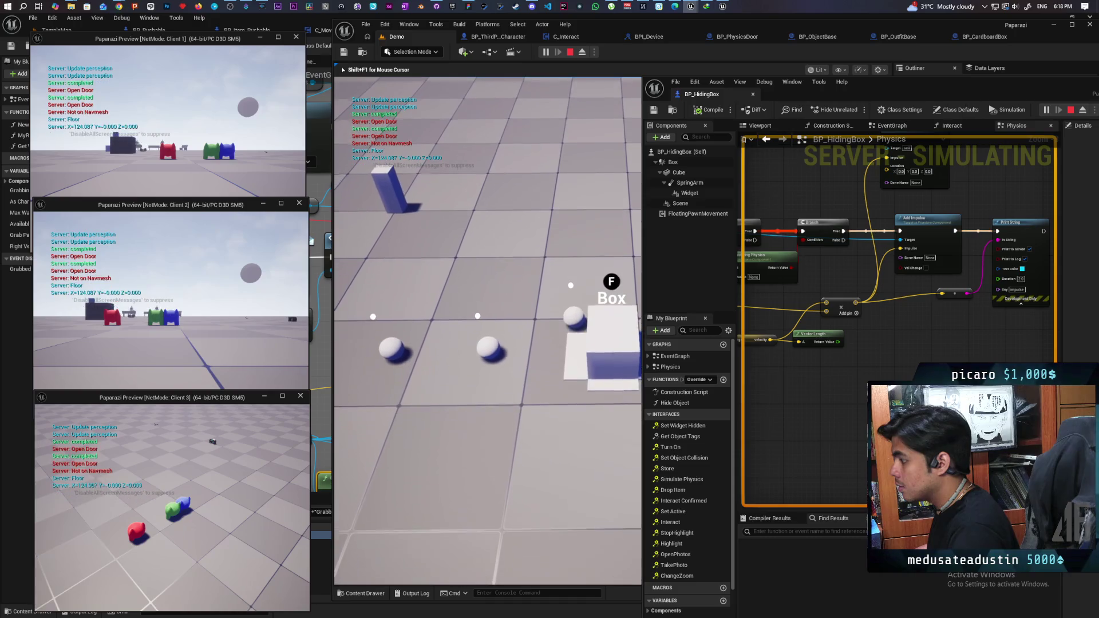
key("w")
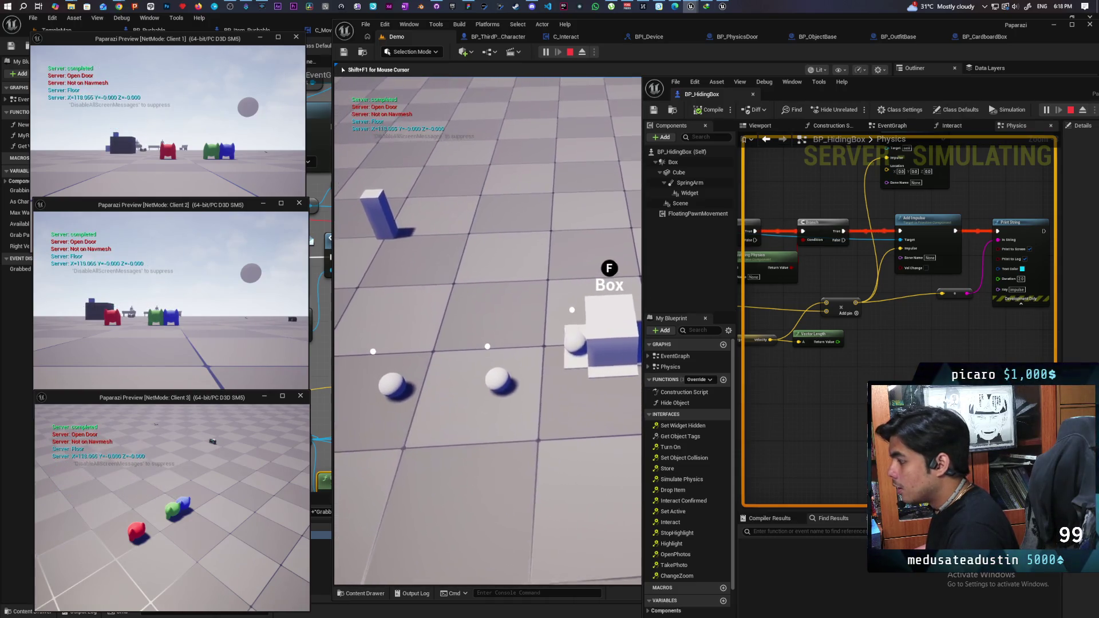
key("Escape")
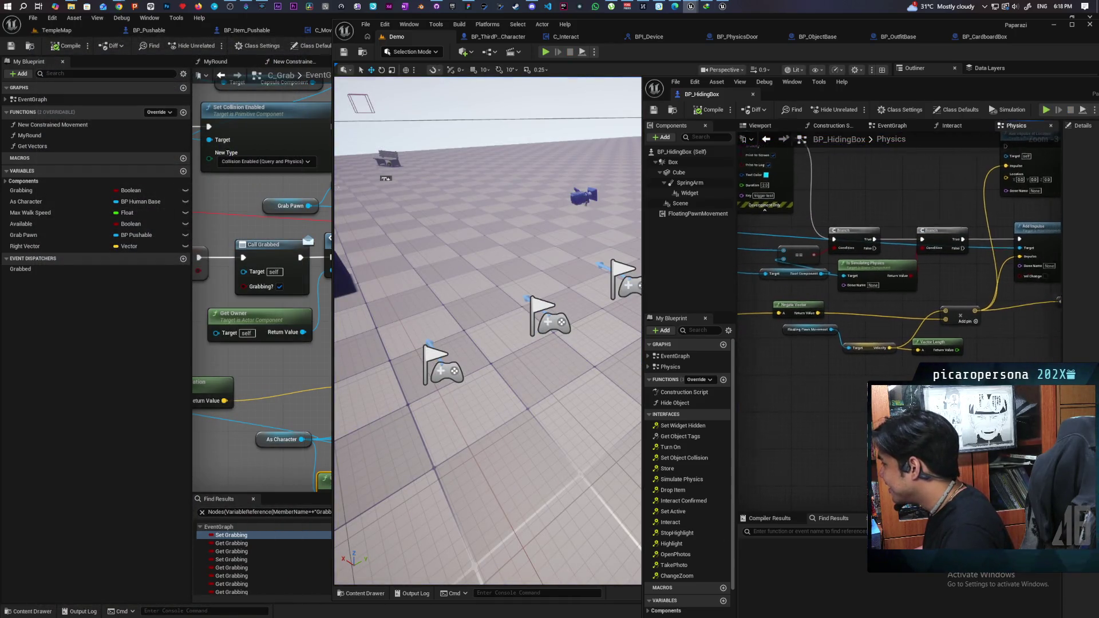
Connect the Vector Length result into the Add node, save, and run and stop a test.
scroll(911, 367, "up", 2)
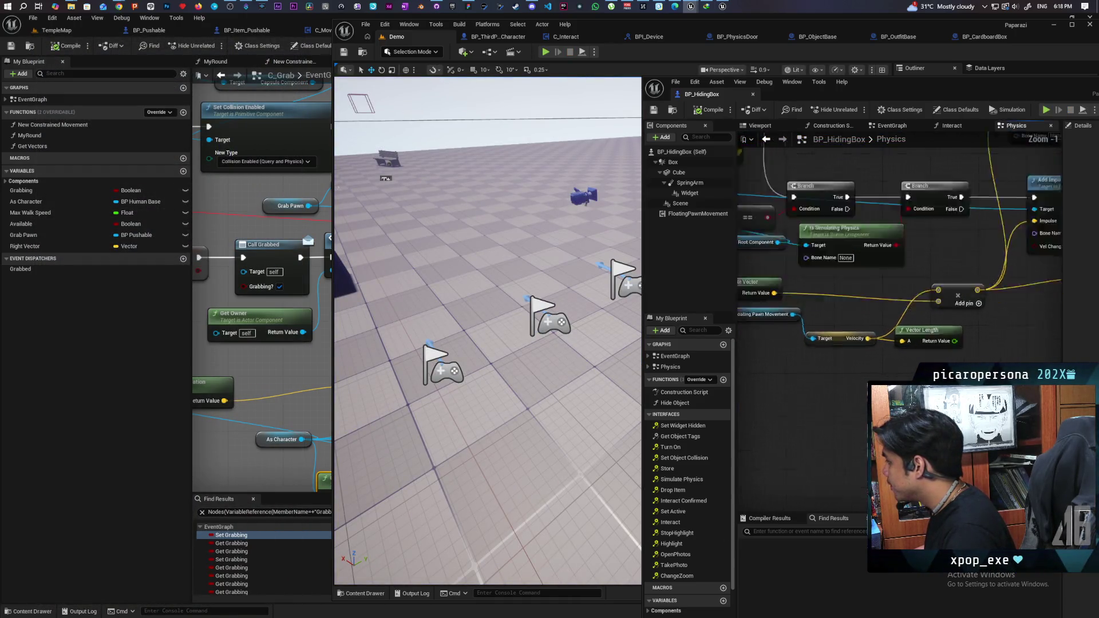
left_click_drag(943, 298, 942, 298)
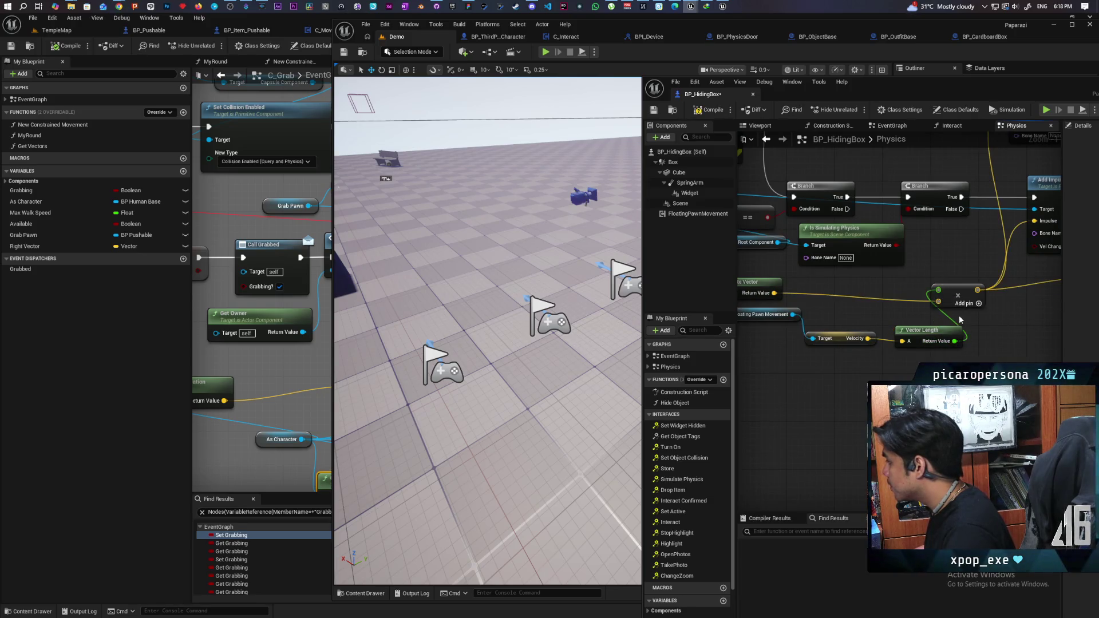
key("ctrl+s")
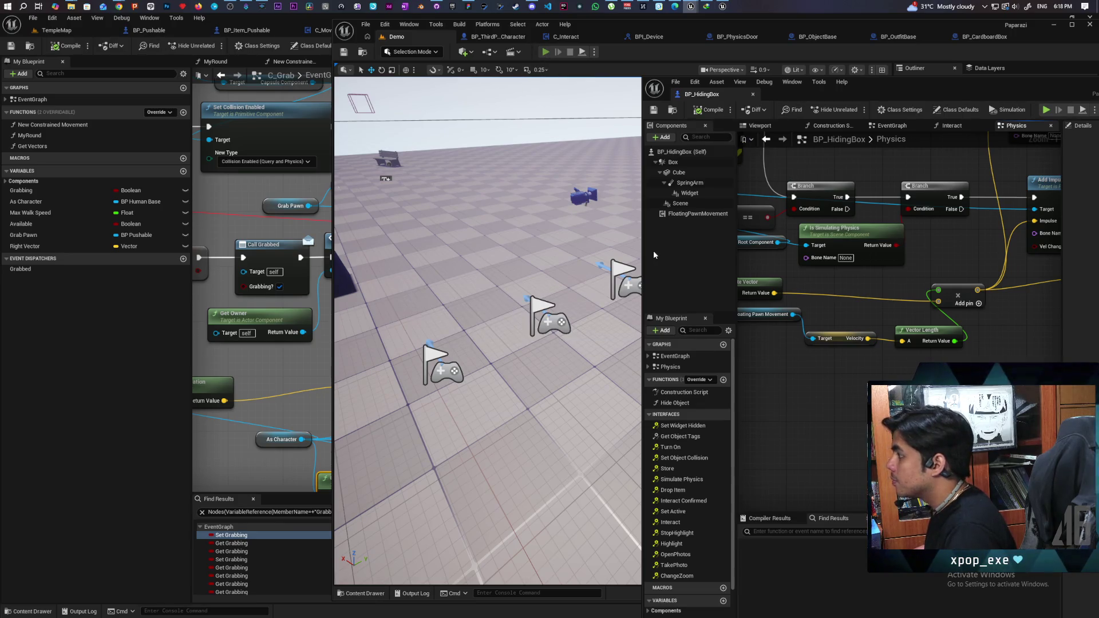
key("alt+p")
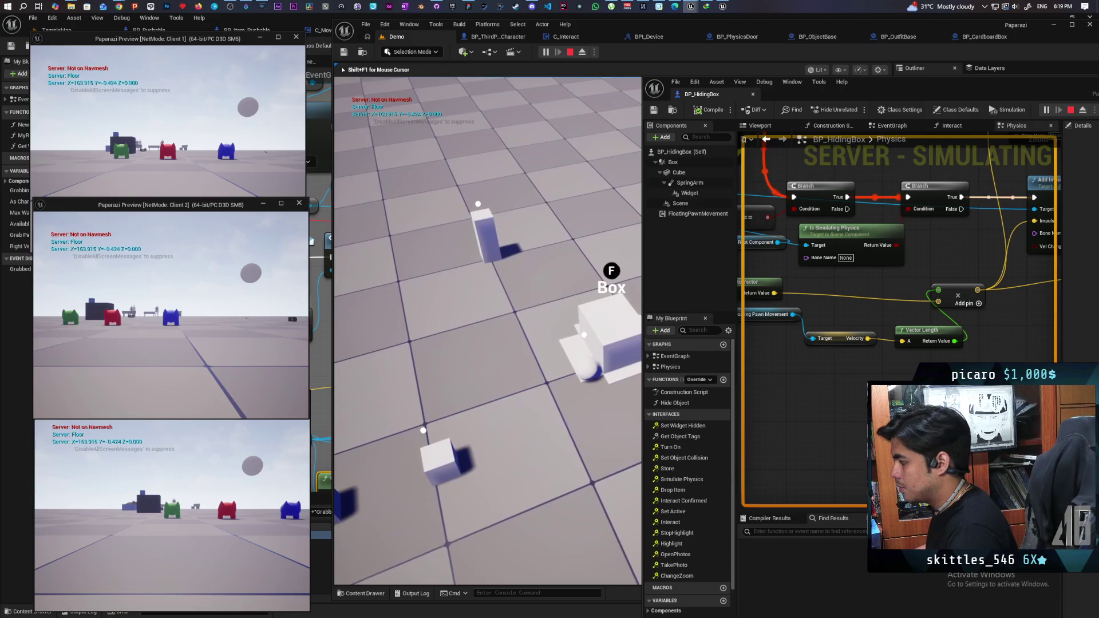
key("Escape")
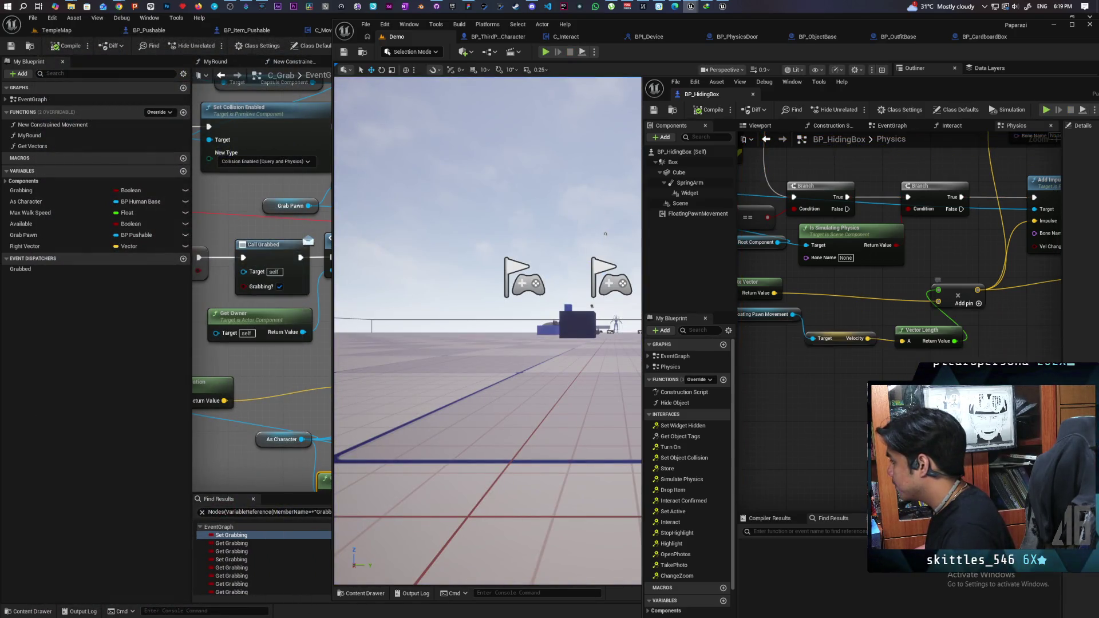
Multiply the velocity length, wire the product into Add's lower pin, save, and start playing.
left_click_drag(954, 342, 973, 339)
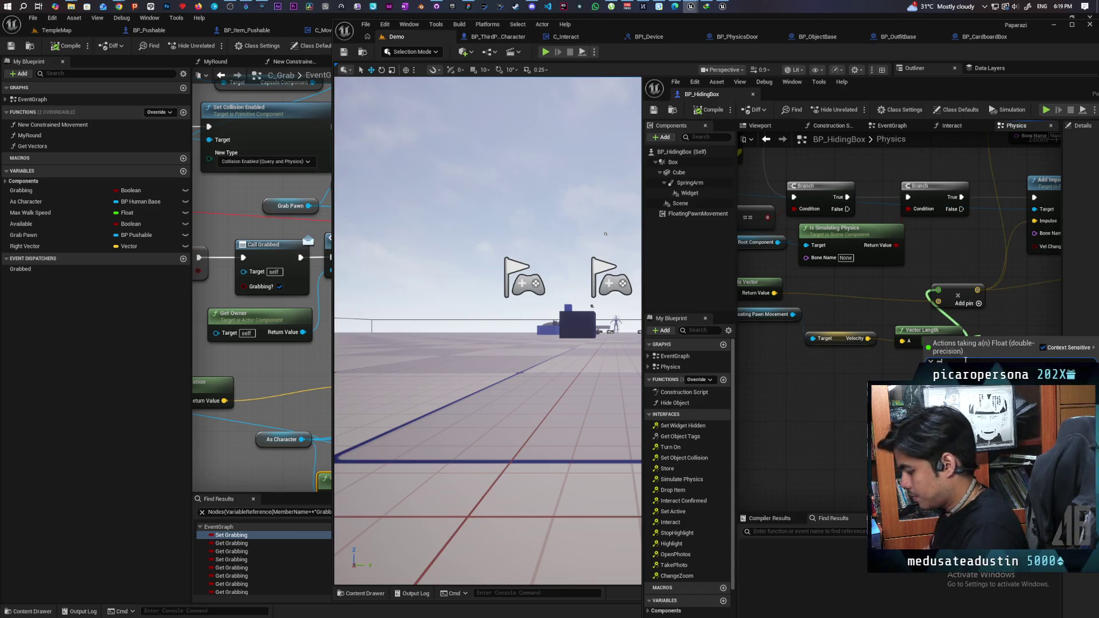
key("Return")
left_click_drag(1030, 339, 1028, 339)
left_click_drag(946, 295, 939, 301)
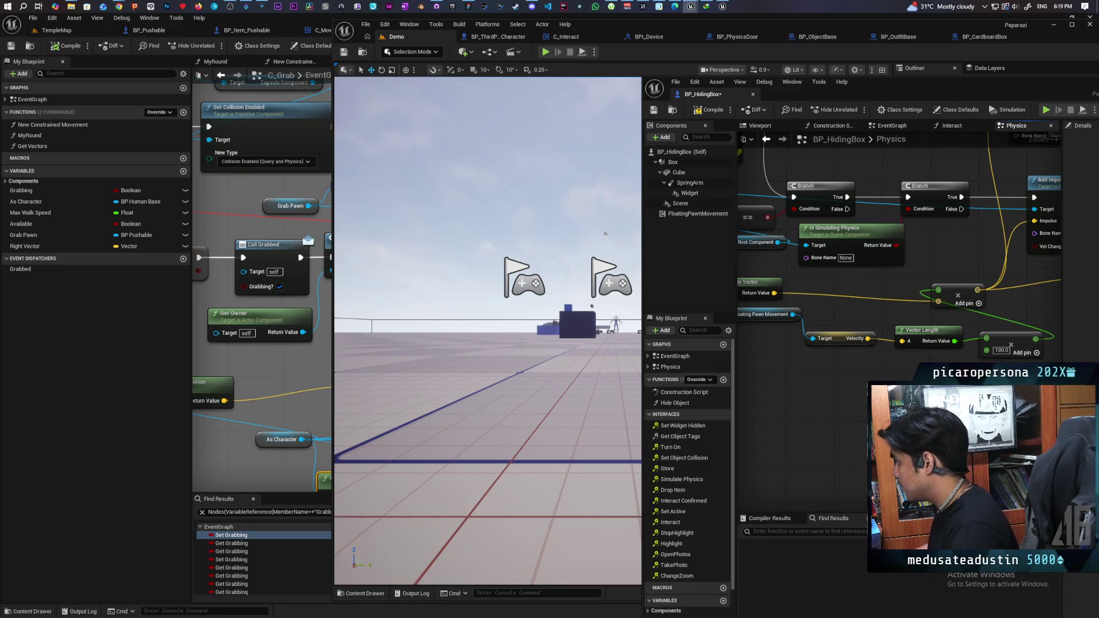
key("ctrl+s")
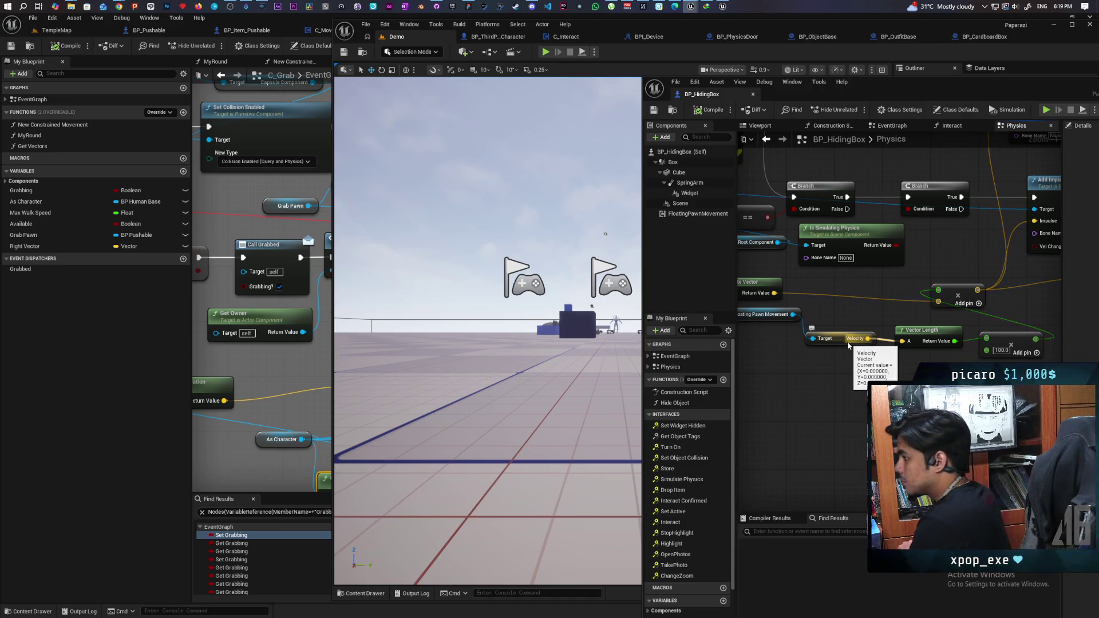
left_click(747, 243)
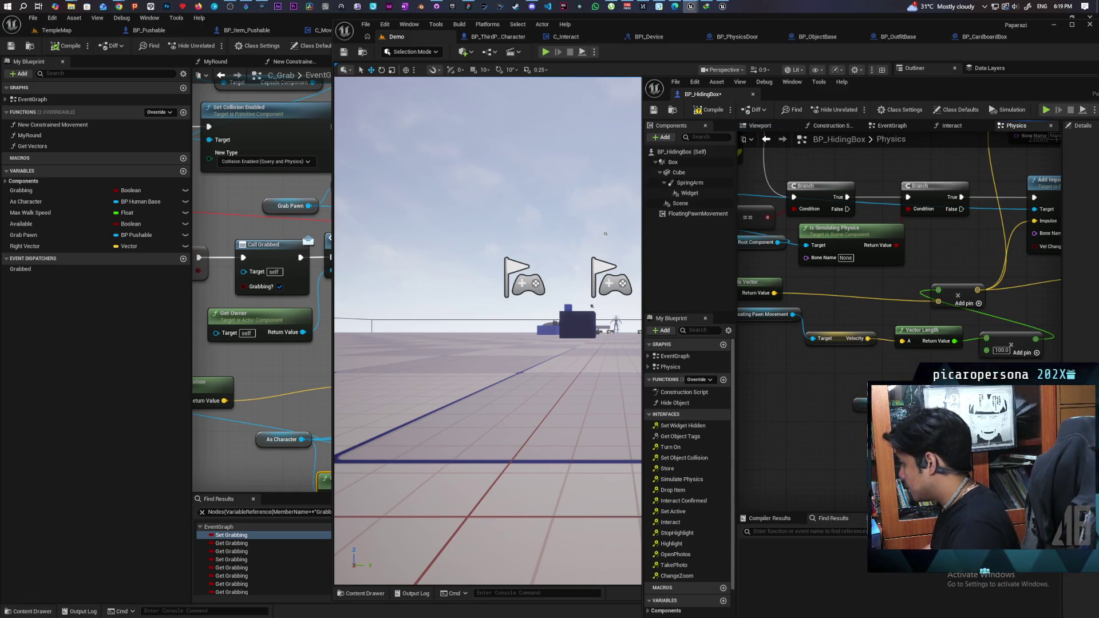
left_click(992, 353)
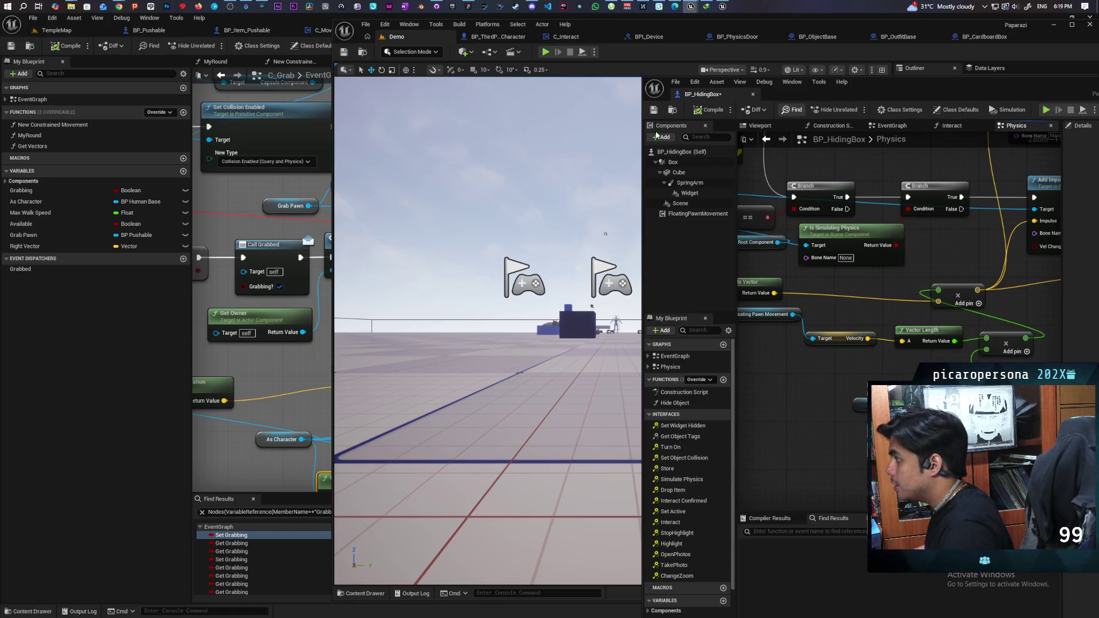
key("alt+p")
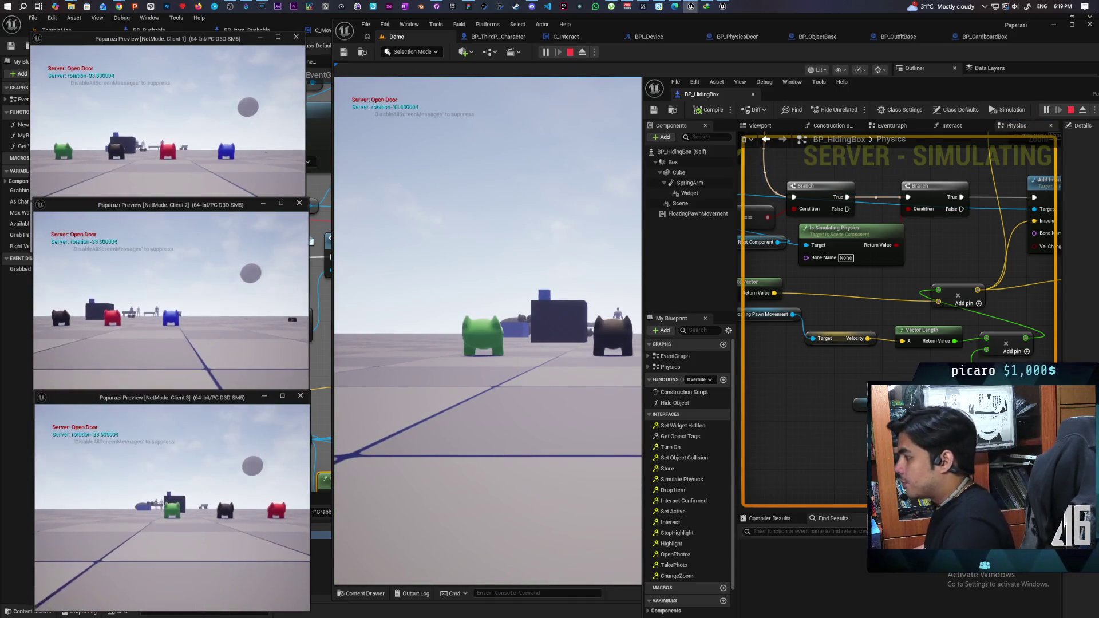
Walk the character around the props and into the blue hiding box, then stop the session.
left_click(487, 330)
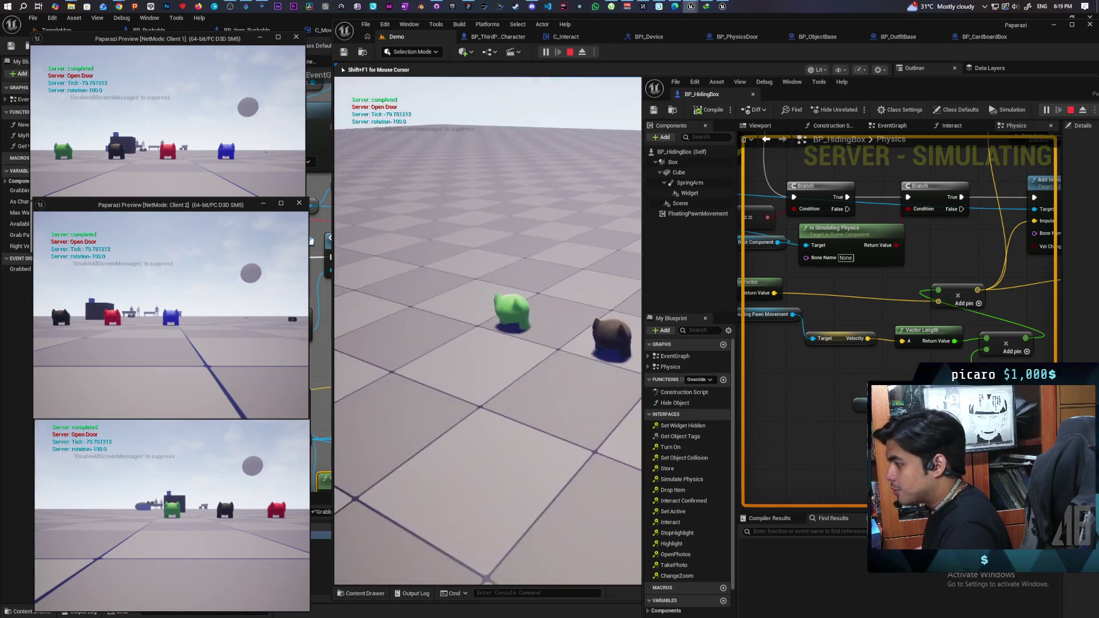
key("w")
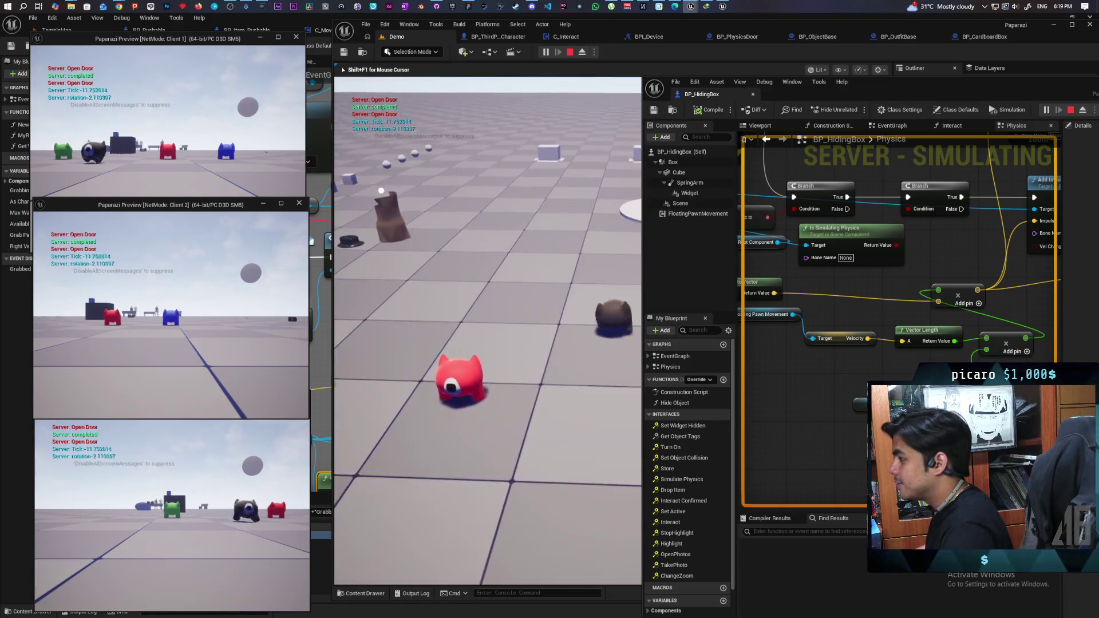
key("w")
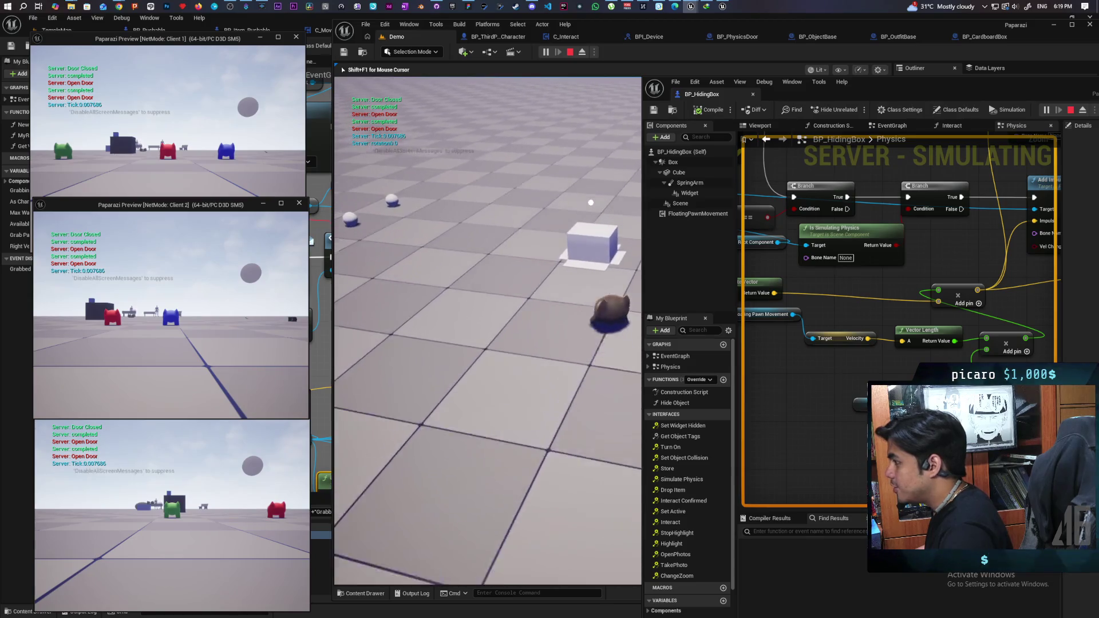
key("w")
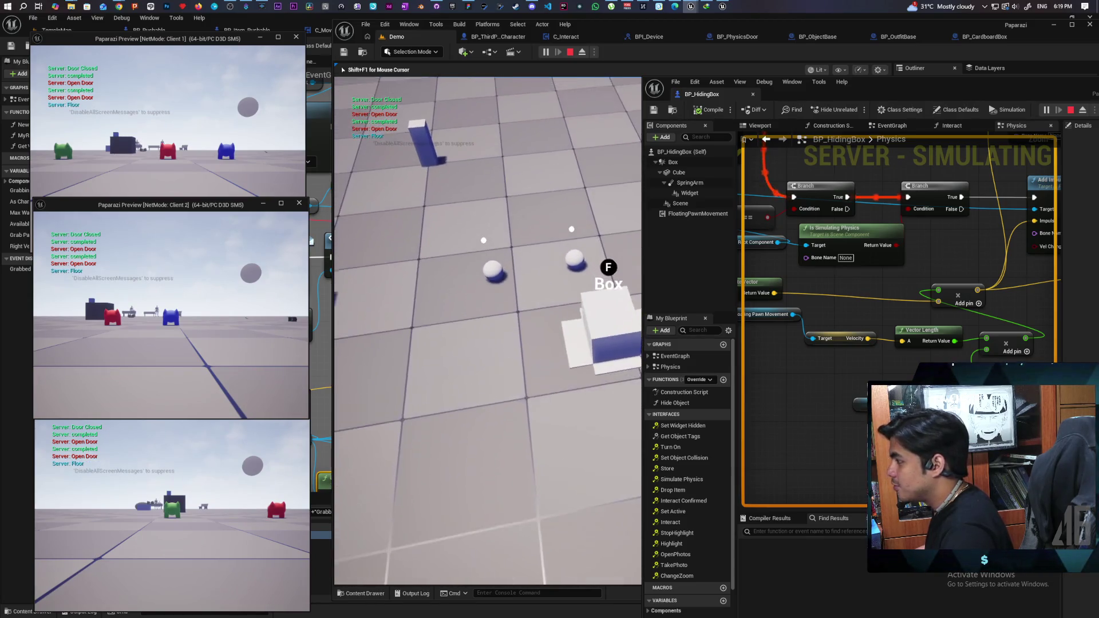
key("w")
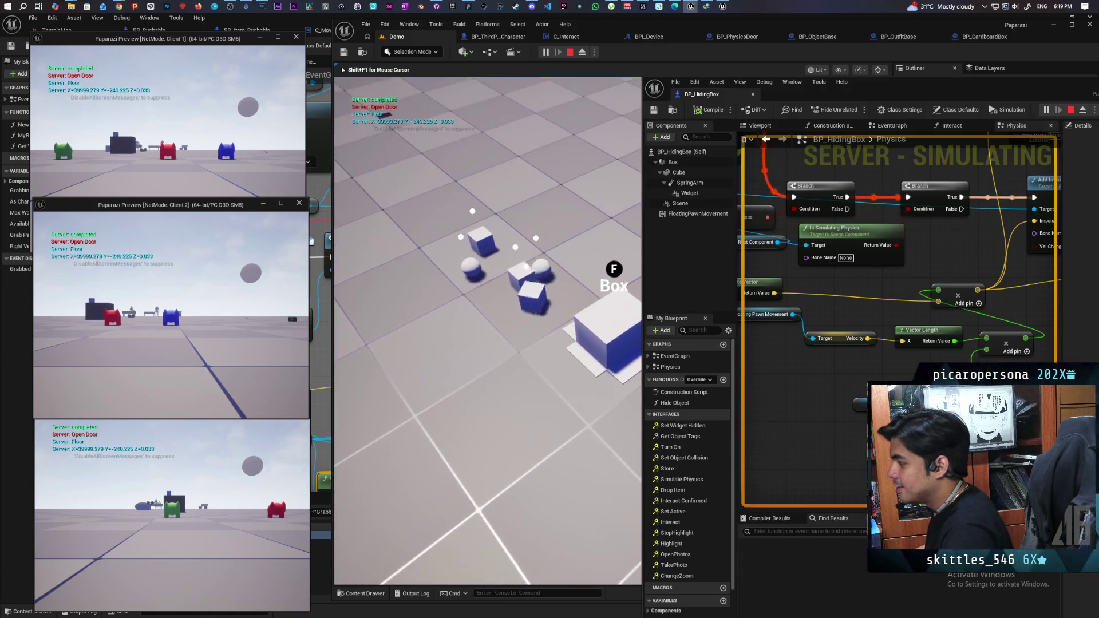
key("w")
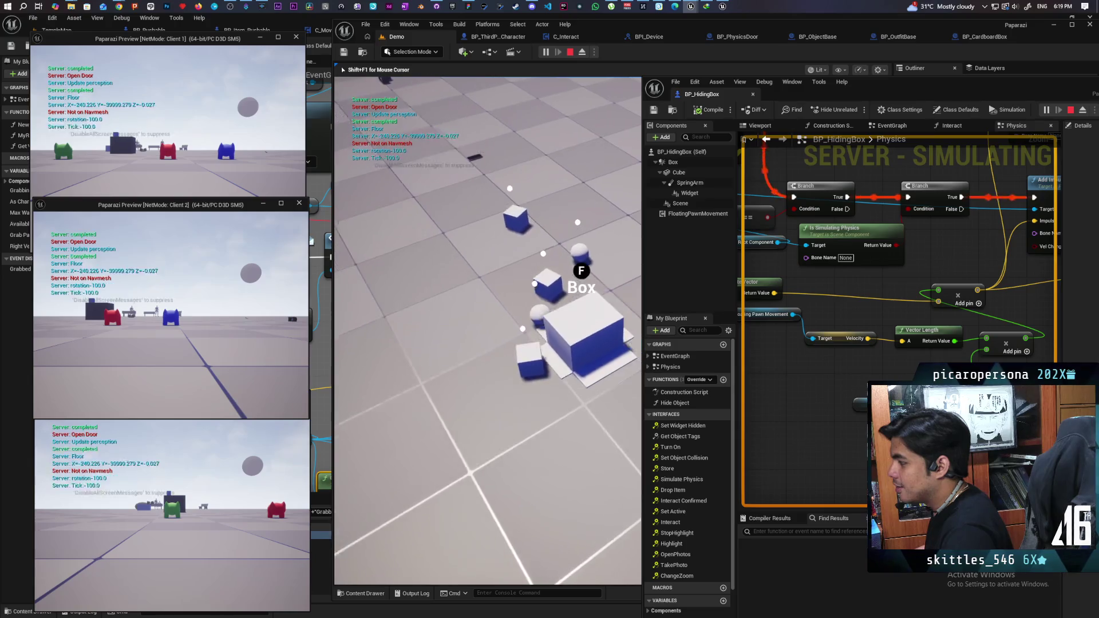
key("w")
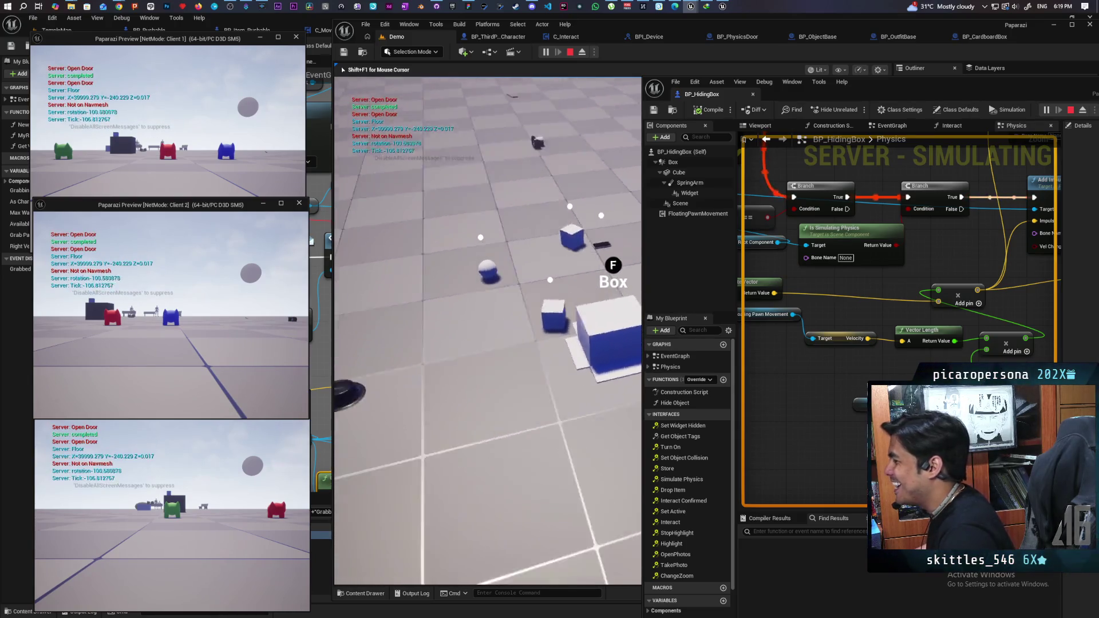
key("w")
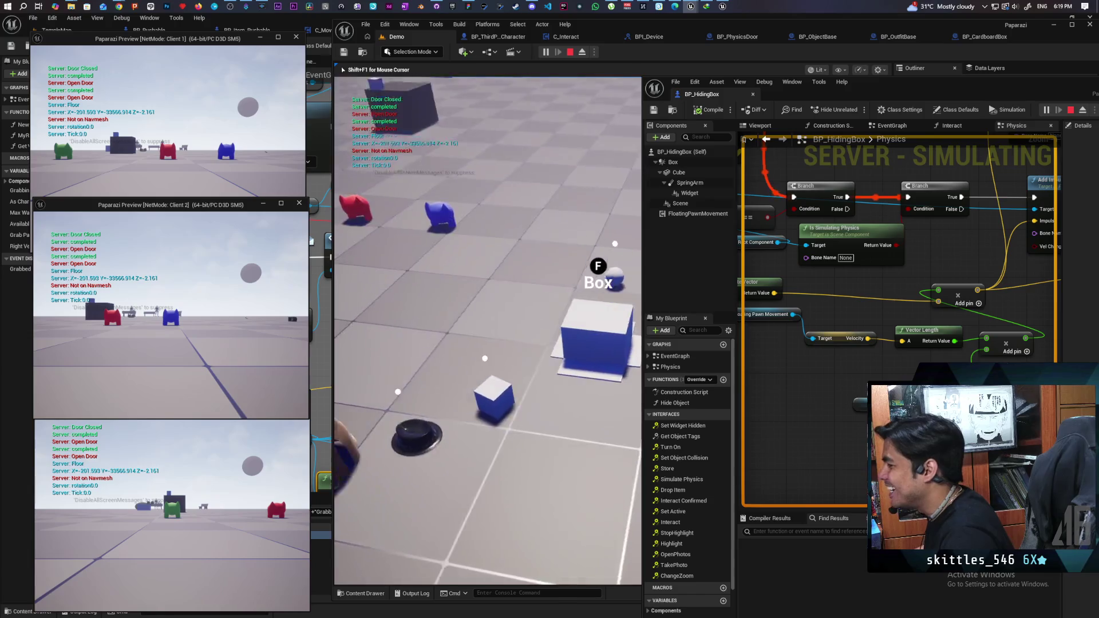
key("w")
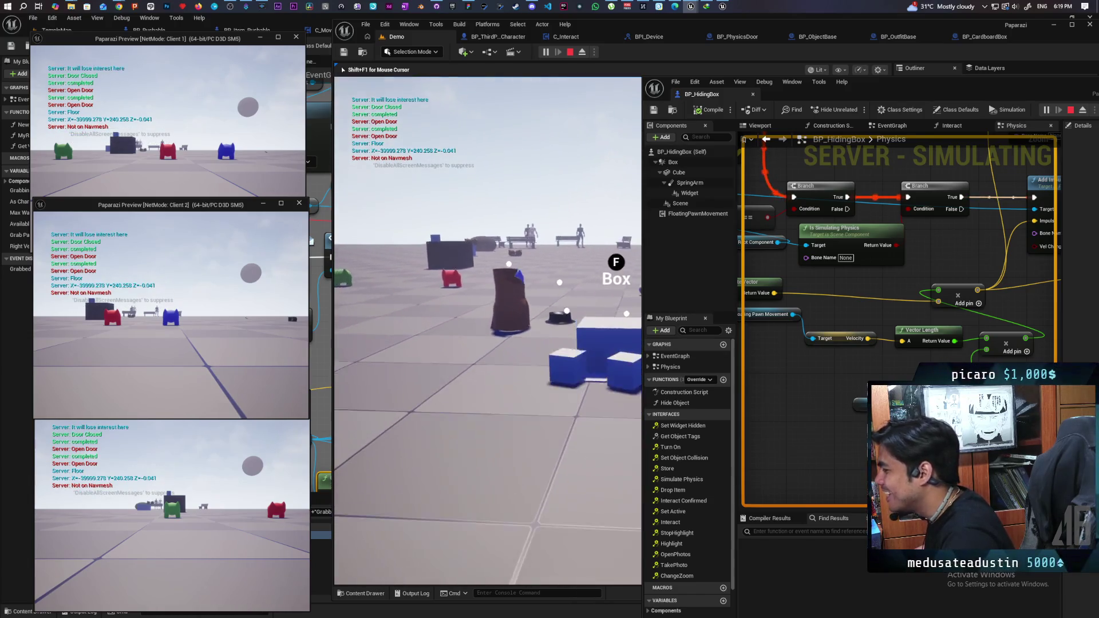
key("w")
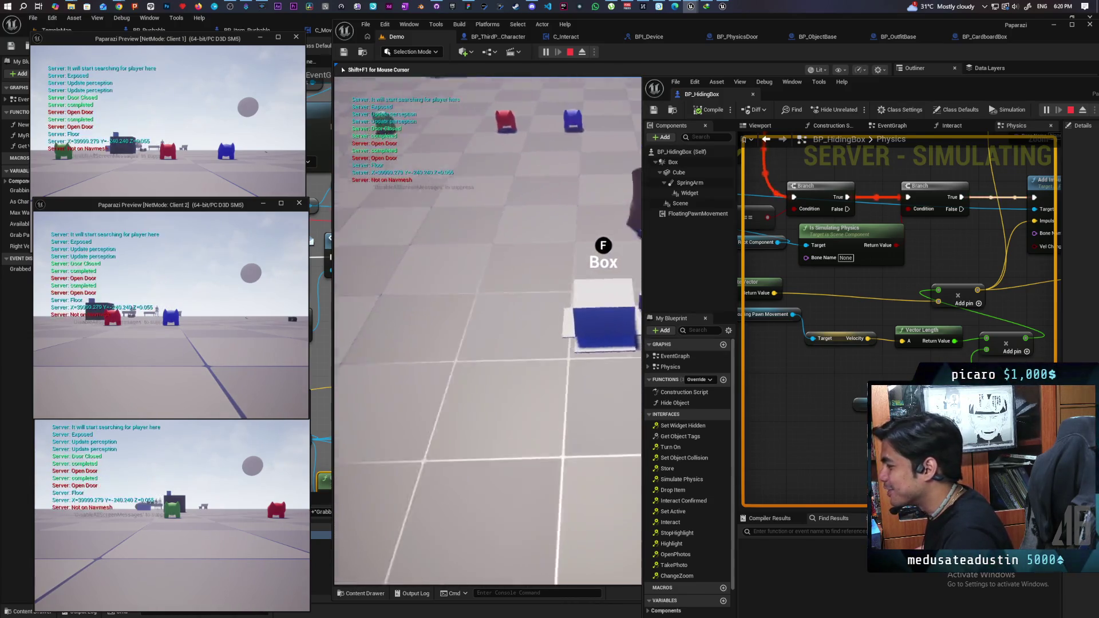
key("w")
key("w")
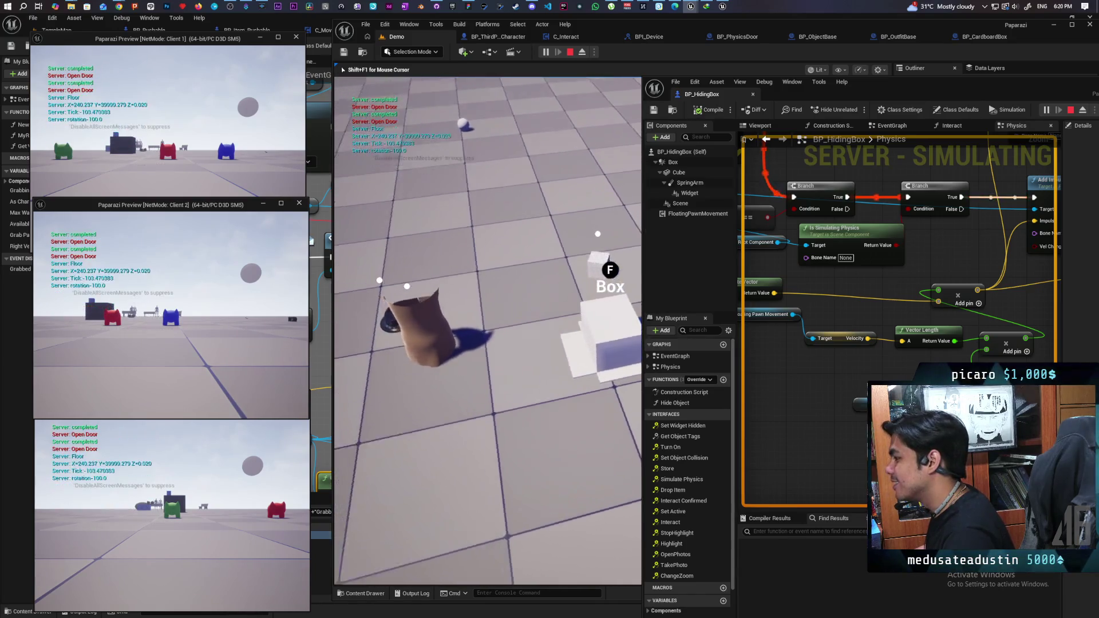
key("w")
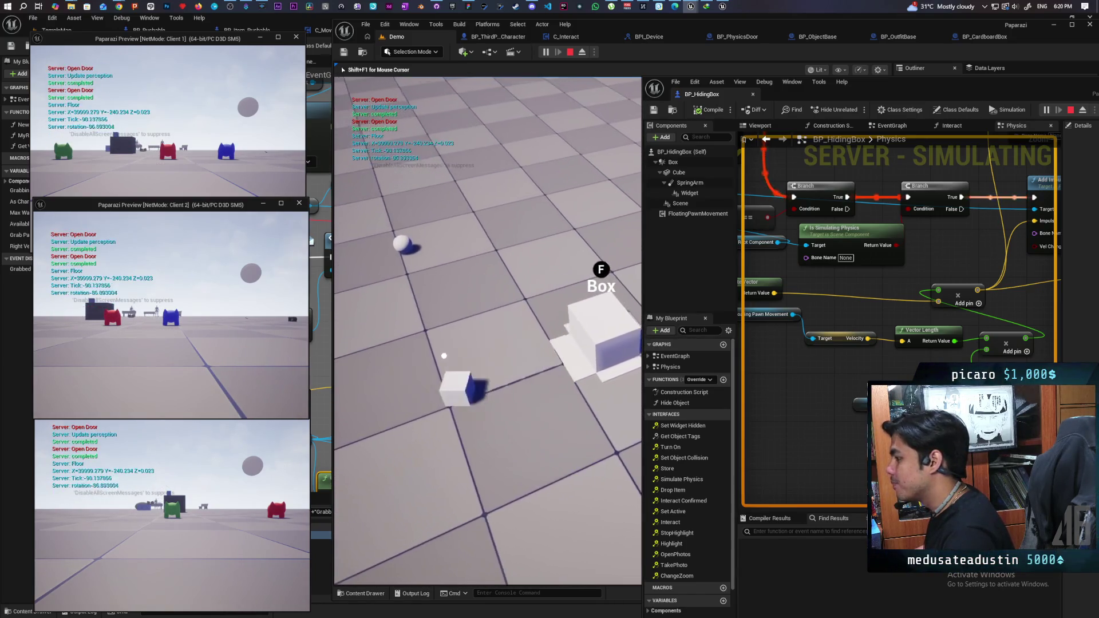
key("w")
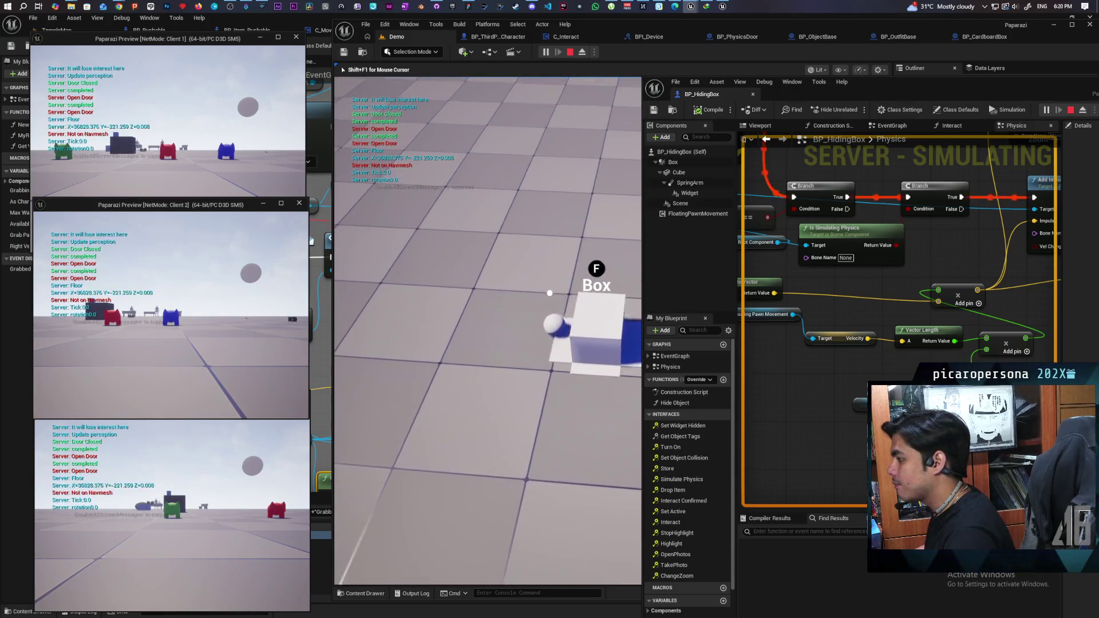
key("w")
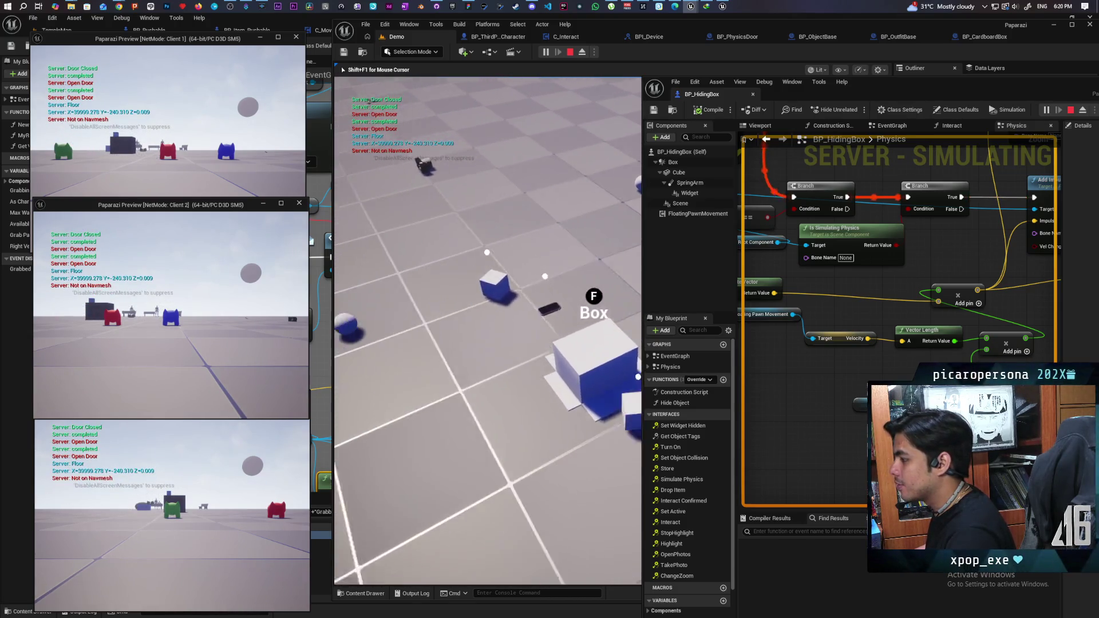
key("s")
key("w")
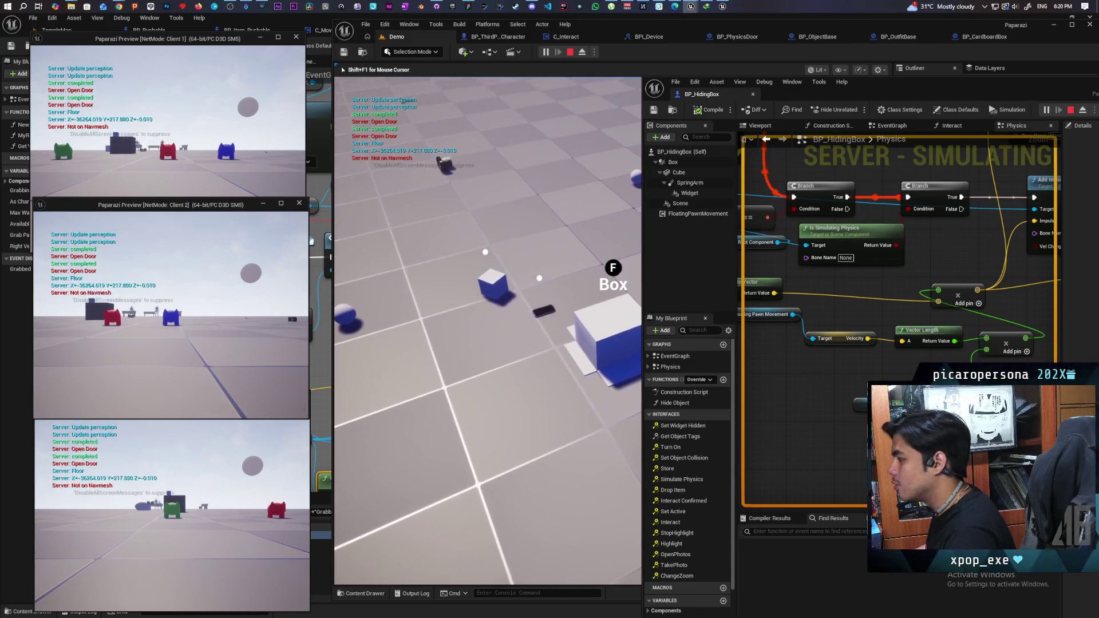
key("a")
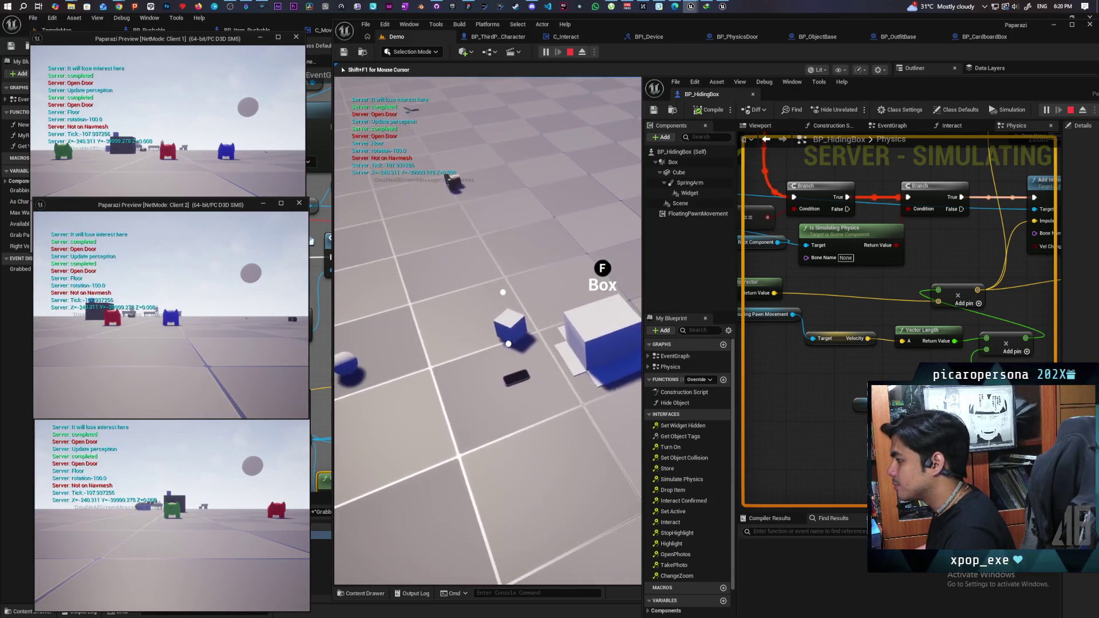
key("w")
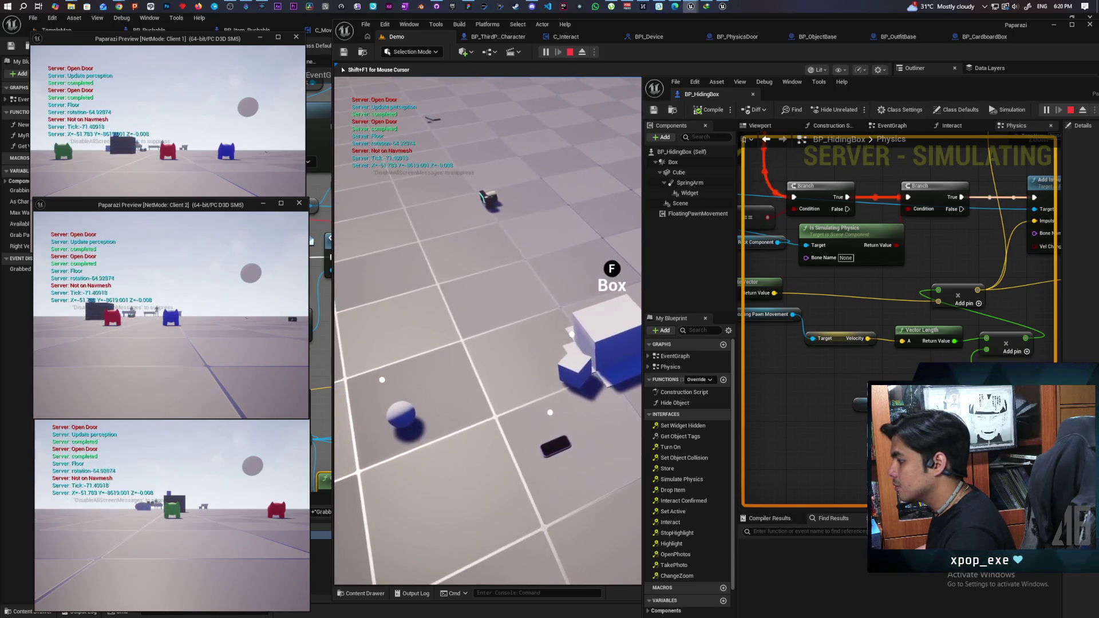
key("a")
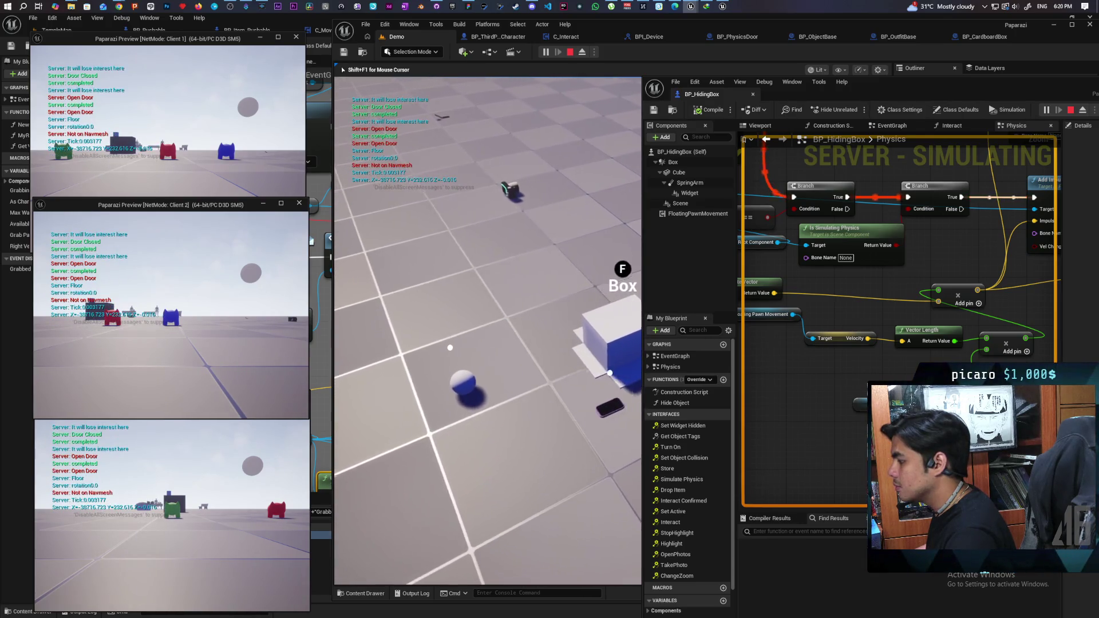
key("s")
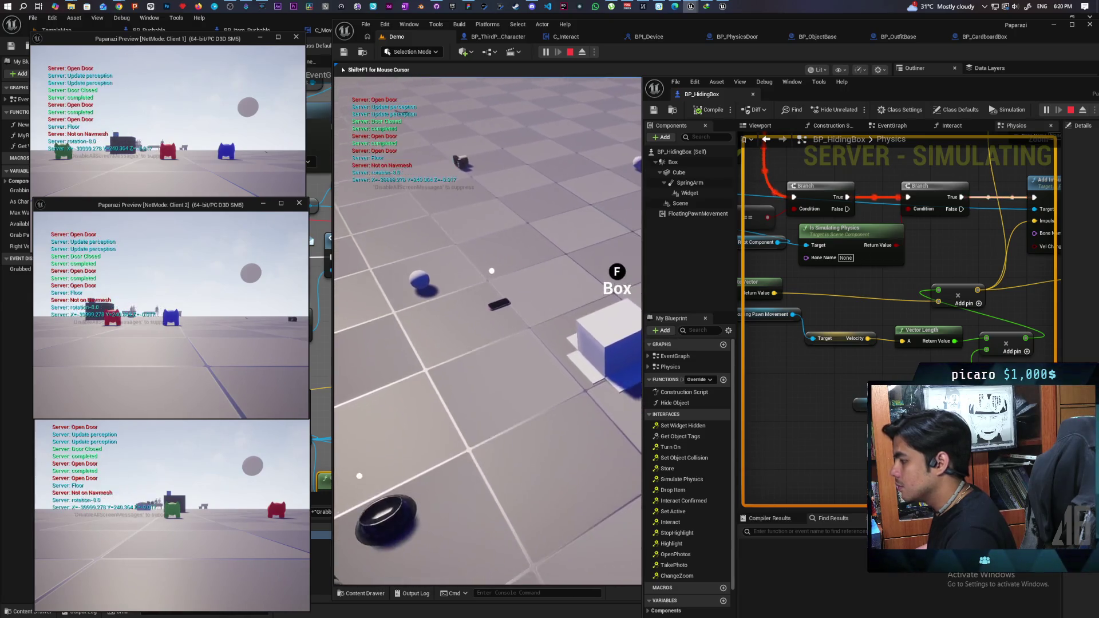
key("w")
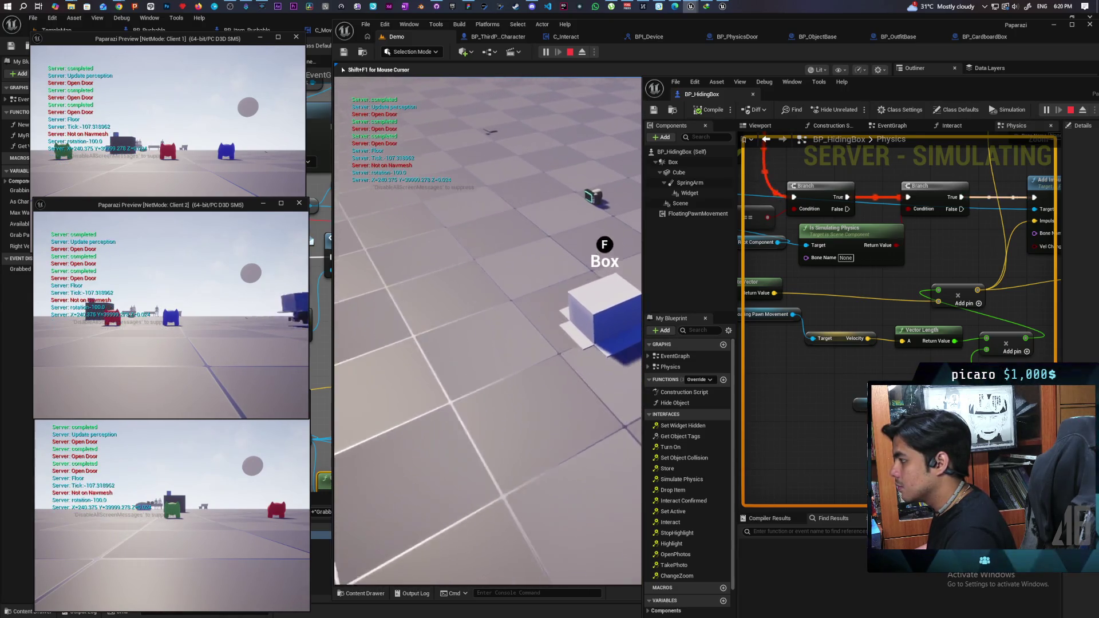
key("s")
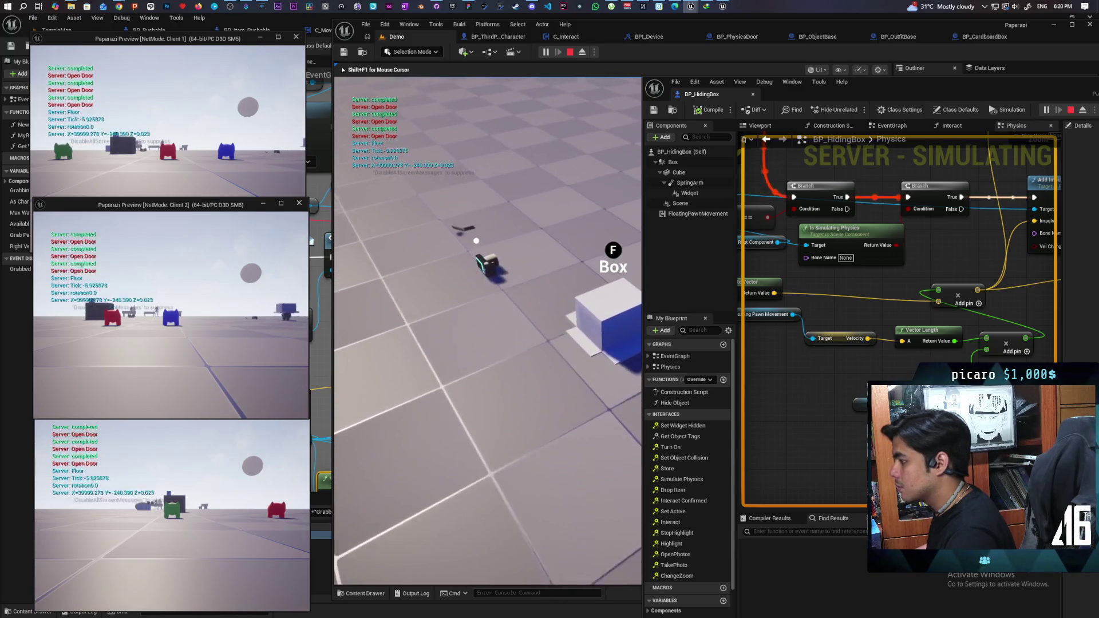
key("w")
key("s")
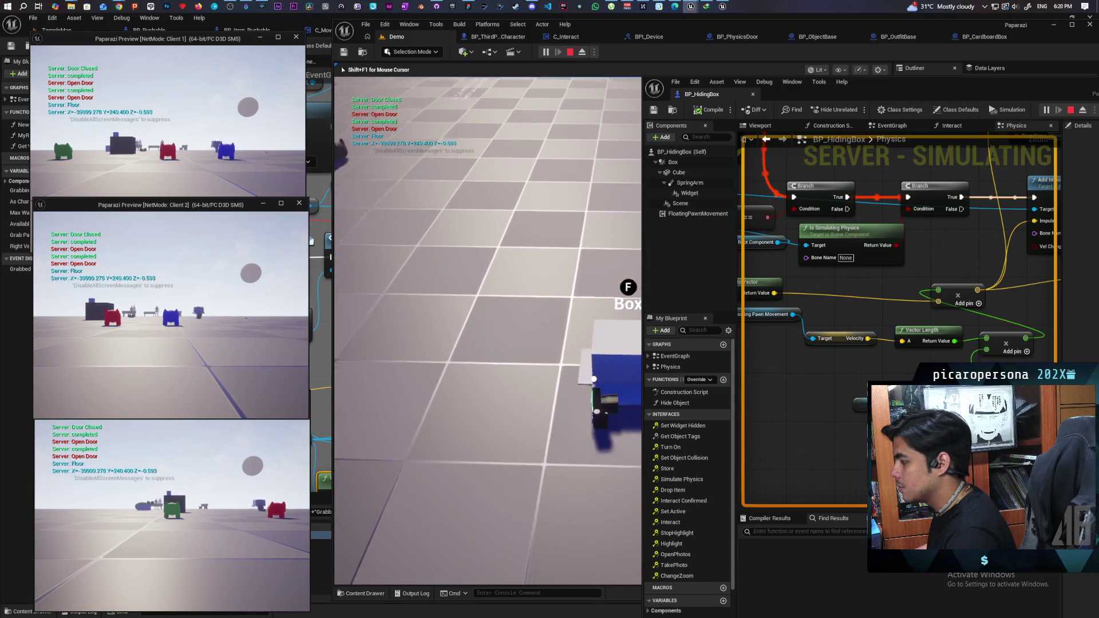
key("Escape")
Undock the BP_HidingBox Blueprint editor into a floating window.
left_click_drag(842, 95, 677, 121)
scroll(727, 280, "down", 4)
scroll(727, 277, "down", 1)
scroll(659, 269, "up", 1)
scroll(607, 262, "up", 1)
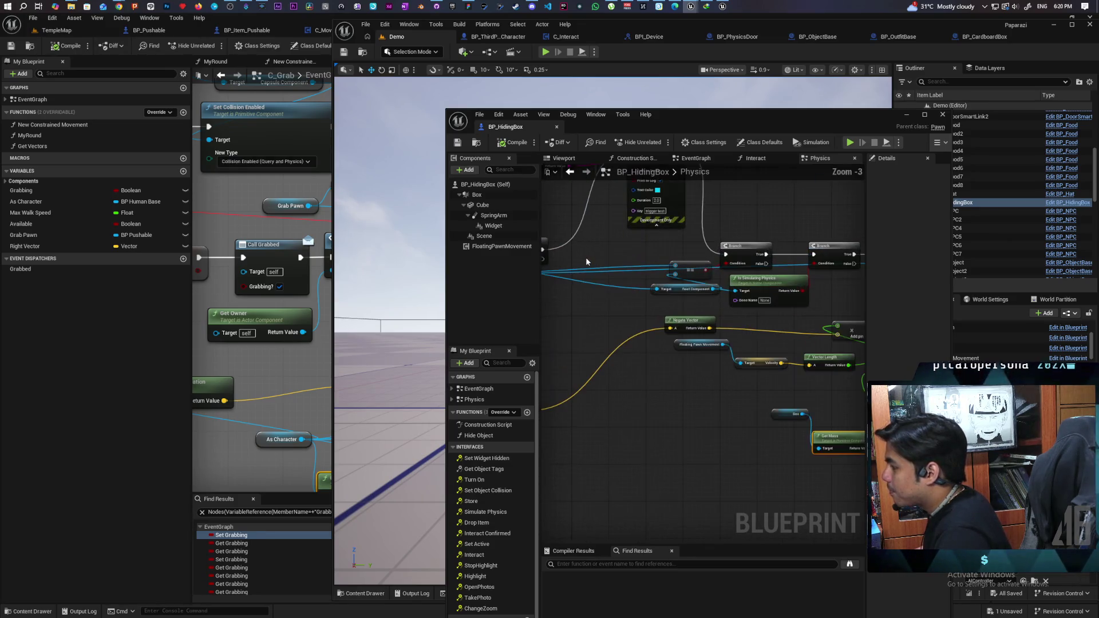
Run an execution wire into the Branch node and pan over to On Component Hit.
left_click_drag(541, 248, 727, 255)
scroll(778, 294, "up", 1)
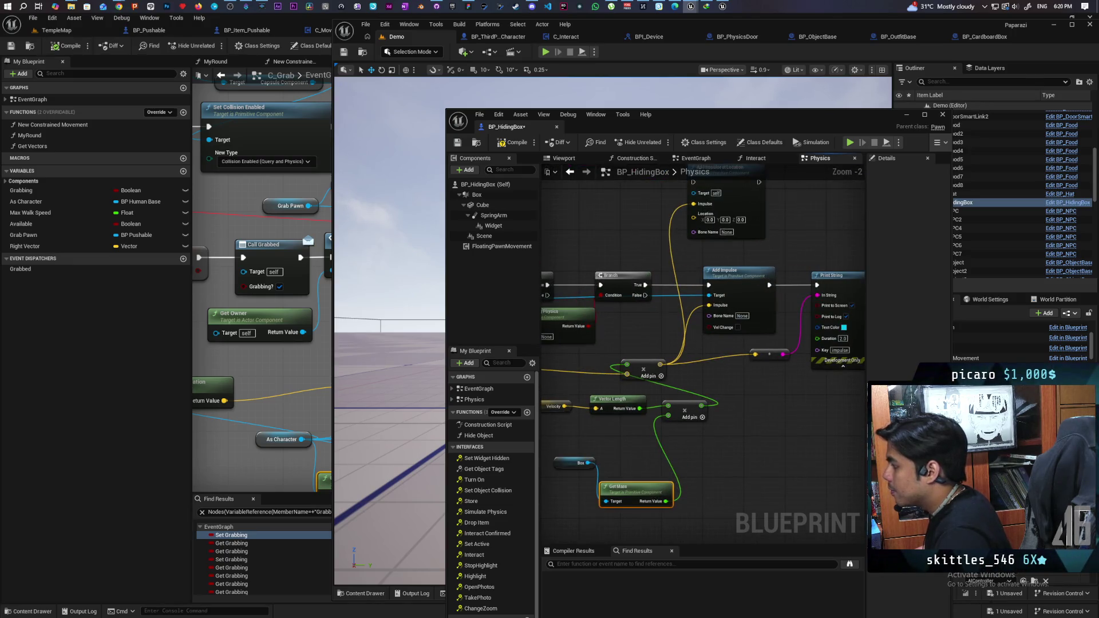
left_click_drag(816, 244, 777, 246)
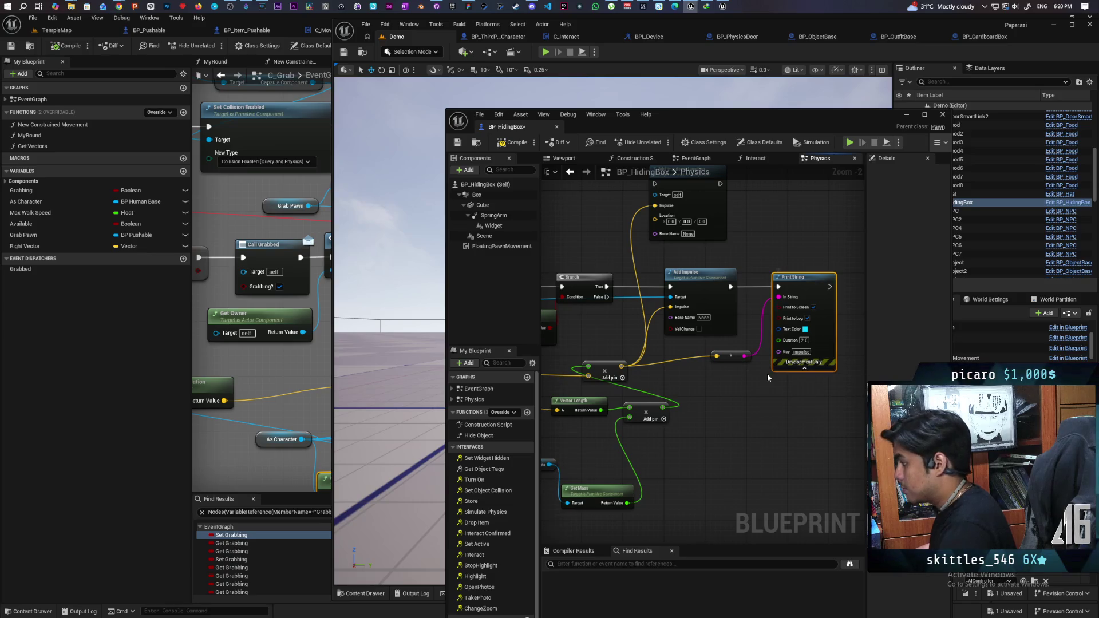
left_click_drag(750, 384, 754, 426)
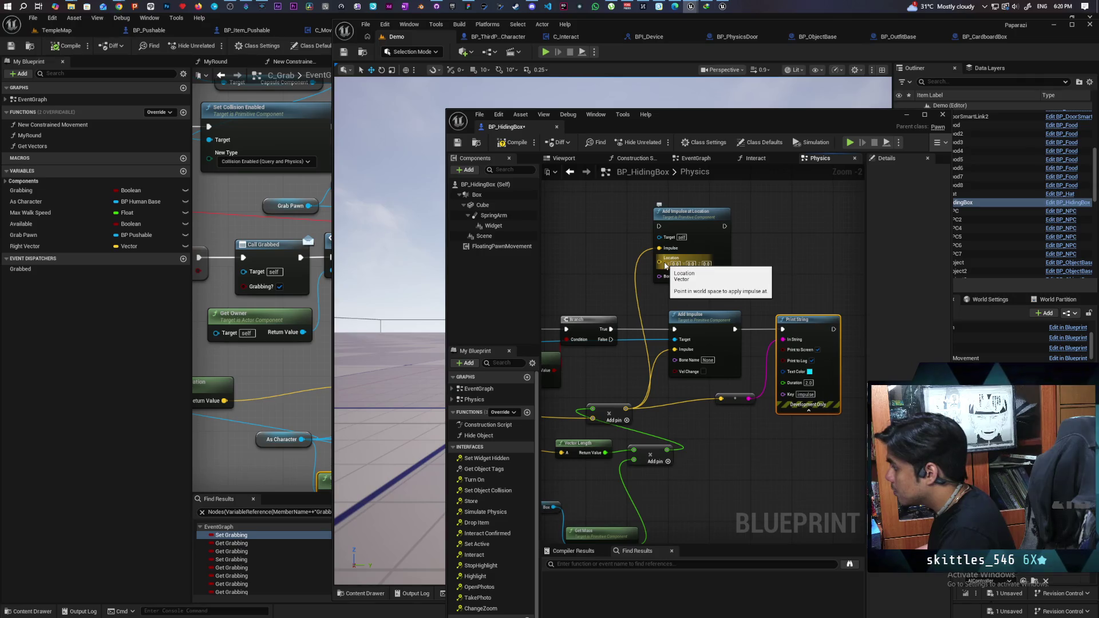
left_click_drag(651, 363, 692, 374)
scroll(710, 412, "down", 2)
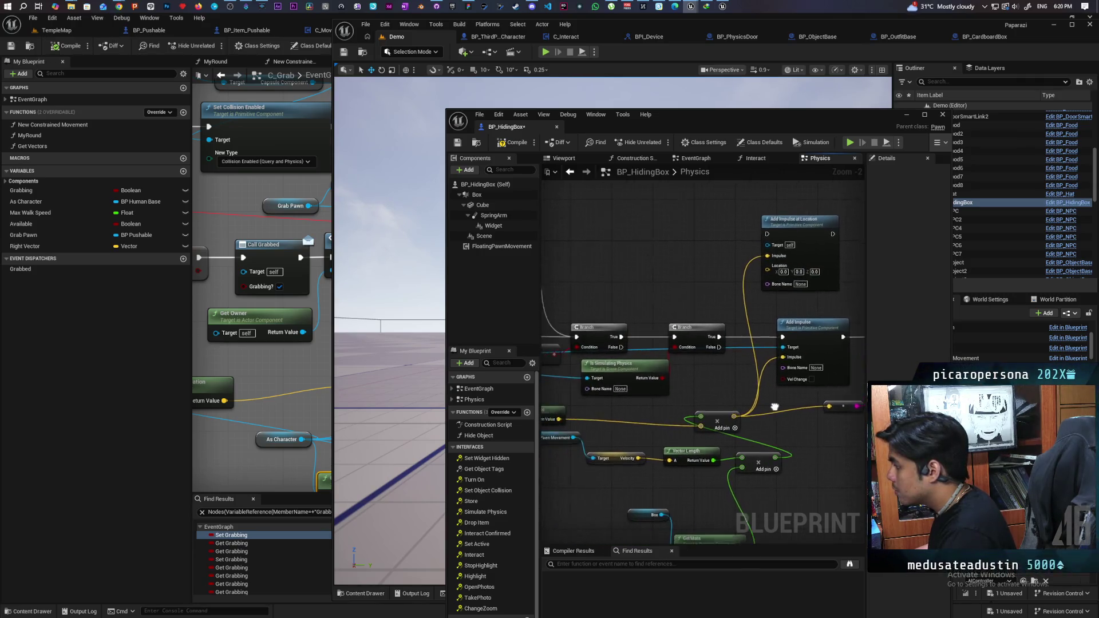
left_click_drag(710, 412, 740, 408)
scroll(740, 407, "up", 1)
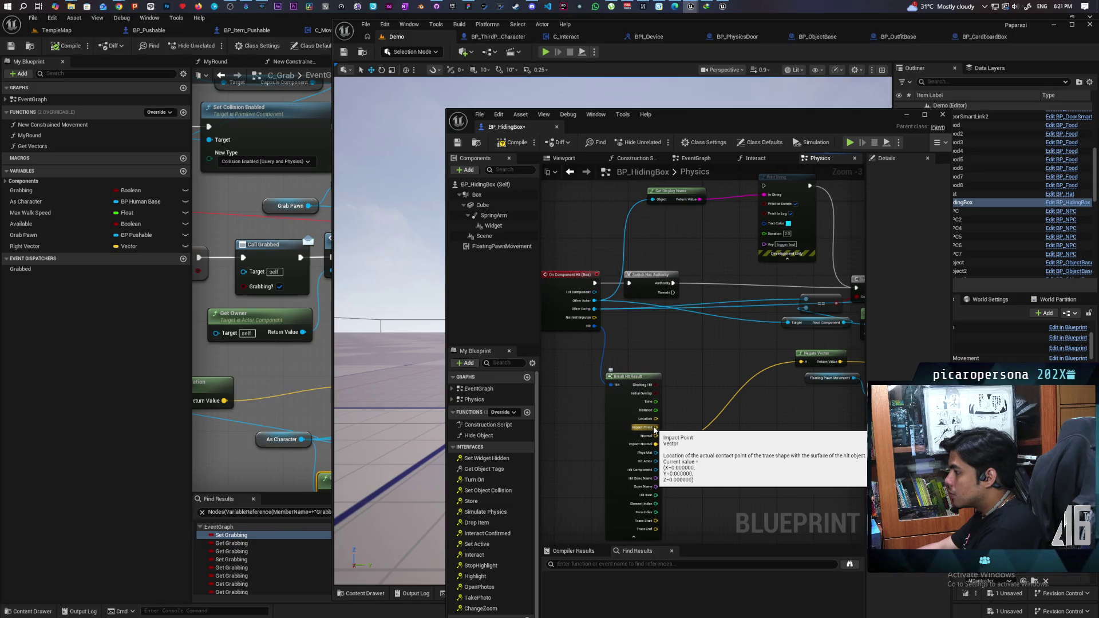
Connect the hit point to Add Impulse at Location's Location pin and compile.
scroll(656, 429, "up", 3)
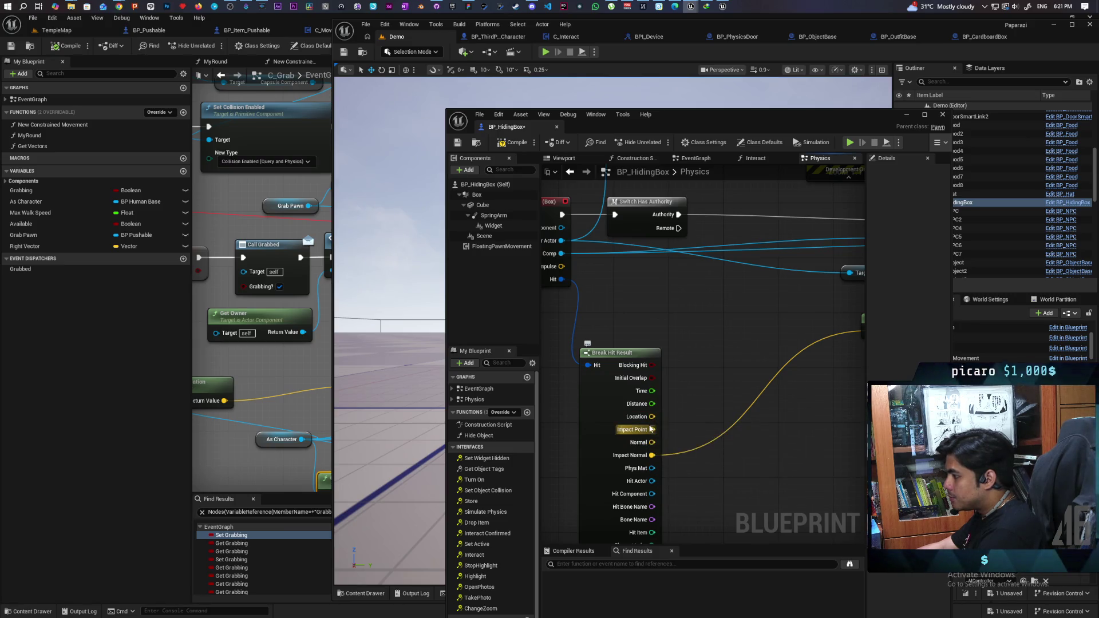
scroll(650, 429, "down", 3)
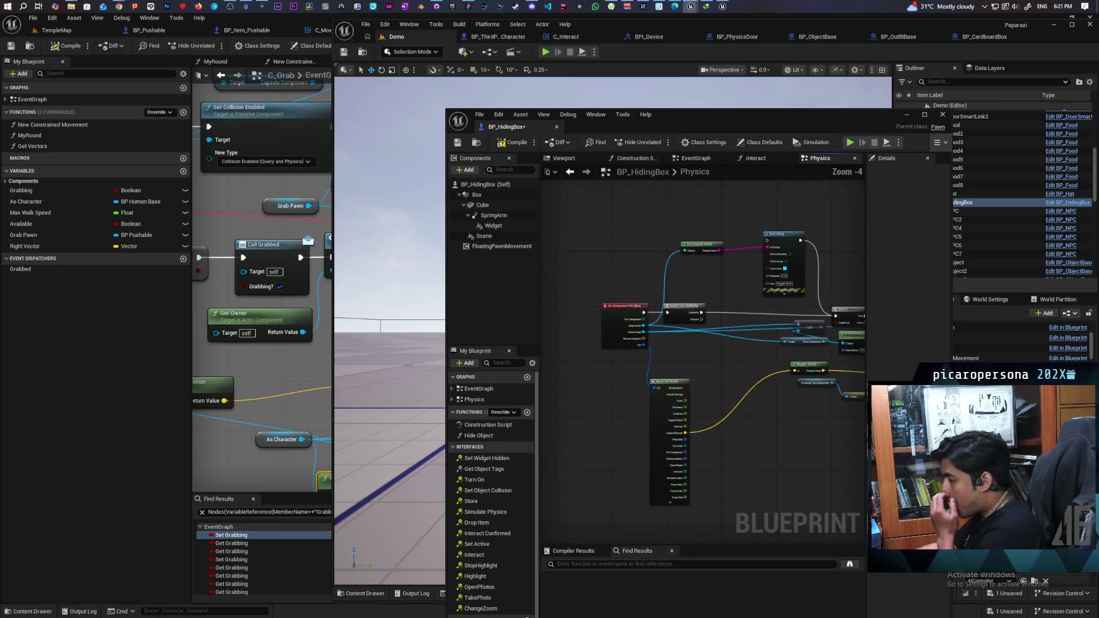
scroll(647, 422, "up", 3)
left_click_drag(581, 403, 714, 415)
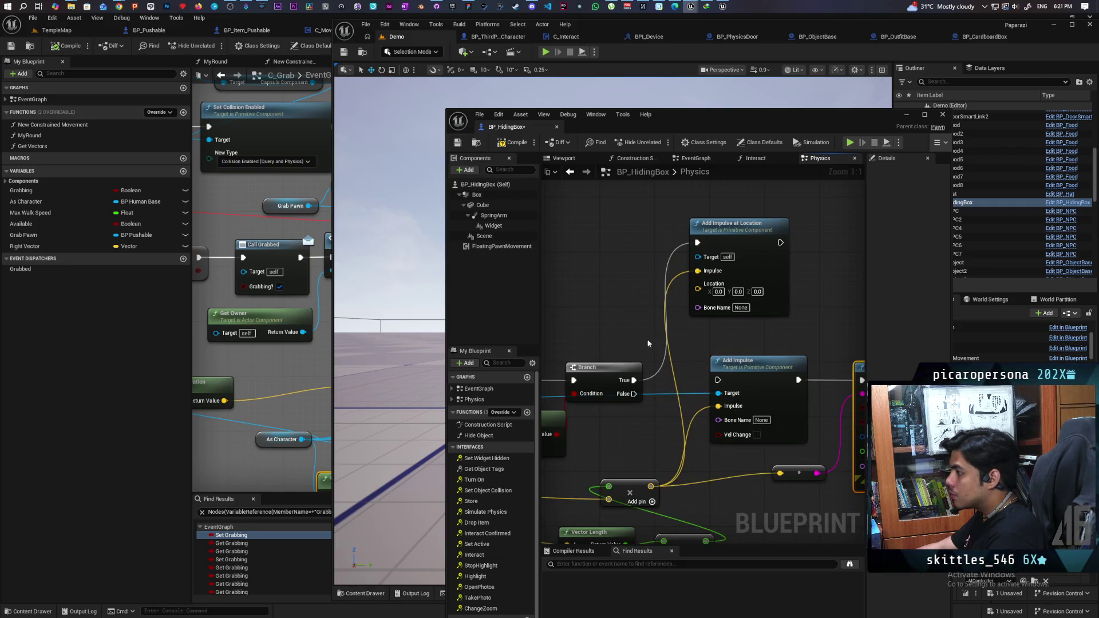
scroll(649, 344, "down", 3)
mouse_move(649, 344)
left_mouse_down()
mouse_move(730, 348)
mouse_move(692, 401)
left_mouse_up()
scroll(691, 391, "up", 2)
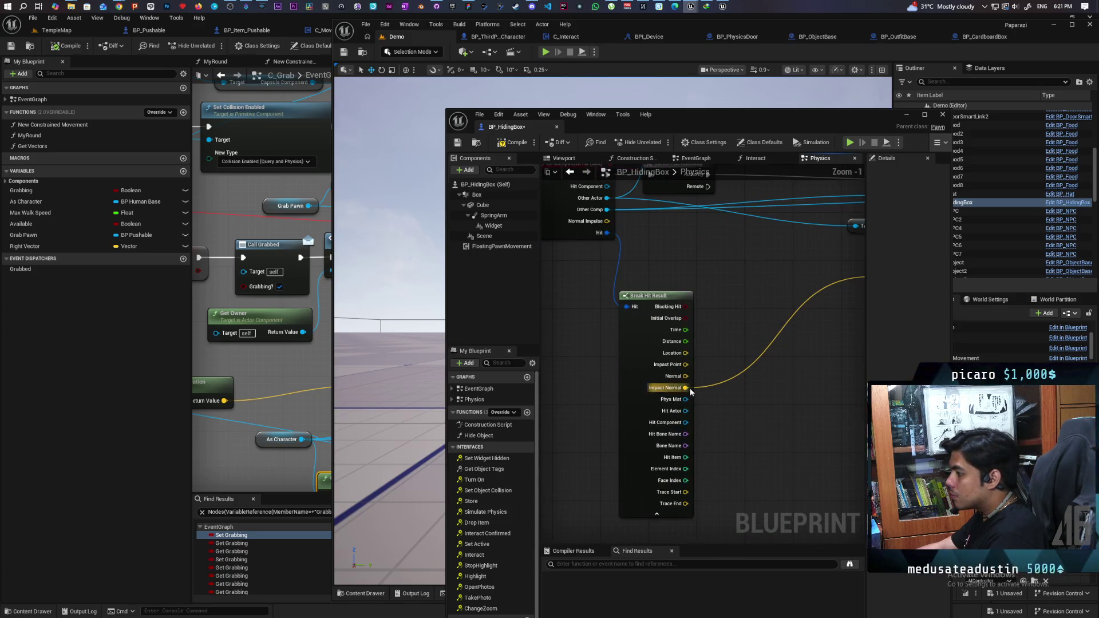
mouse_move(686, 357)
left_mouse_down()
mouse_move(878, 143)
mouse_move(679, 126)
mouse_move(679, 227)
left_mouse_up()
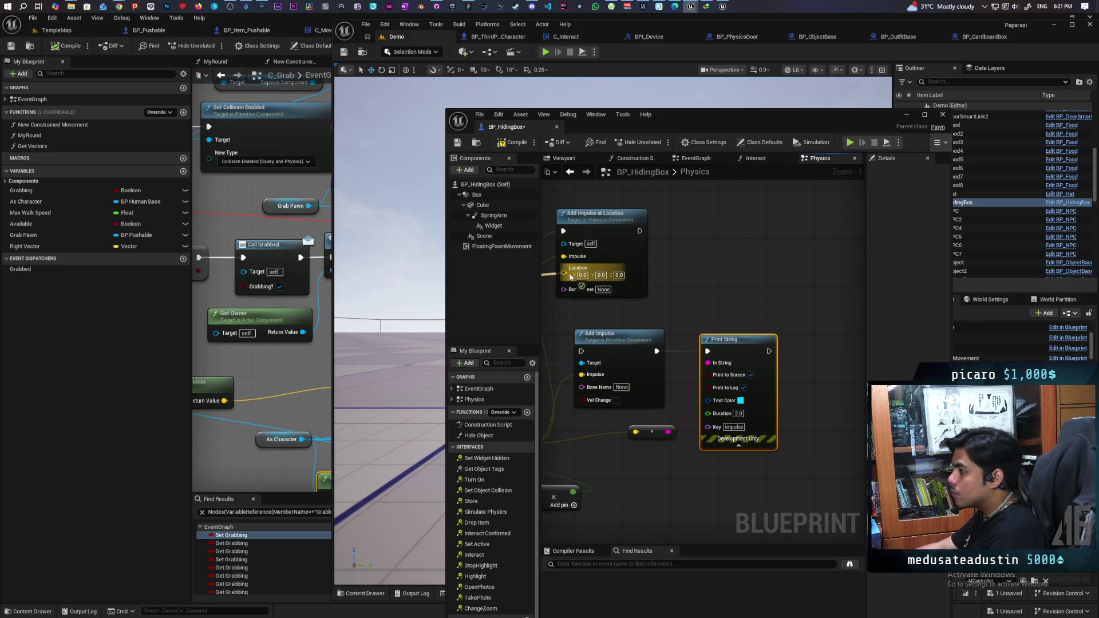
left_click_drag(570, 277, 571, 276)
left_click(514, 145)
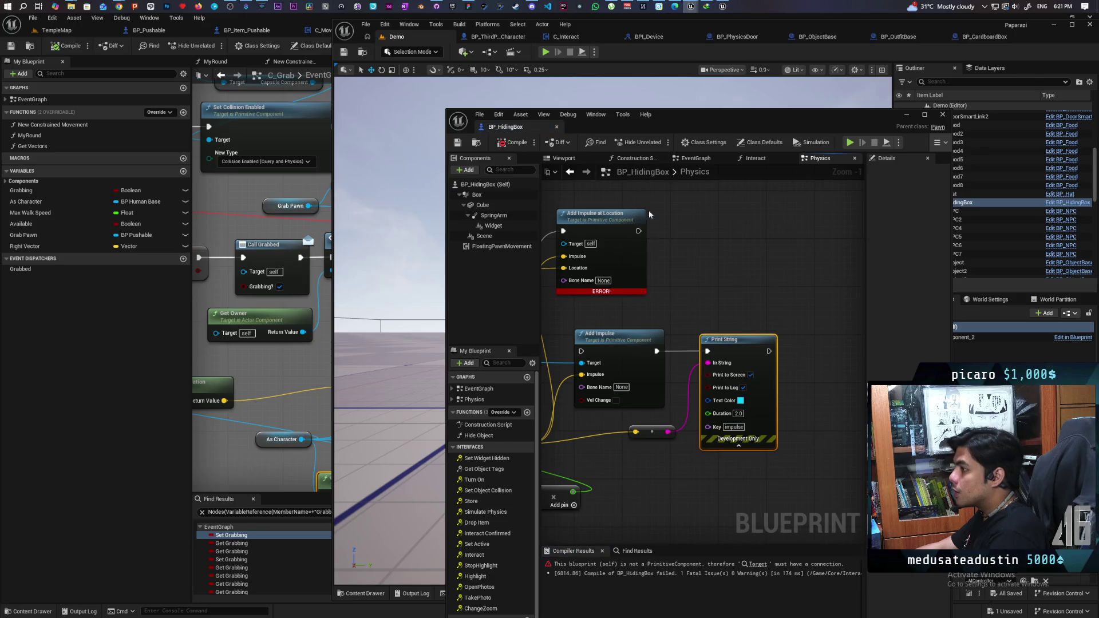
Reroute the component wire into Add Impulse at Location's Target, recompile, and start playing.
left_click_drag(657, 292, 821, 291)
scroll(681, 359, "down", 2)
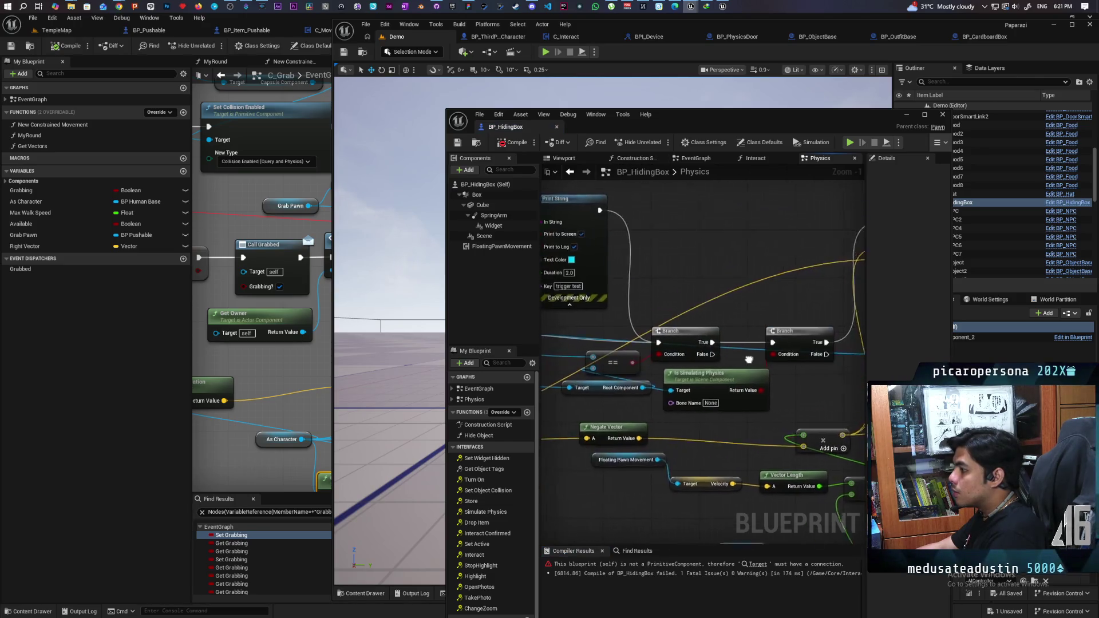
left_click_drag(584, 348, 726, 346)
scroll(727, 346, "up", 2)
double_click(732, 349)
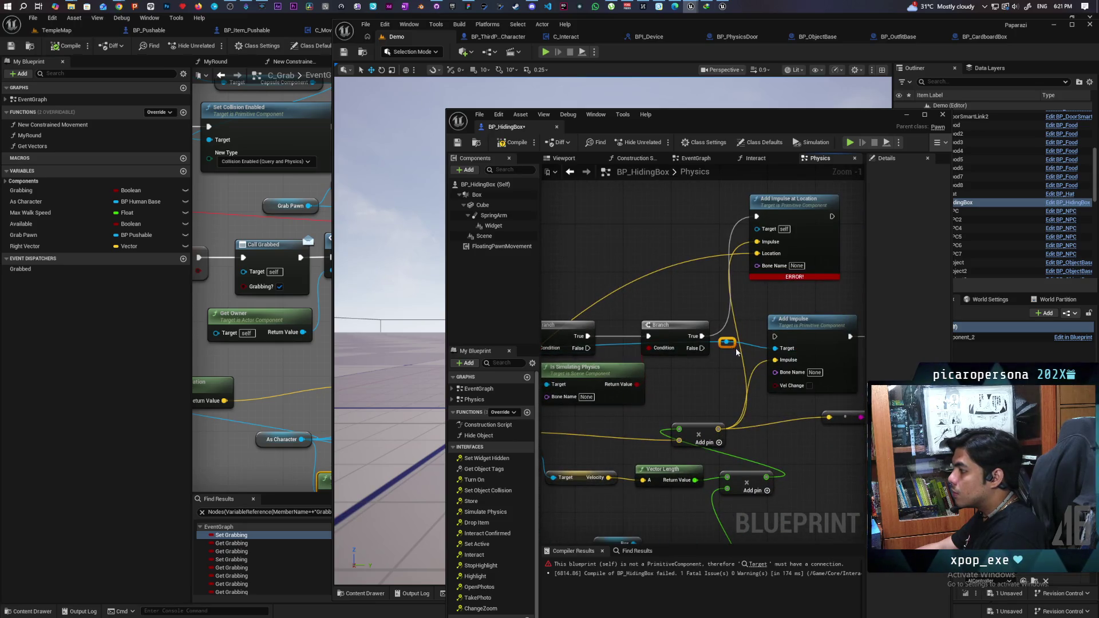
left_click_drag(729, 343, 758, 228)
left_click(514, 143)
left_click_drag(754, 130, 944, 123)
left_click(546, 52)
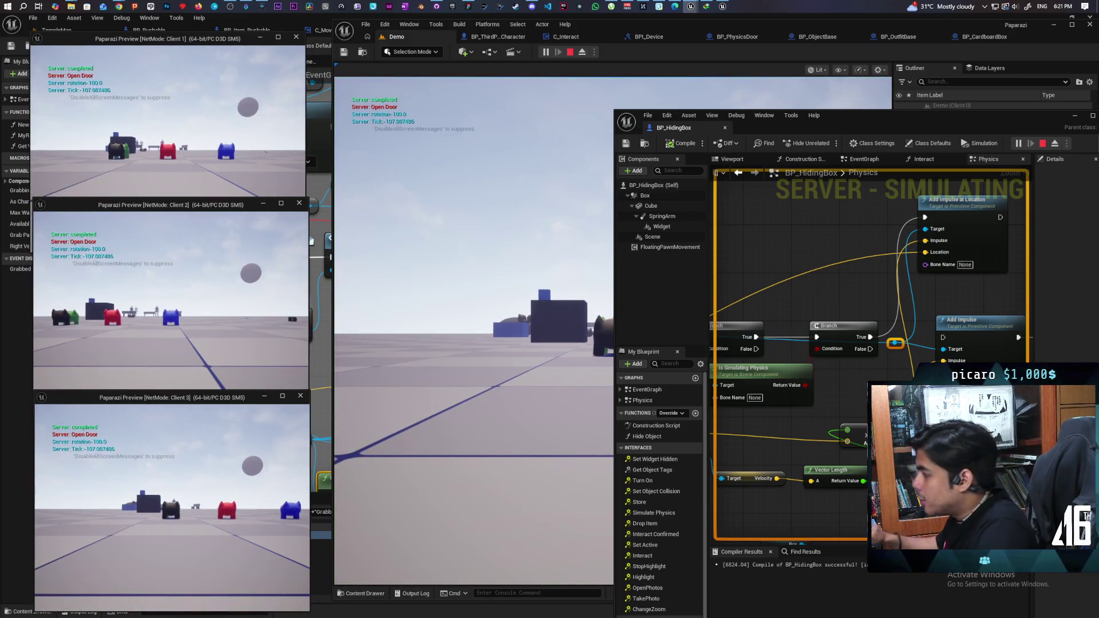
Walk the client into the white-and-blue box and white spheres to push them.
left_click(474, 332)
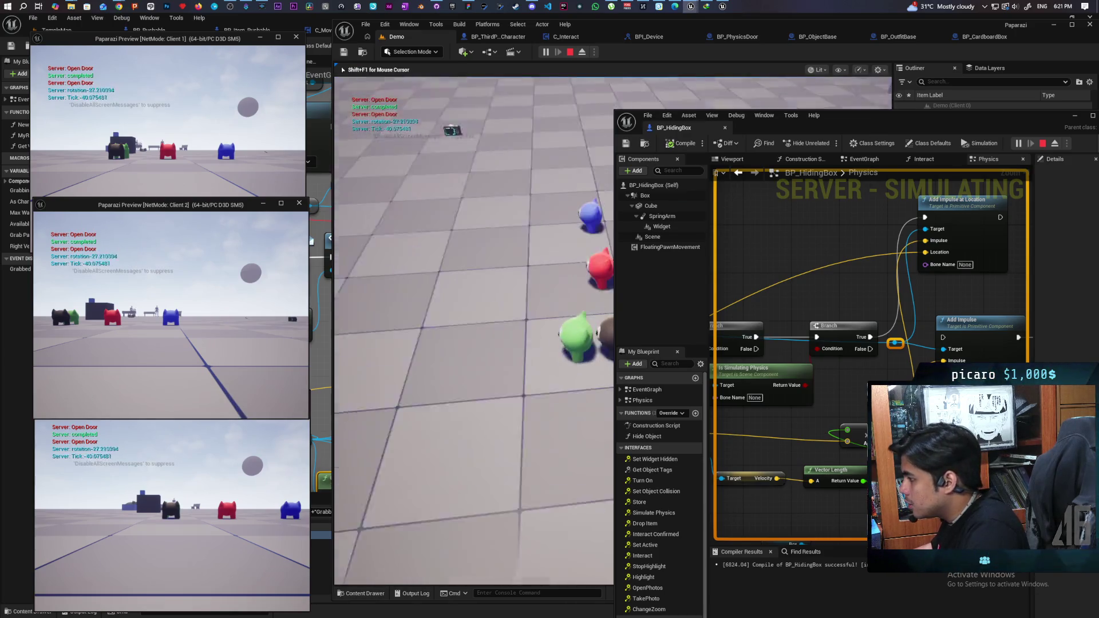
key("w")
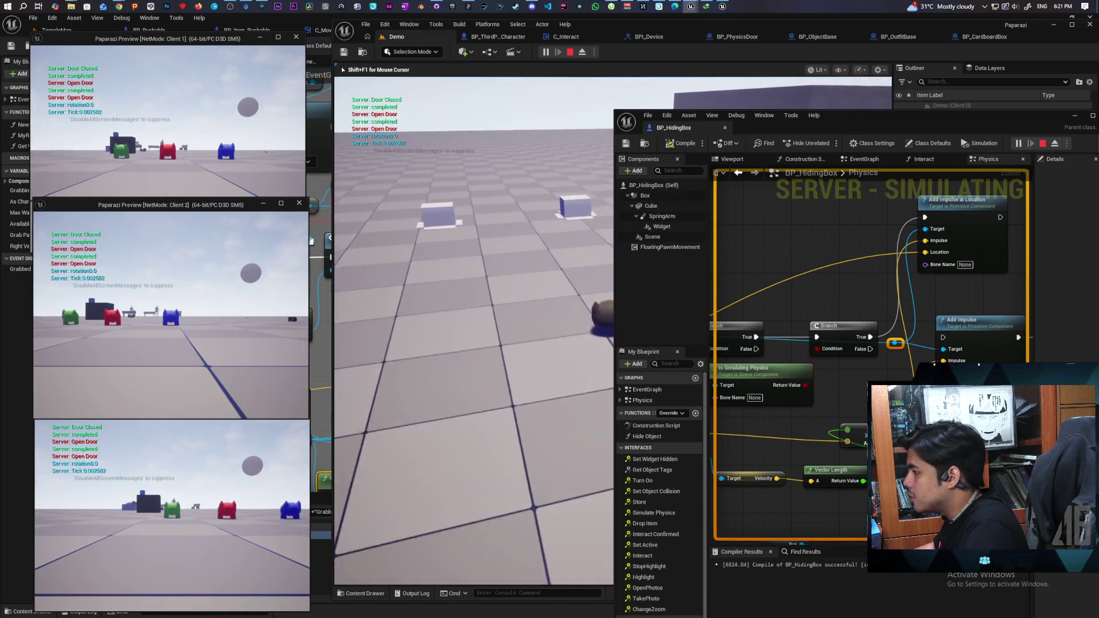
key("w")
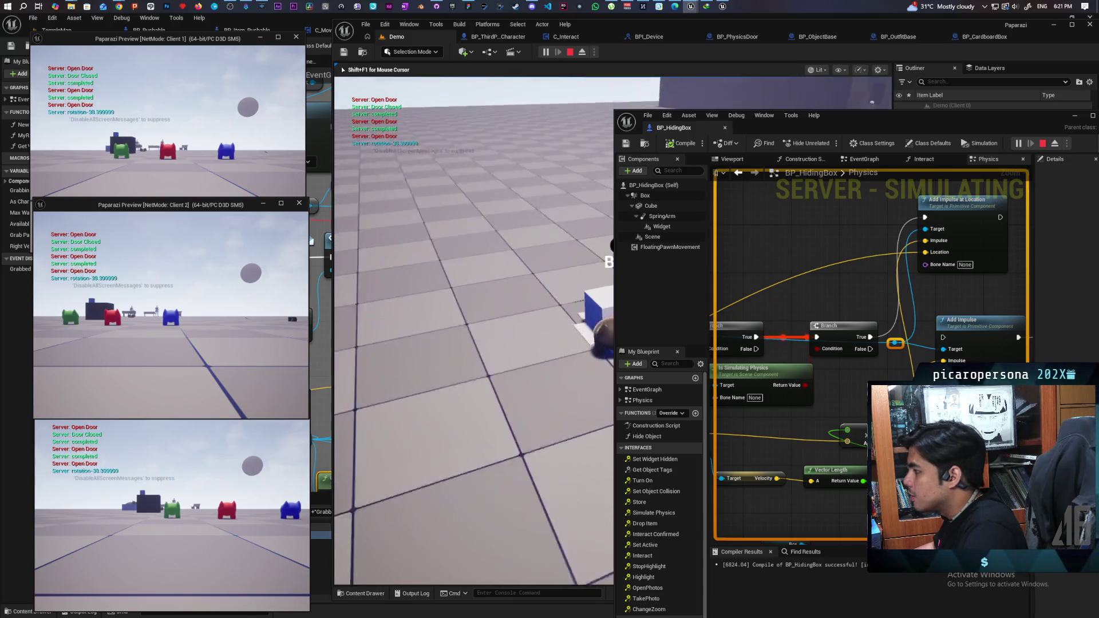
key("w")
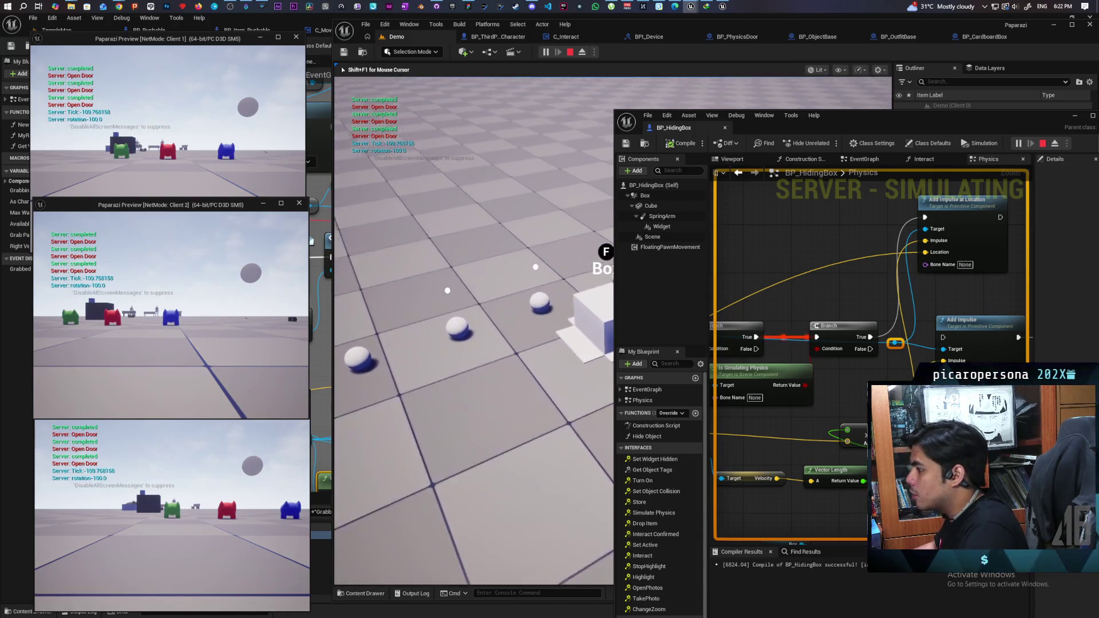
key("w")
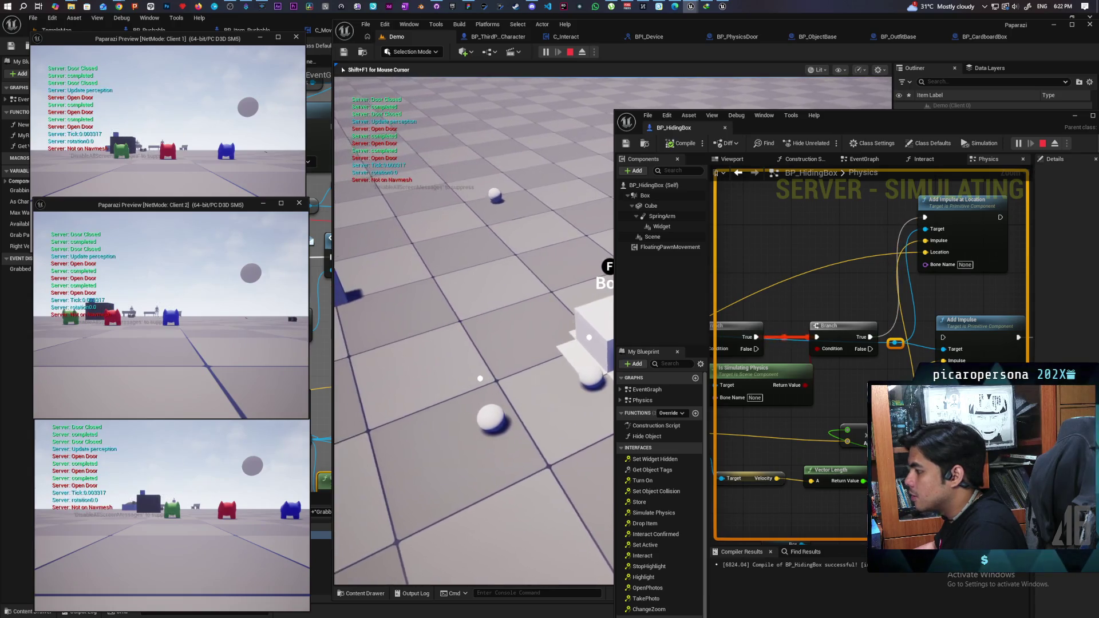
key("w")
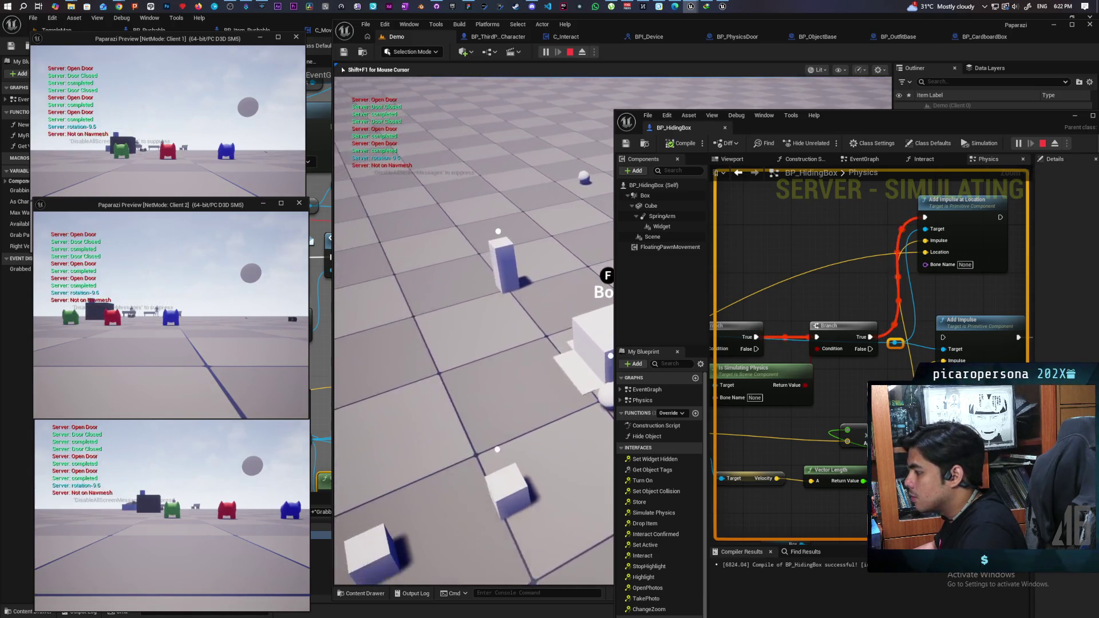
key("w")
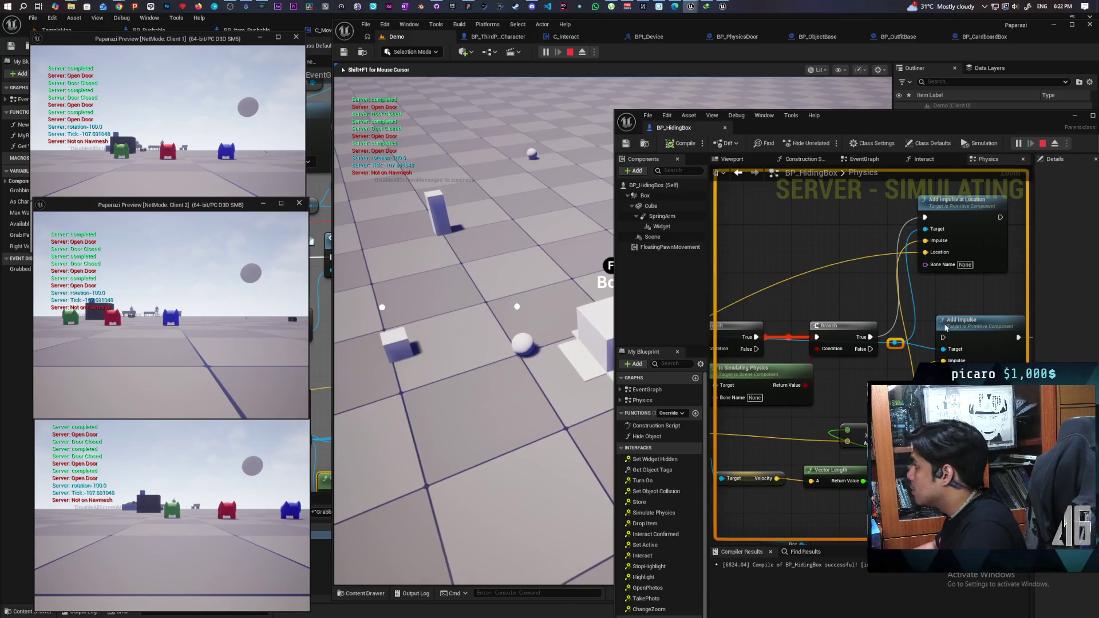
left_click_drag(952, 121, 815, 120)
Stop the play session, recompile BP_HidingBox, and close its Blueprint editor.
scroll(653, 336, "down", 4)
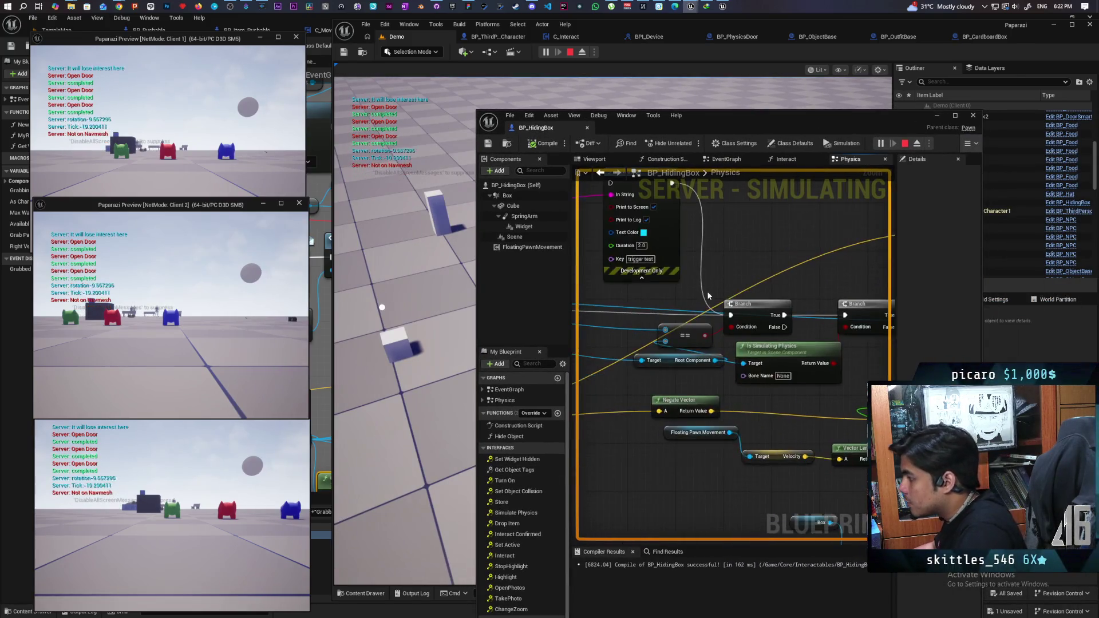
scroll(653, 337, "up", 5)
mouse_move(720, 320)
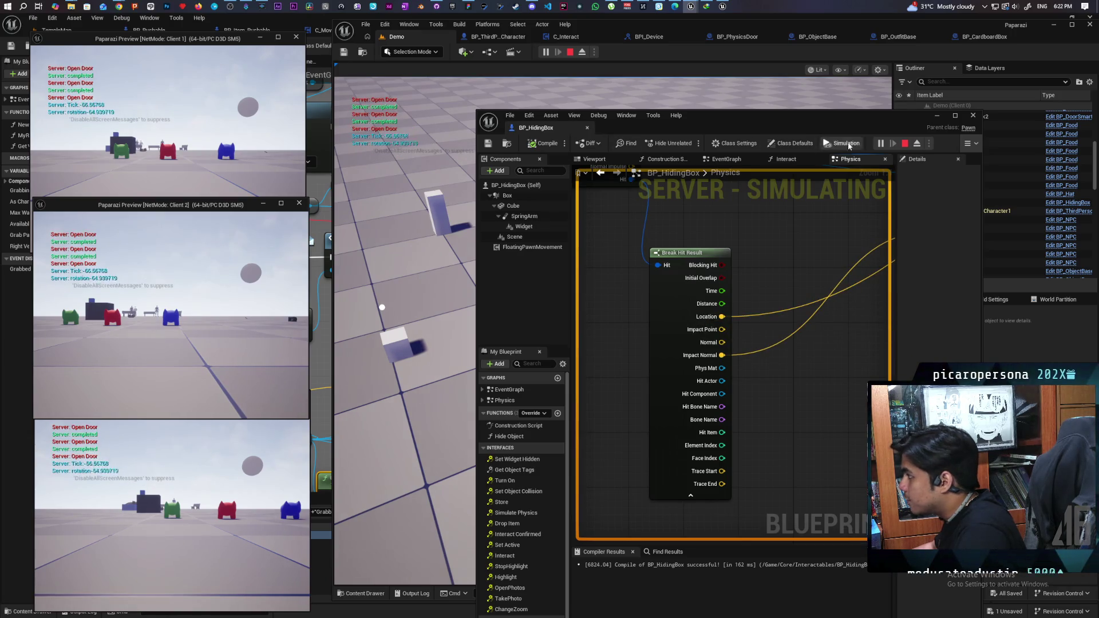
left_click(906, 143)
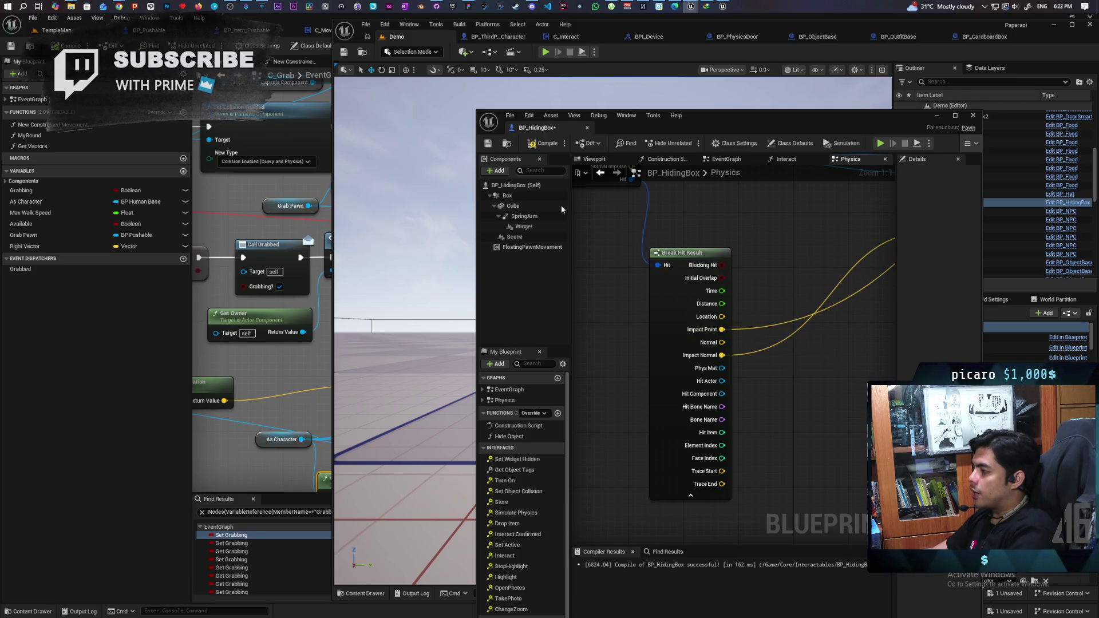
left_click(544, 143)
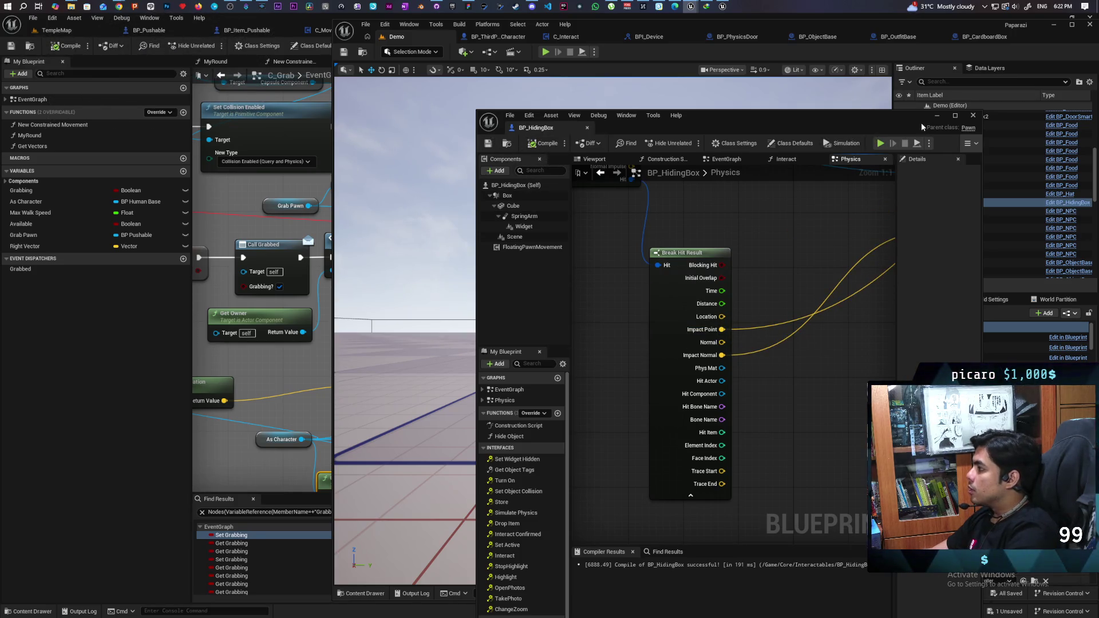
left_click(936, 115)
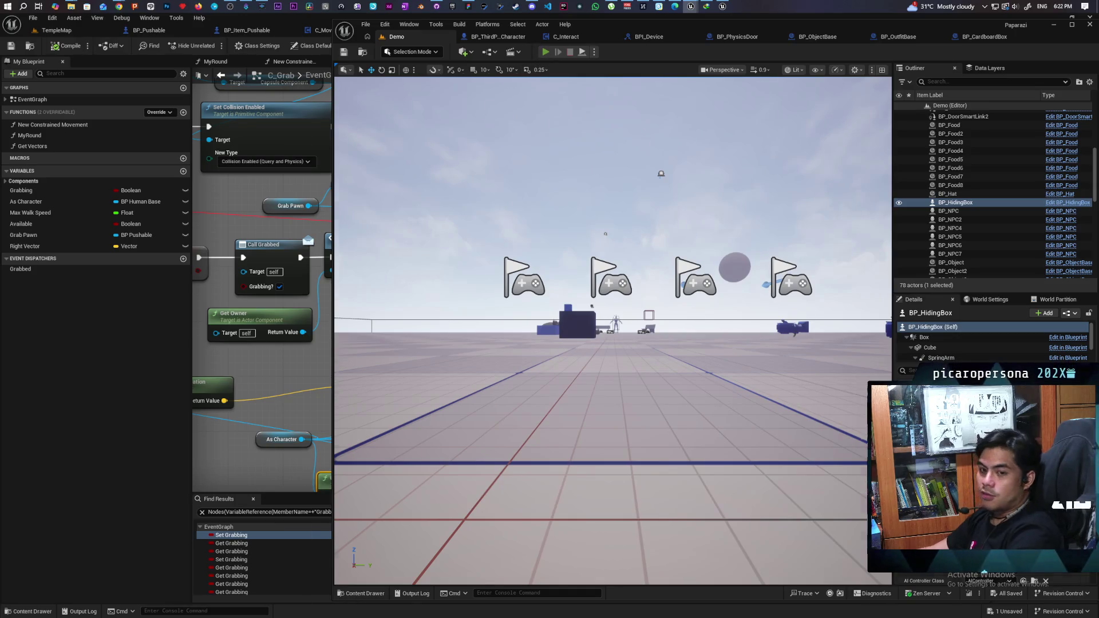
Start a three-client play session and walk the character up to the Cardboard Box by the bench.
key("alt+p")
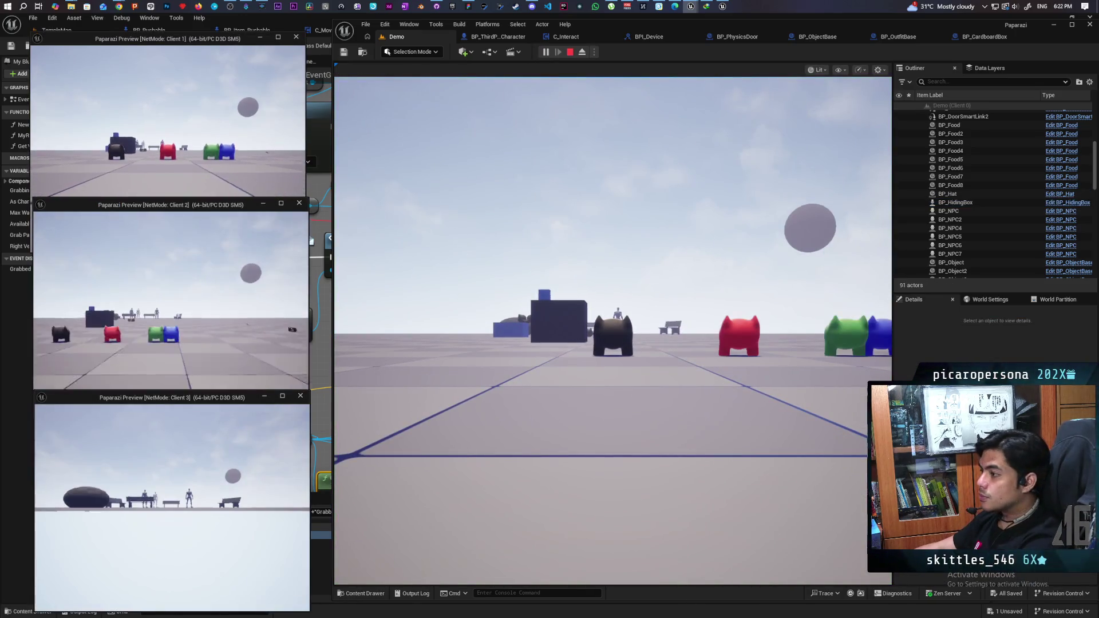
left_click(613, 332)
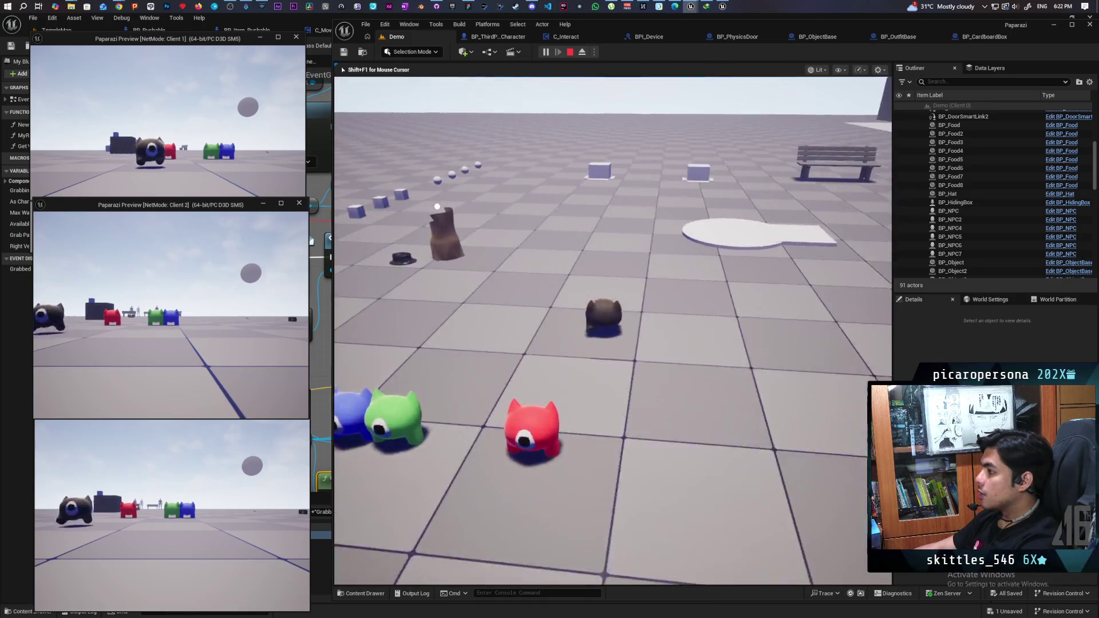
key("e")
key("w")
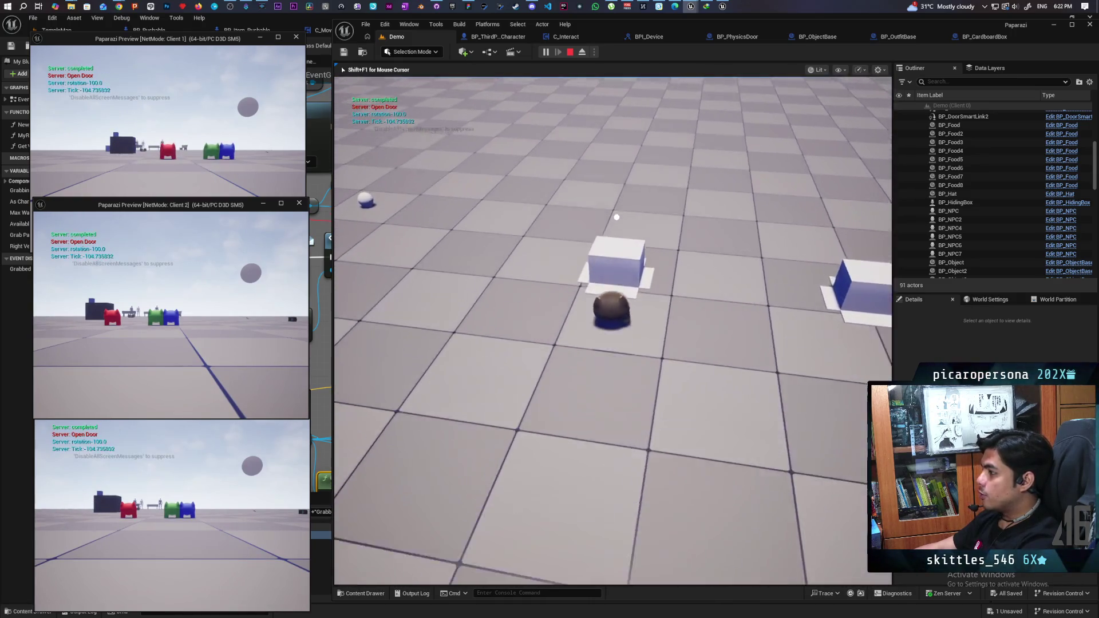
key("e")
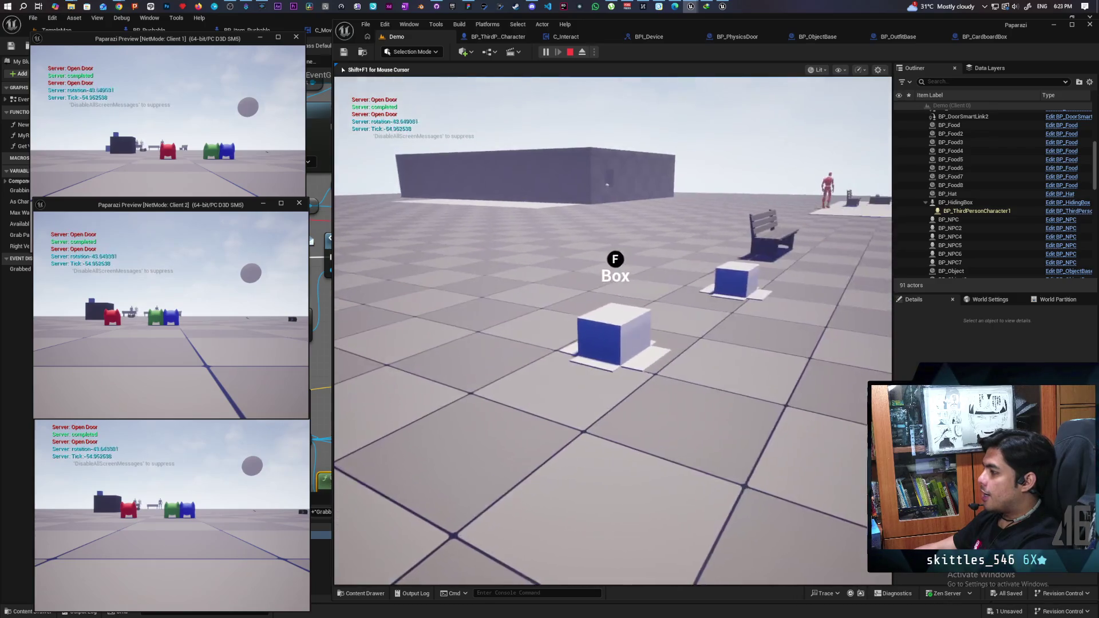
key("e")
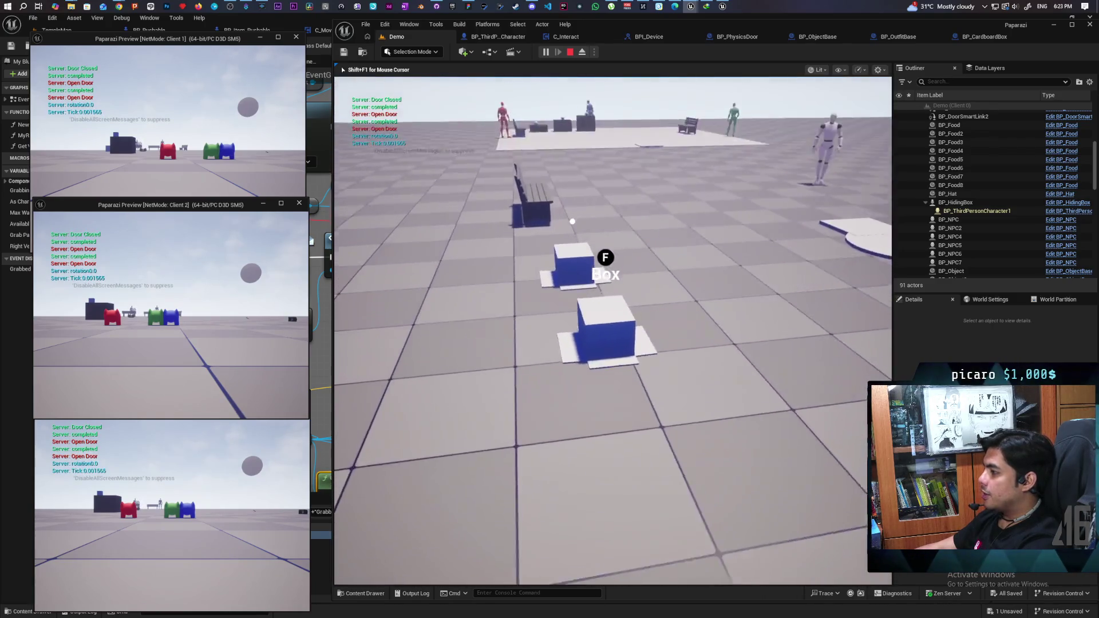
key("e")
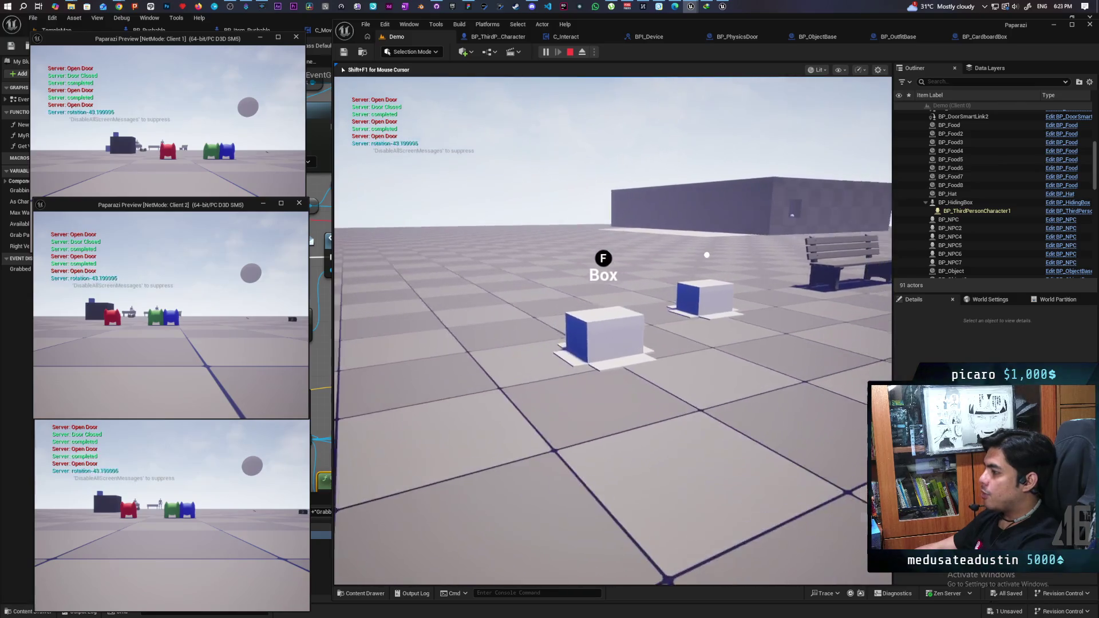
key("w")
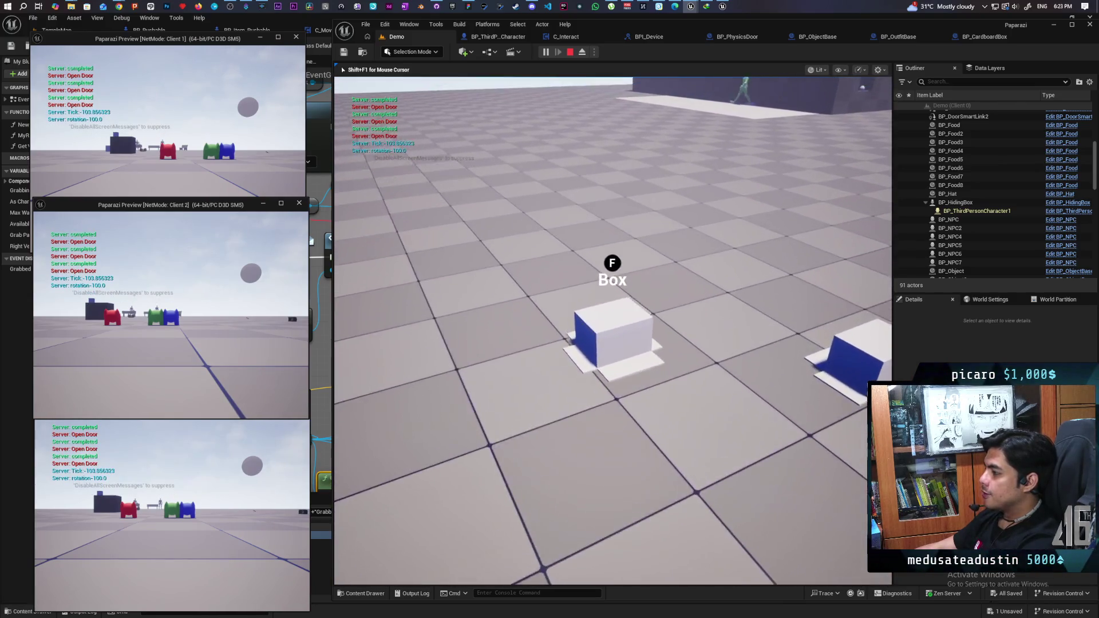
key("e")
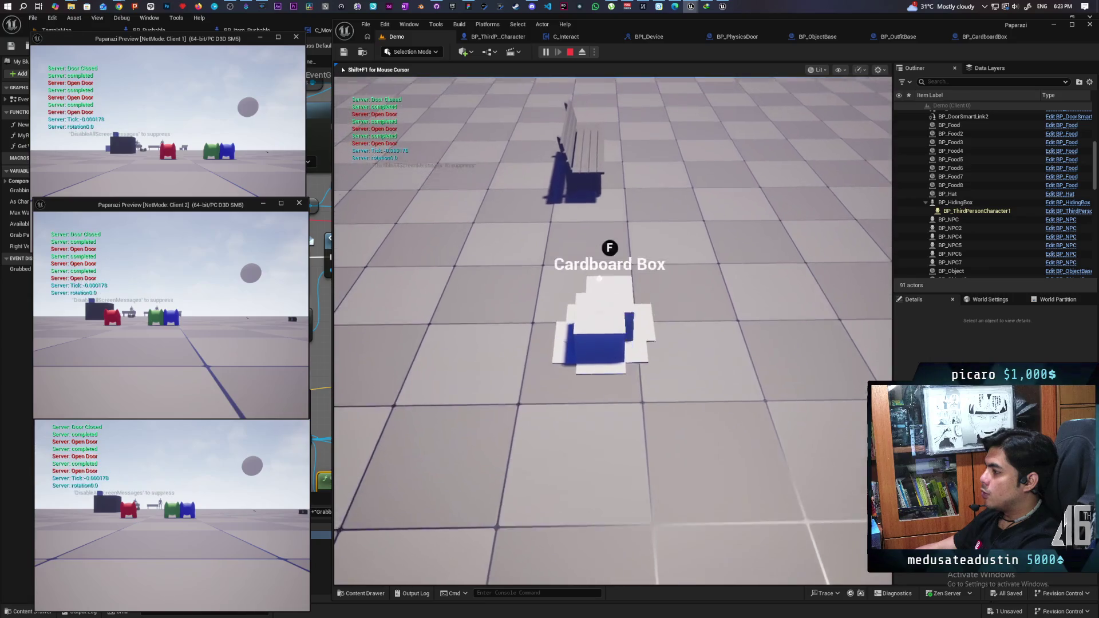
Pick up the Cardboard Box and push it under the bench, circling to check its position.
key("f")
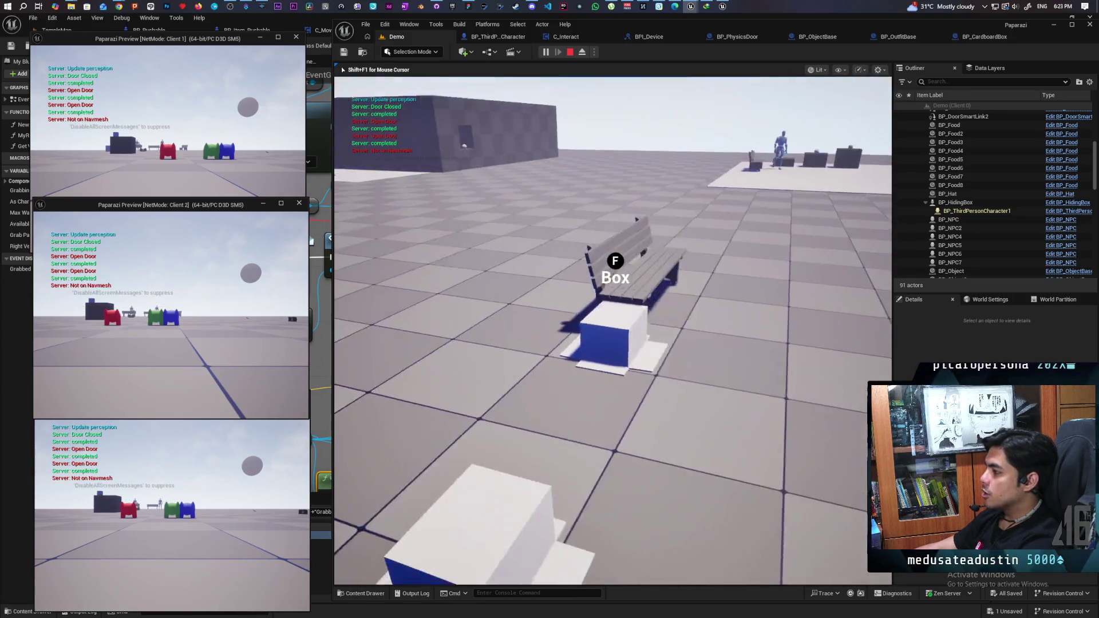
key("w")
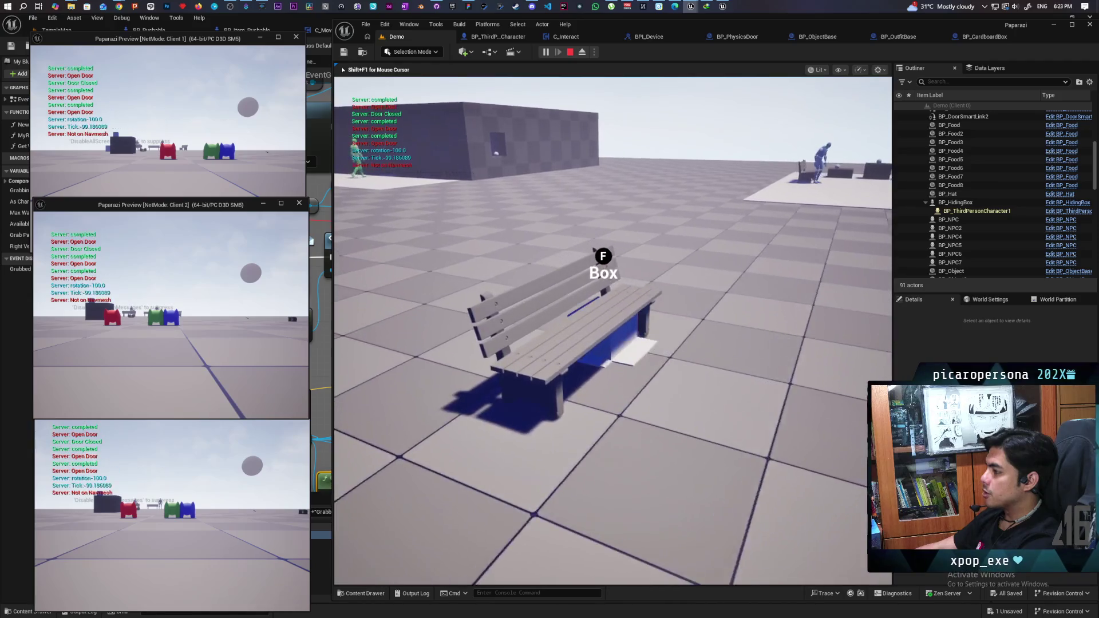
key("a")
key("d")
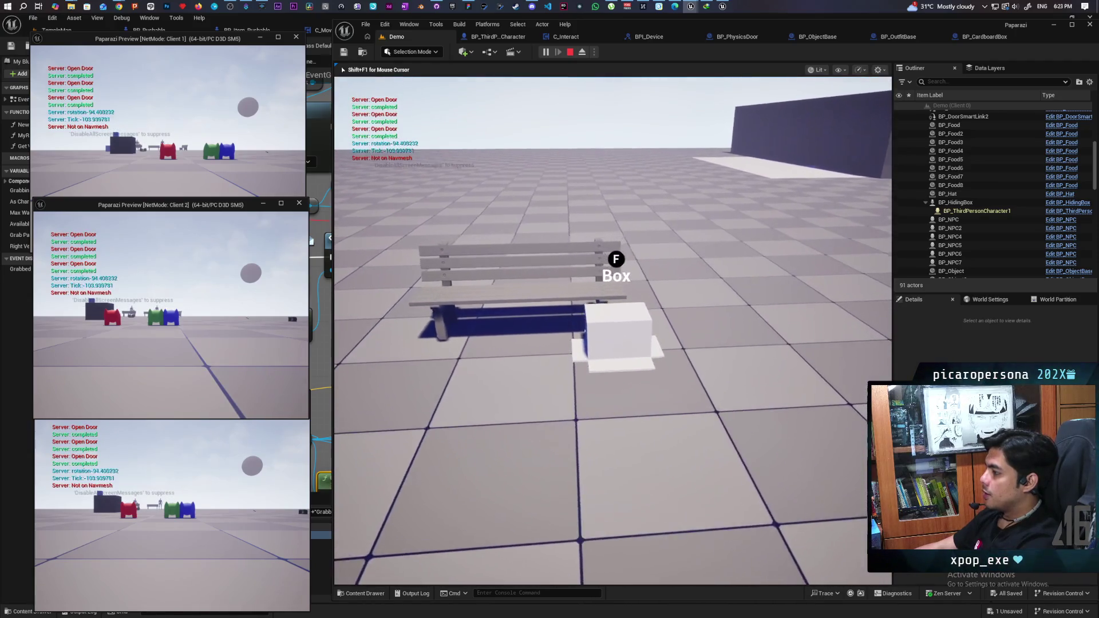
key("a")
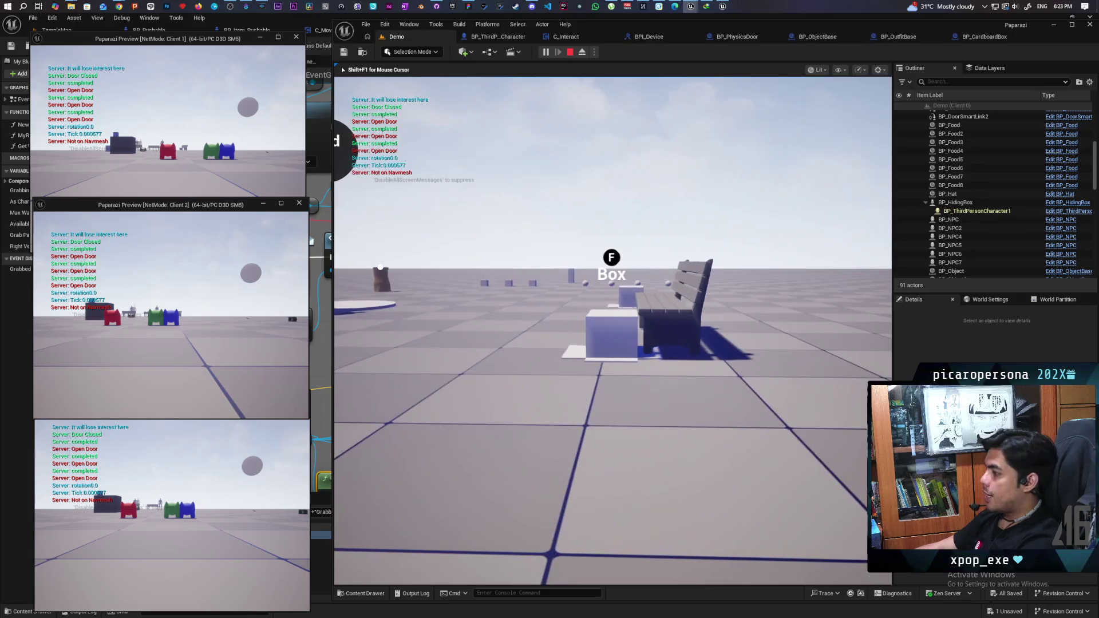
key("d")
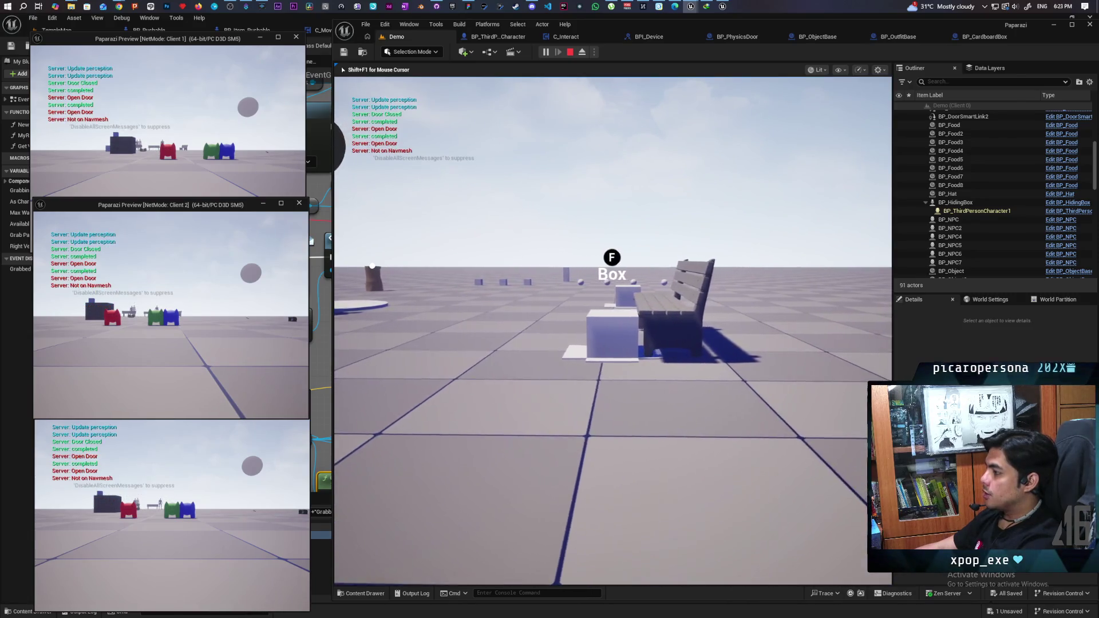
key("a")
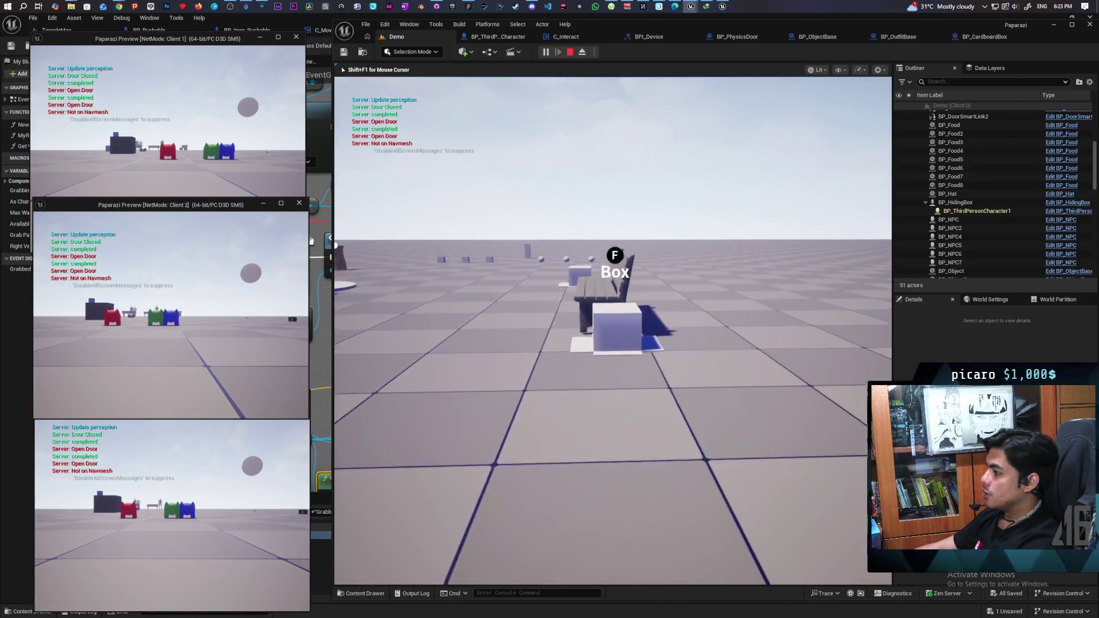
key("w")
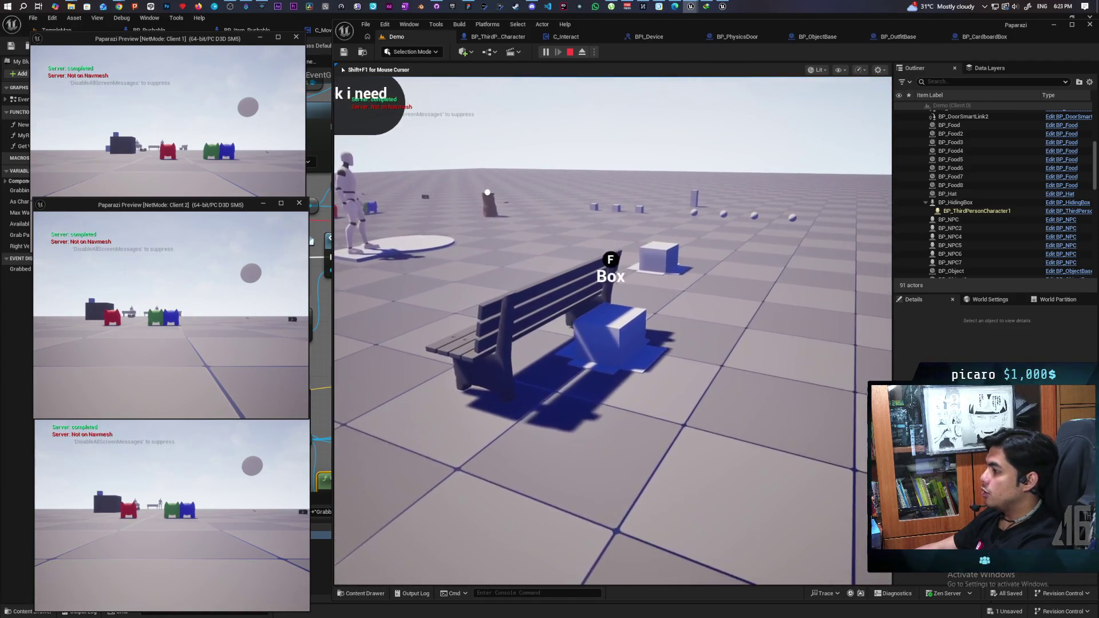
key("a")
key("w")
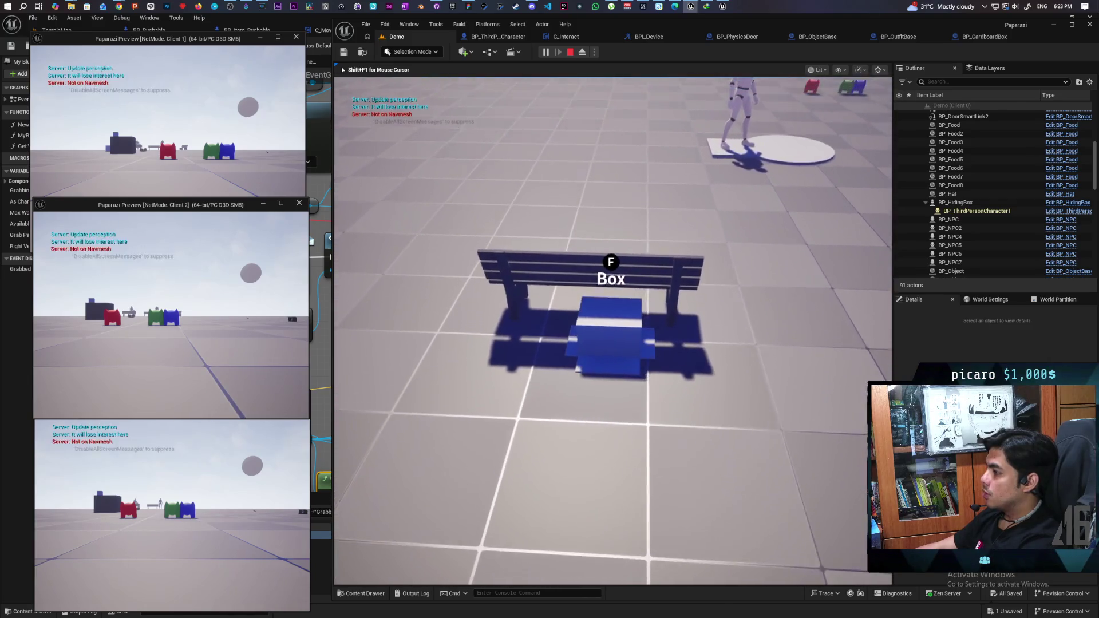
key("d")
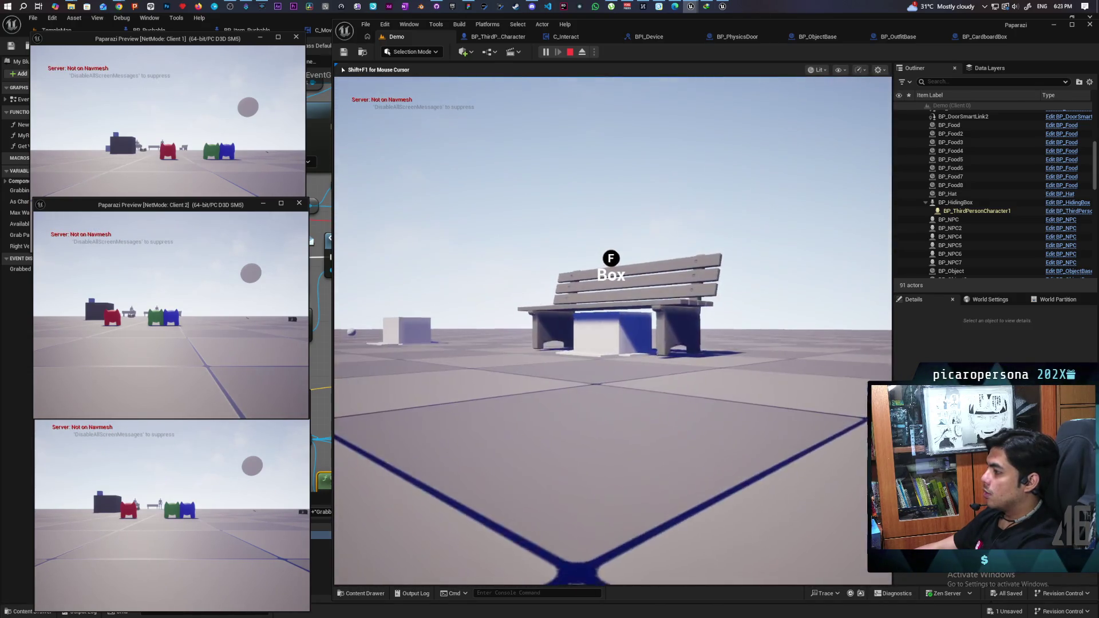
Open the in-game console and inspect the box under the bench from several angles.
key("grave")
key("Up")
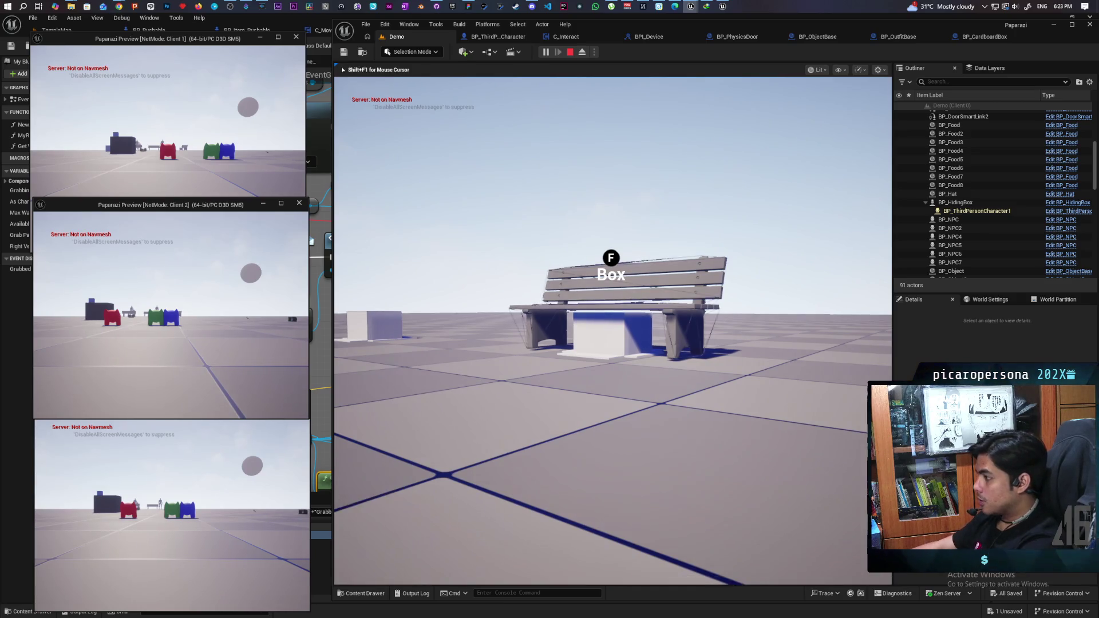
key("d")
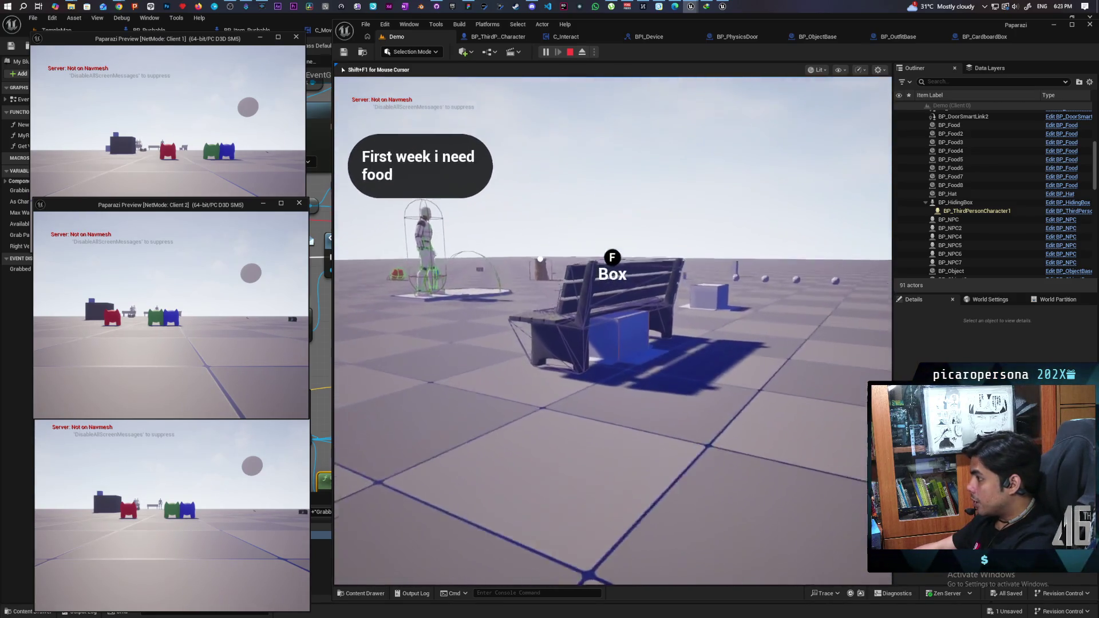
key("w")
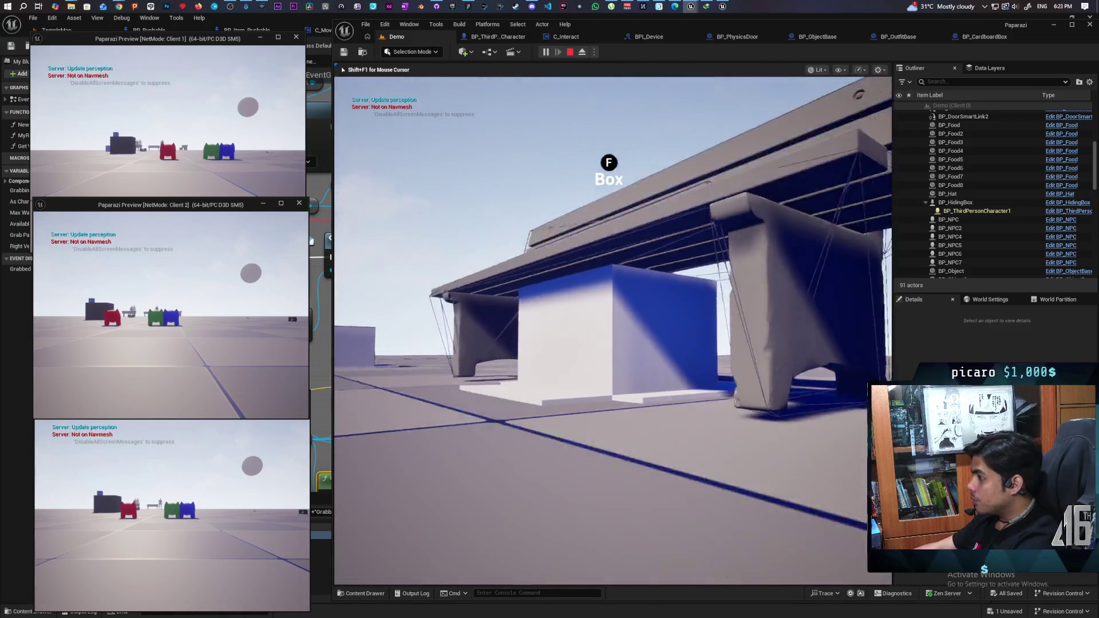
key("s")
key("w")
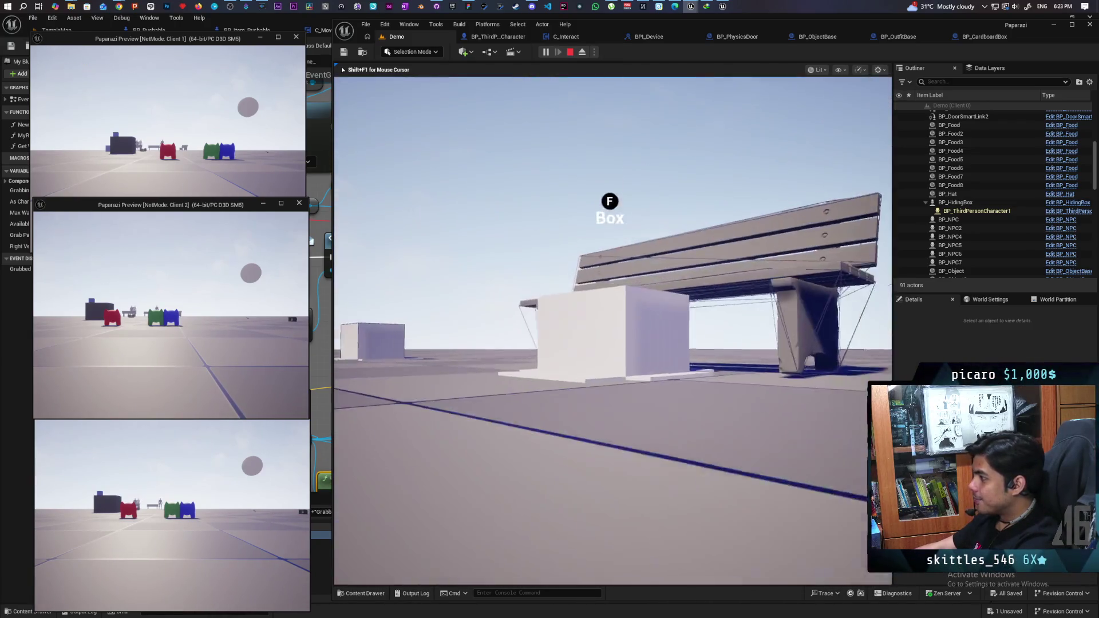
key("s")
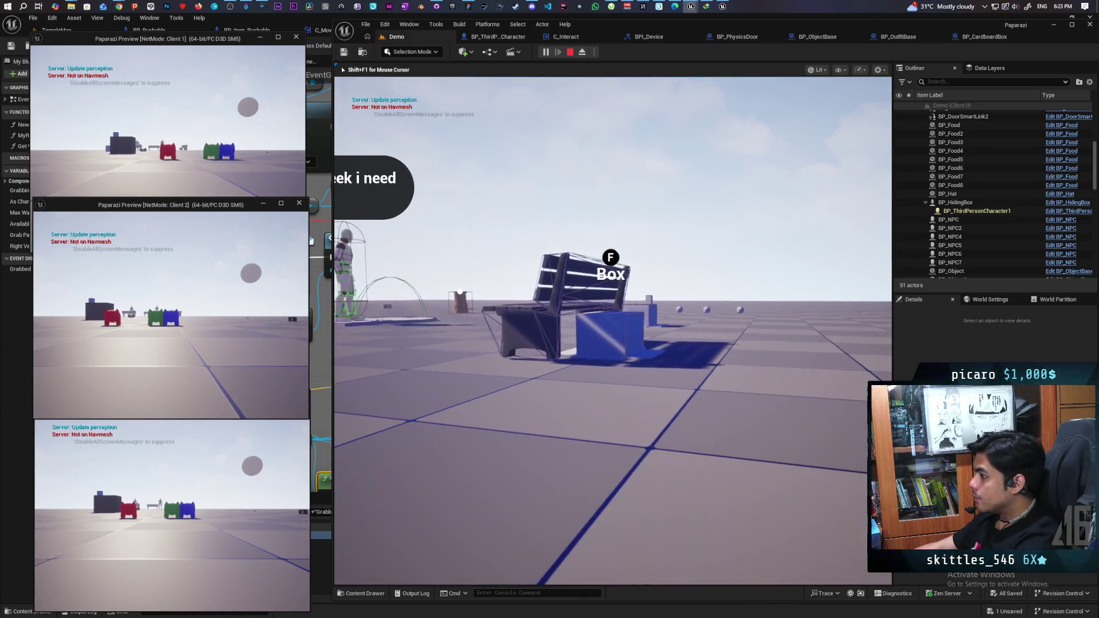
key("s")
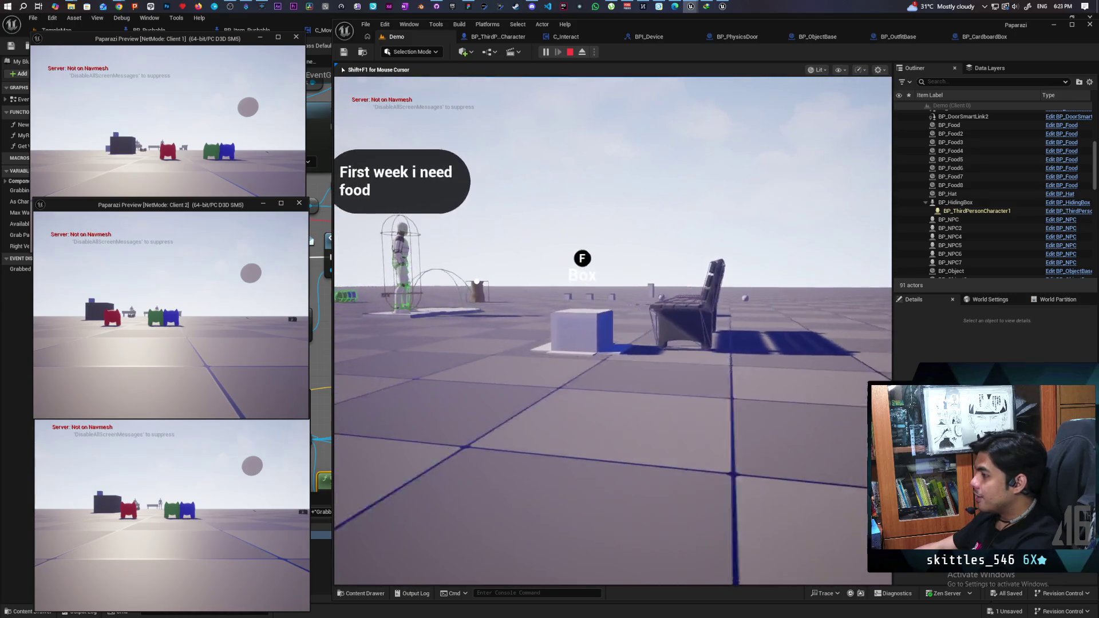
Hide inside the blue hiding box, leave it, then stop the session from Client 1's window.
key("f")
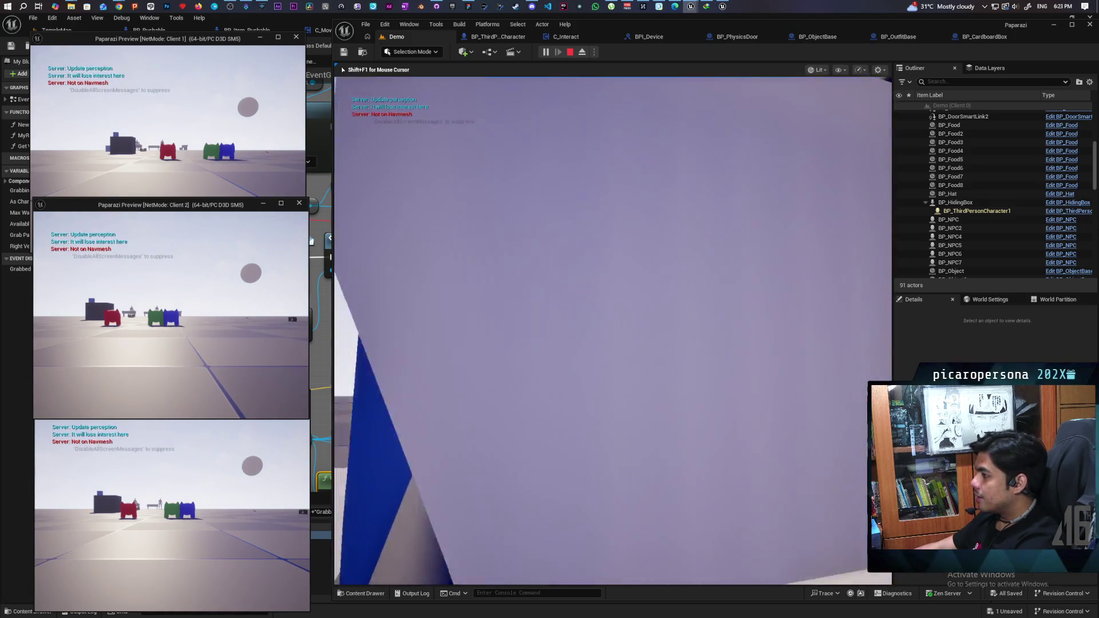
key("f")
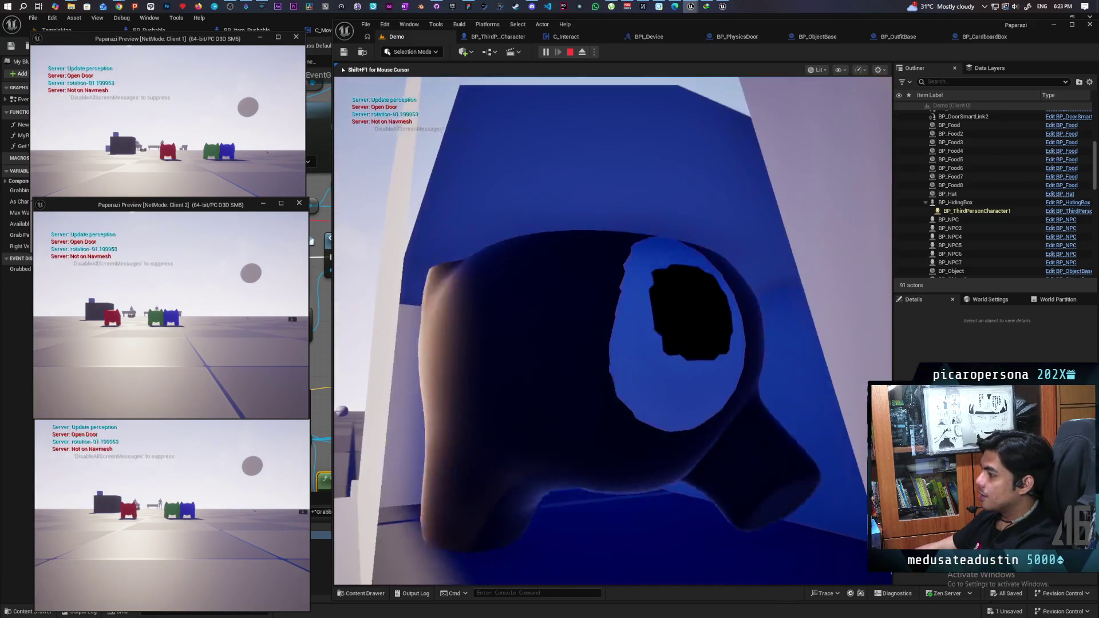
key("f")
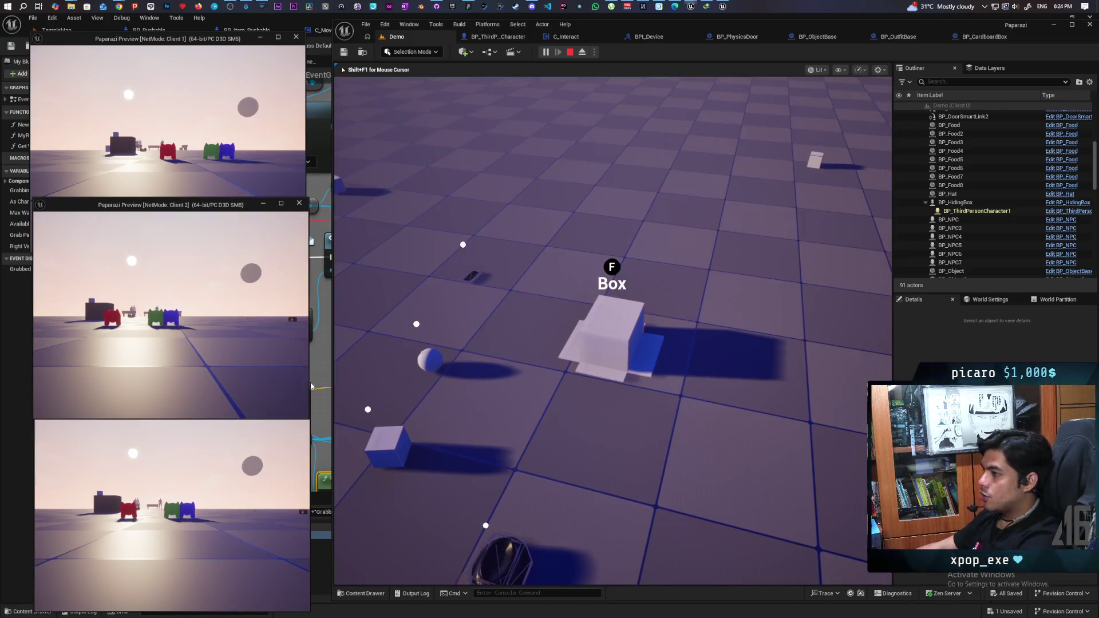
left_click(189, 146)
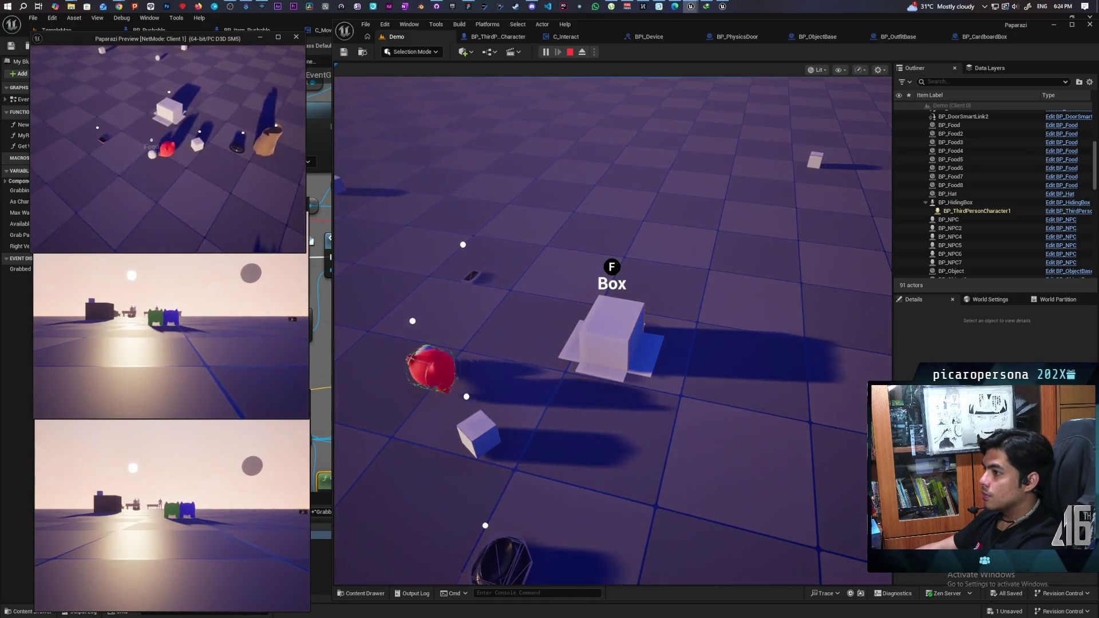
key("Escape")
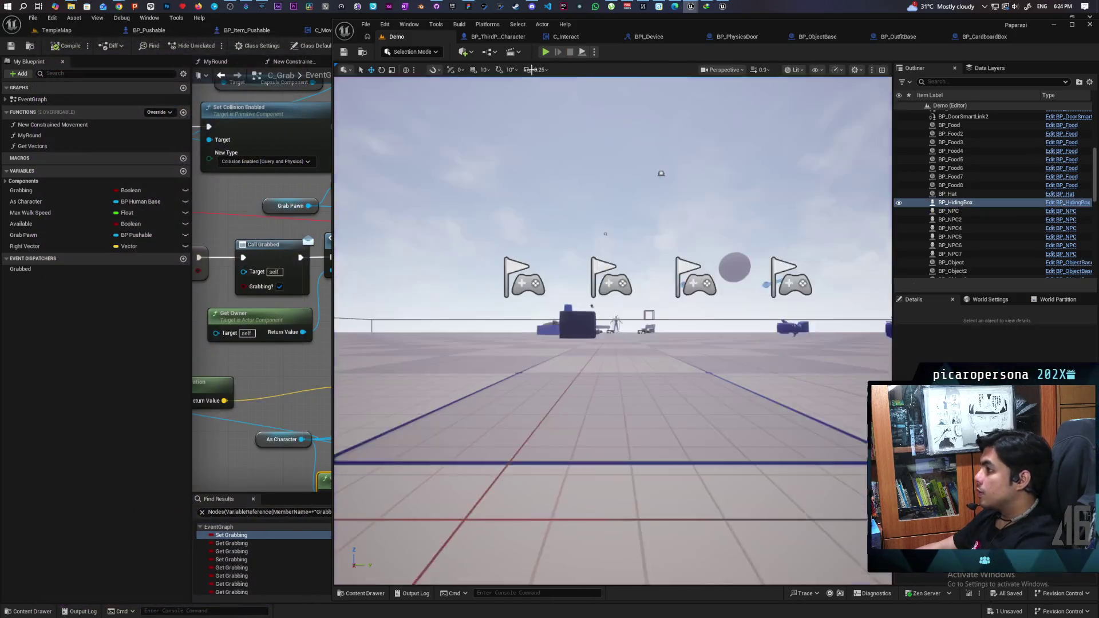
Glance over the BP_CardboardBox, BP_OutfitBase and BP_ObjectBase graphs, then bring up BP_HidingBox's editor.
left_click(984, 36)
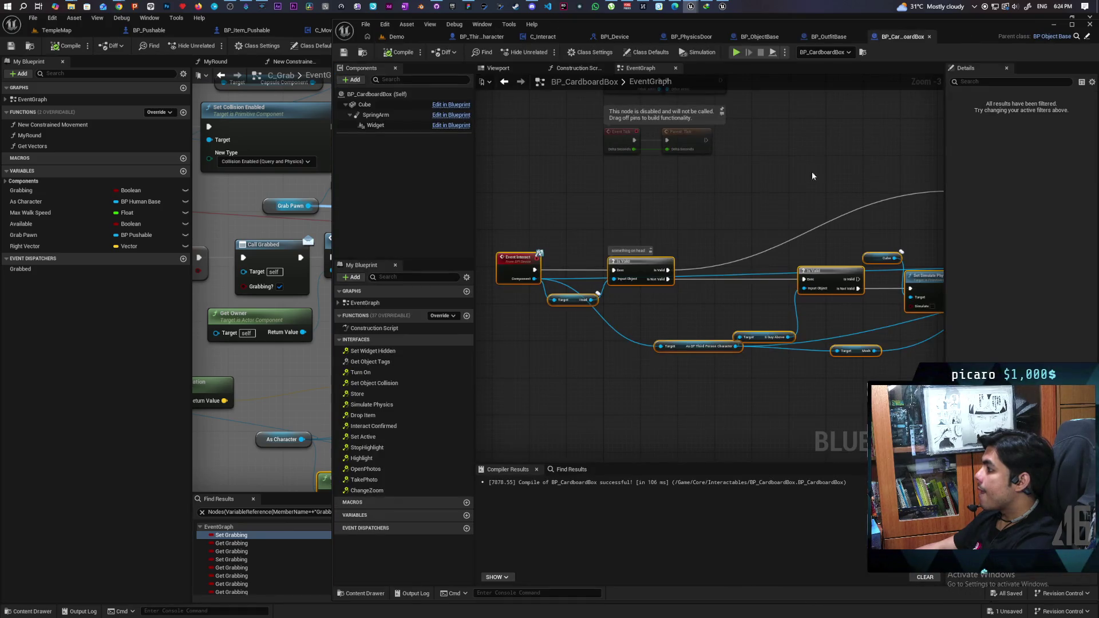
left_click(828, 36)
left_click(764, 38)
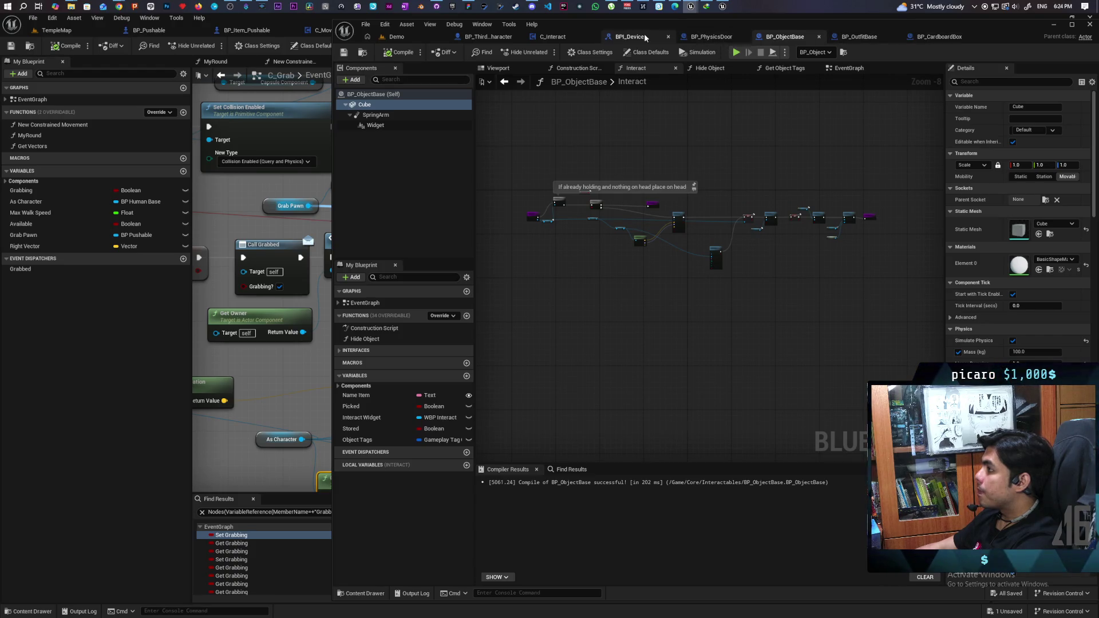
left_click(723, 7)
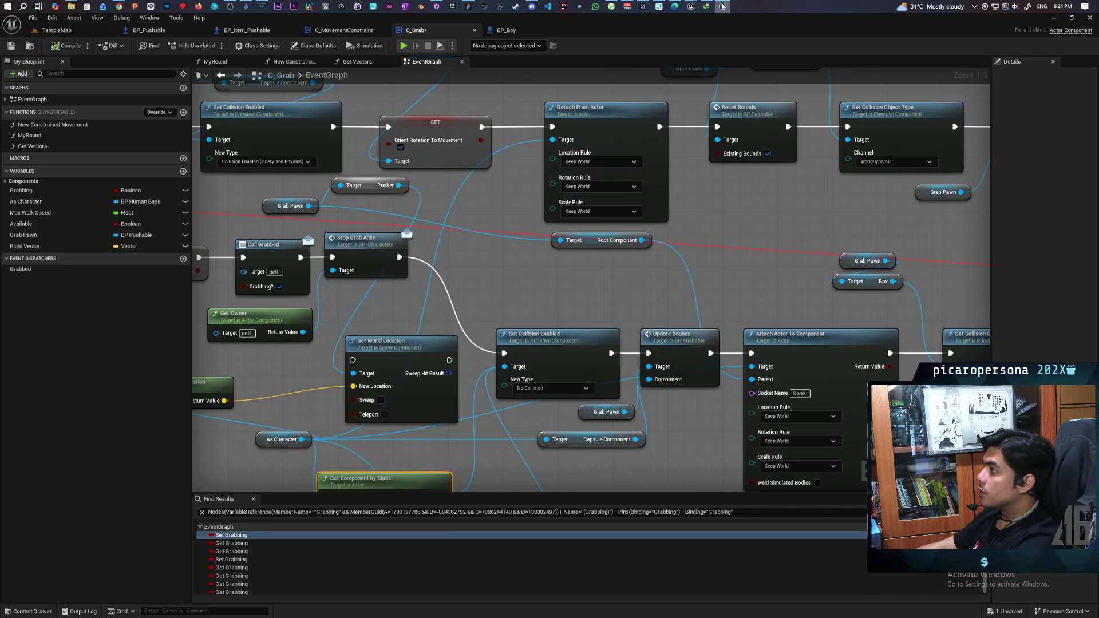
left_click(690, 7)
left_click(725, 46)
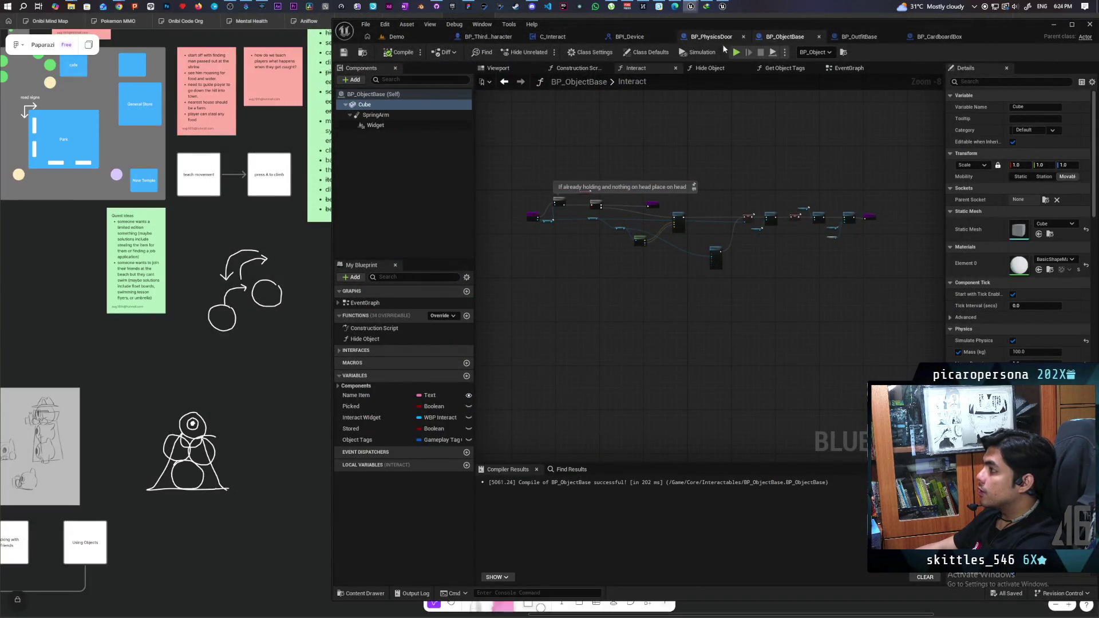
In the Physics graph, turn the upper add node into a vector add and connect Velocity to it.
scroll(754, 237, "down", 5)
scroll(658, 345, "up", 4)
scroll(661, 327, "down", 3)
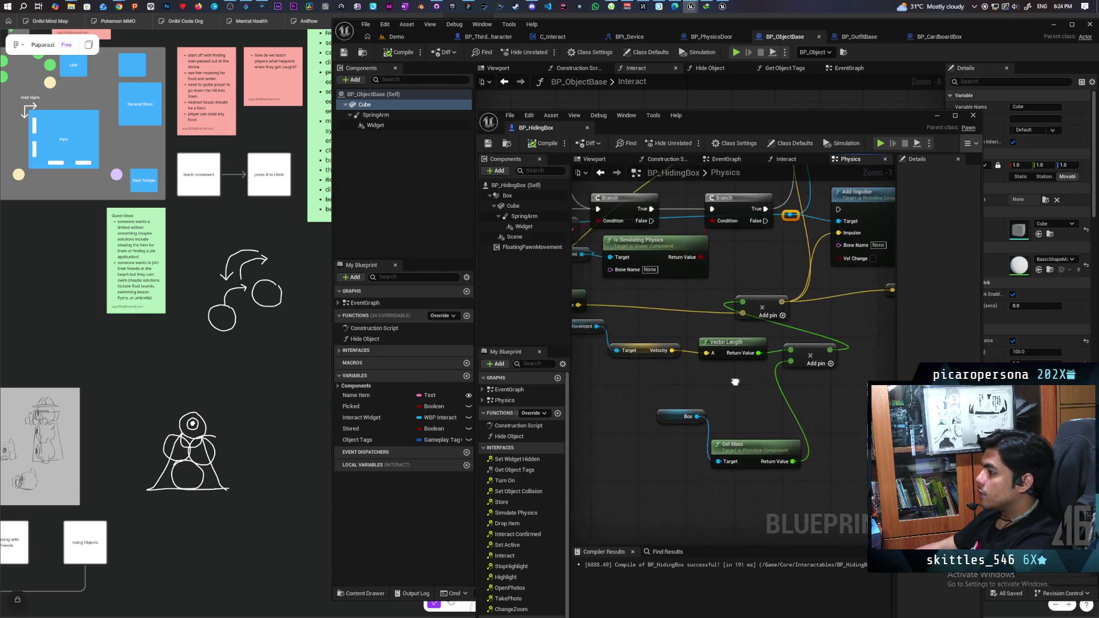
scroll(772, 393, "up", 3)
left_click_drag(772, 393, 775, 405)
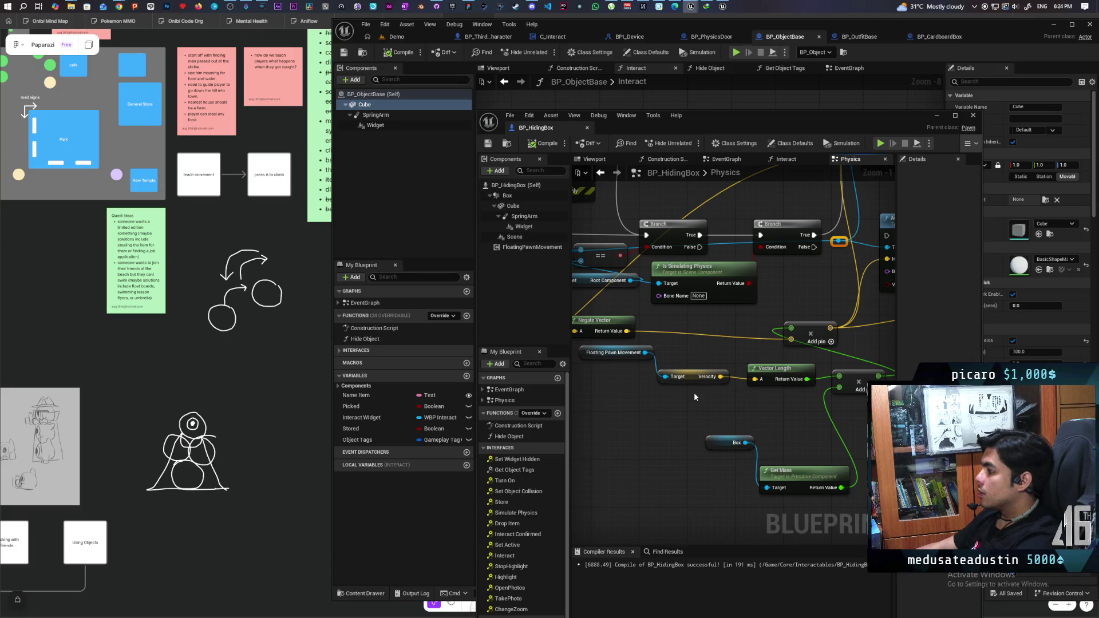
left_click_drag(765, 398, 726, 385)
scroll(725, 385, "down", 2)
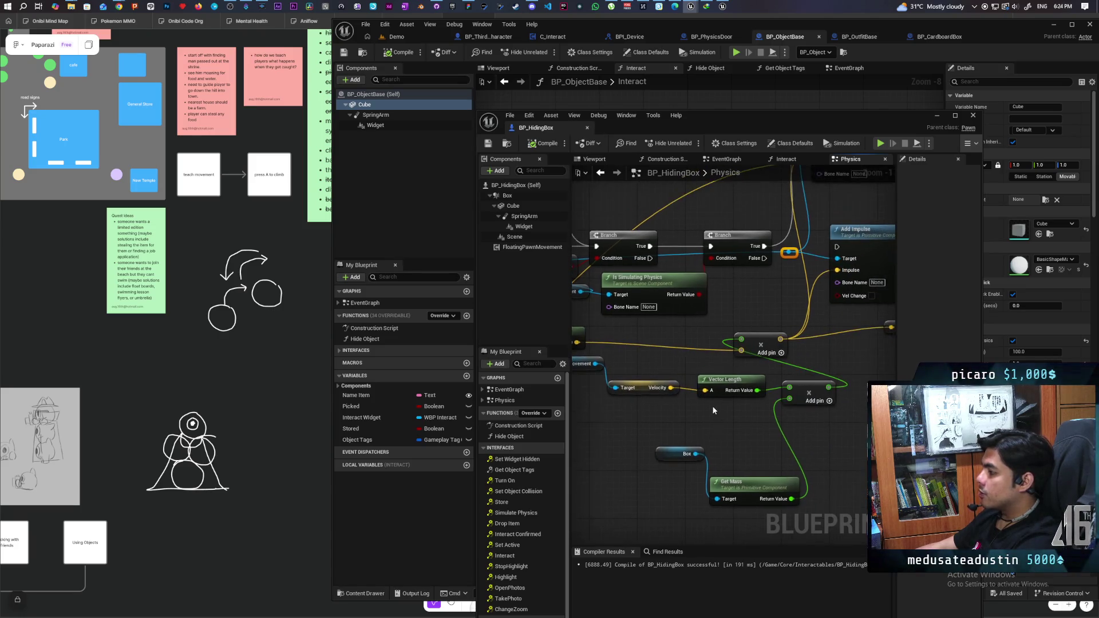
scroll(740, 409, "up", 3)
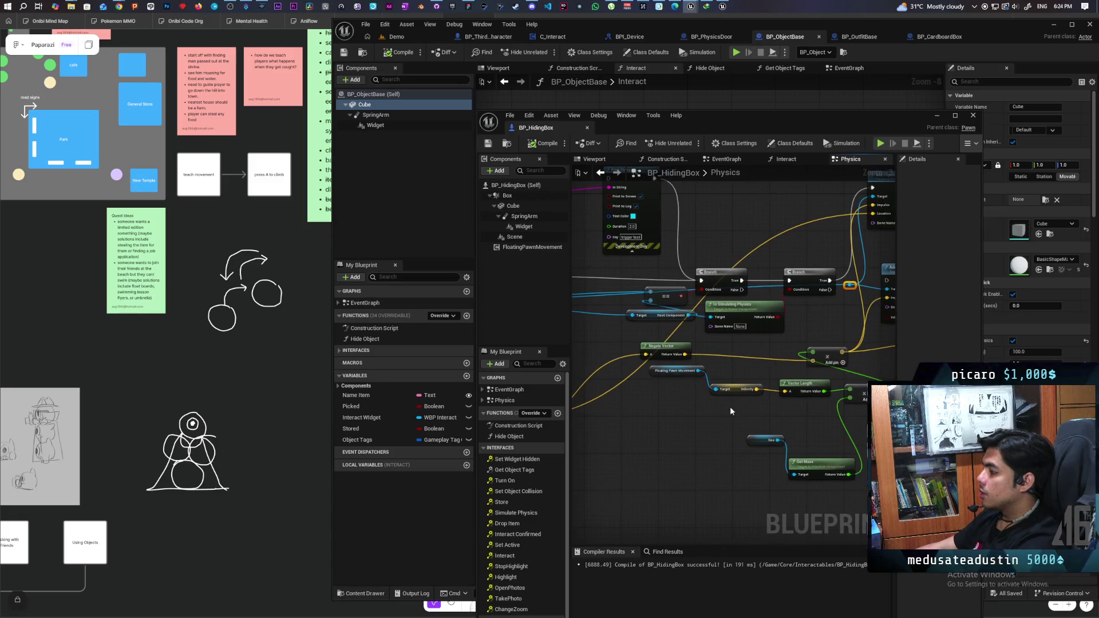
mouse_move(730, 407)
left_mouse_down()
mouse_move(695, 424)
mouse_move(832, 429)
mouse_move(708, 406)
mouse_move(799, 337)
mouse_move(739, 321)
left_mouse_up()
left_click(775, 305)
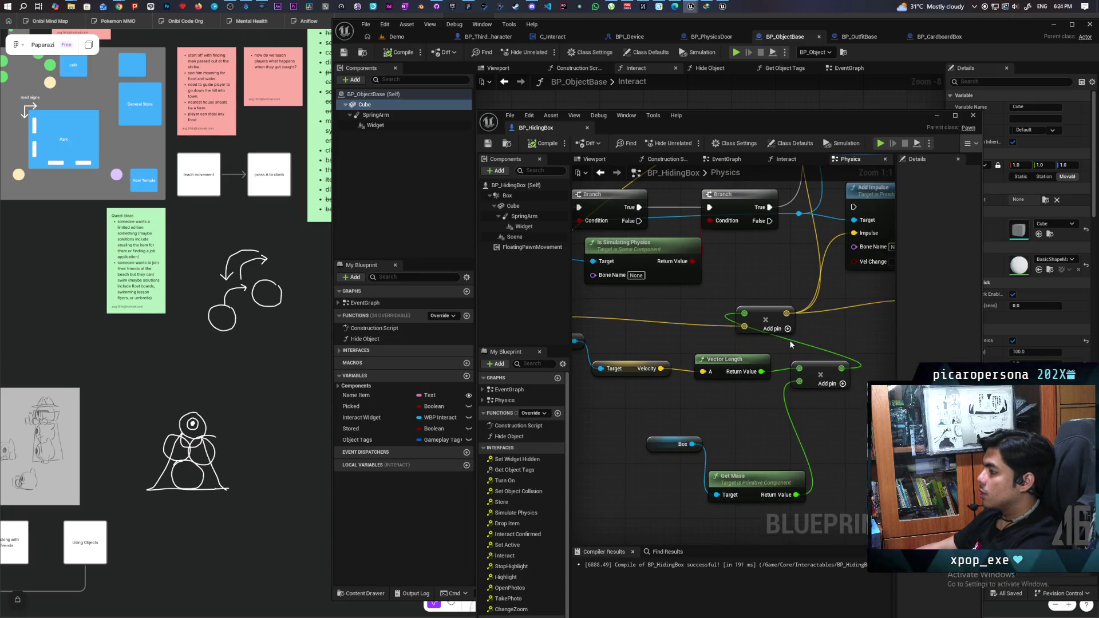
left_click(744, 313, "alt")
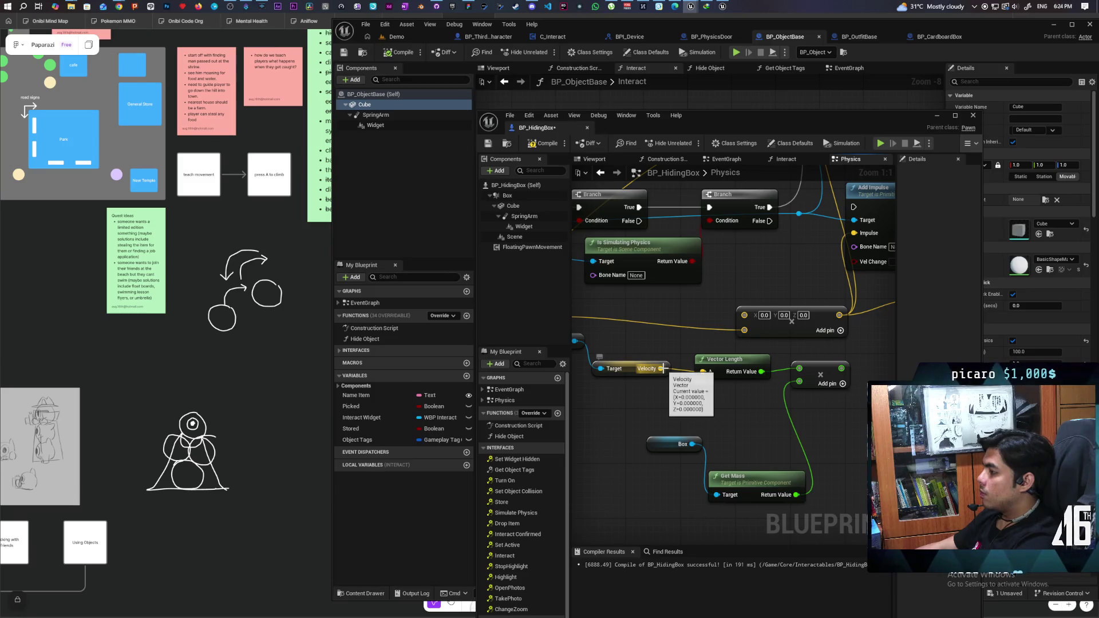
left_click_drag(662, 369, 746, 319)
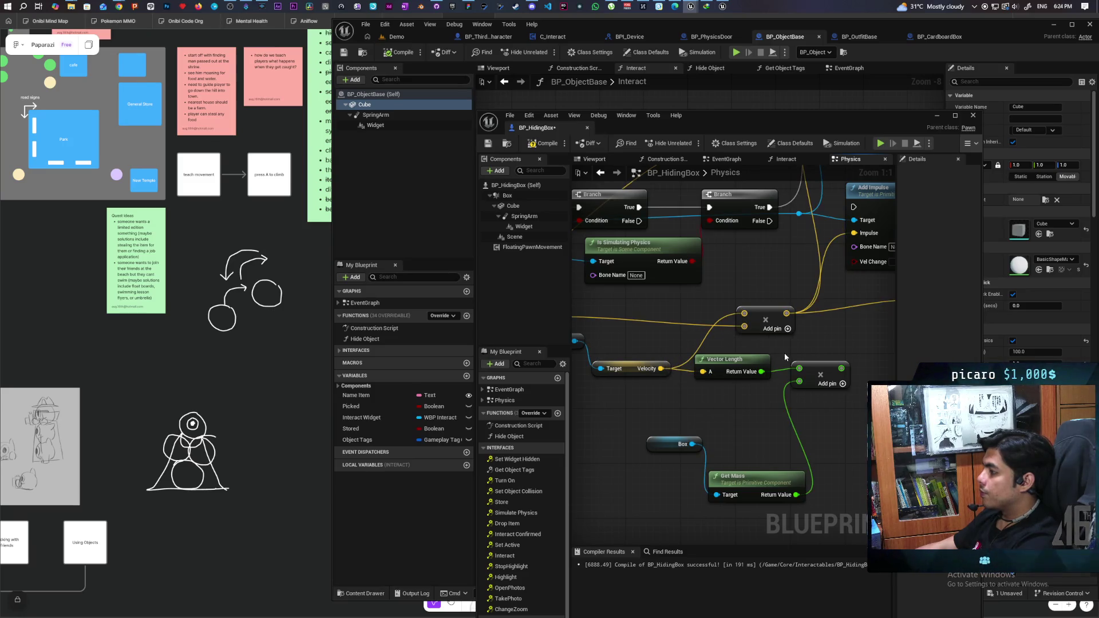
Add a third input to the vector add node and feed the box's mass into it.
mouse_move(746, 375)
left_mouse_down()
mouse_move(739, 415)
mouse_move(760, 369)
left_mouse_up()
left_click(788, 329)
left_click_drag(781, 440, 729, 285)
Compile BP_HidingBox, minimize its window and go back to the Demo level viewport.
left_click(545, 144)
left_click(935, 115)
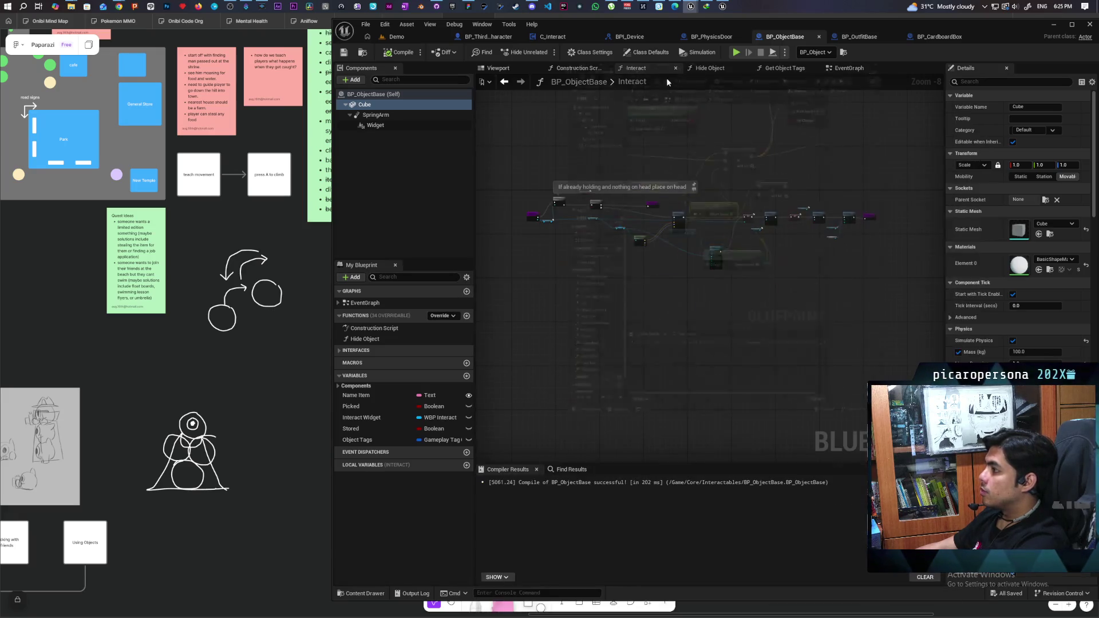
left_click(395, 37)
key("alt+p")
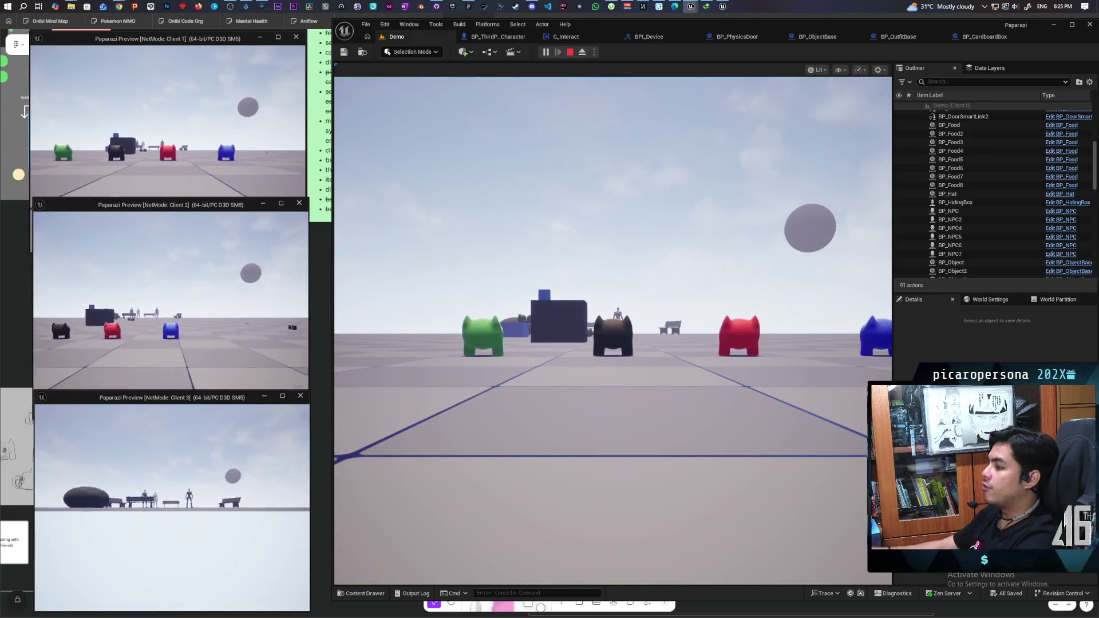
key("w")
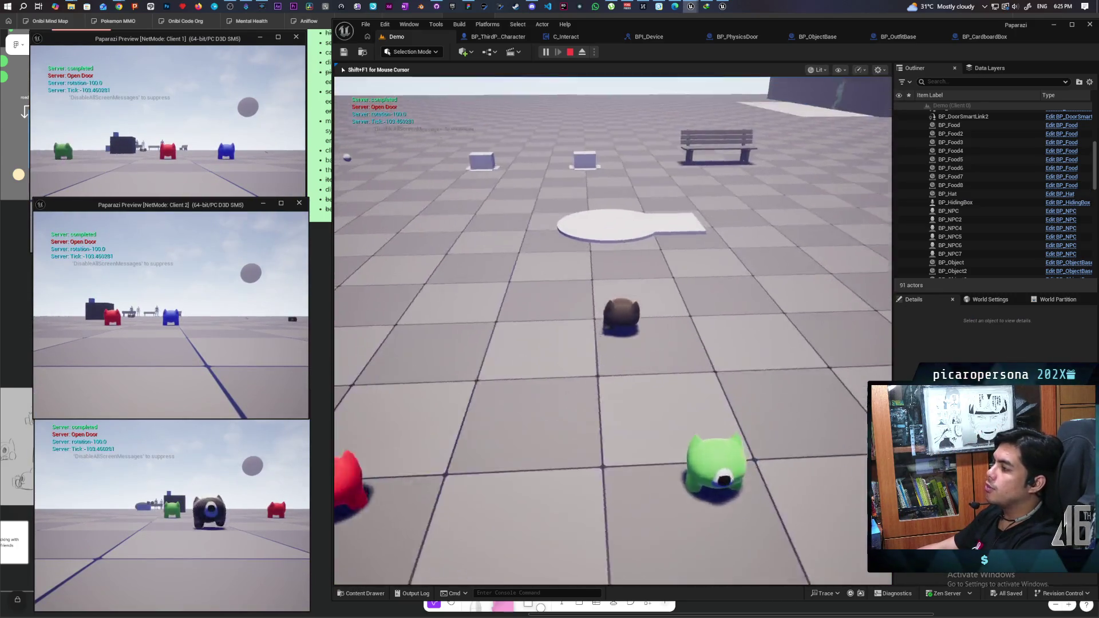
key("w")
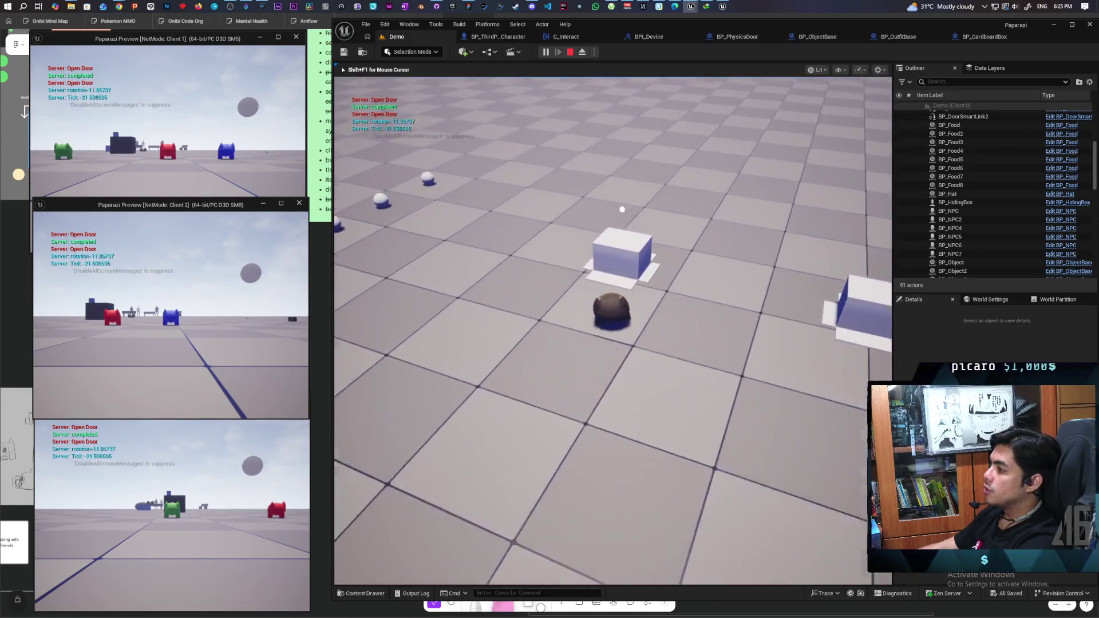
key("f")
key("w")
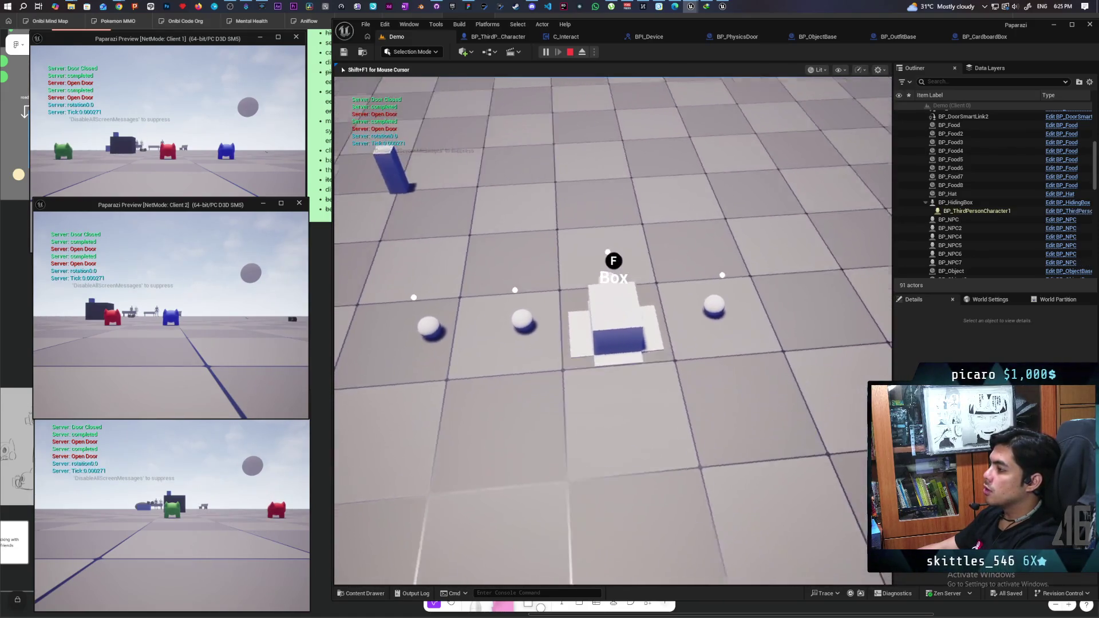
key("w")
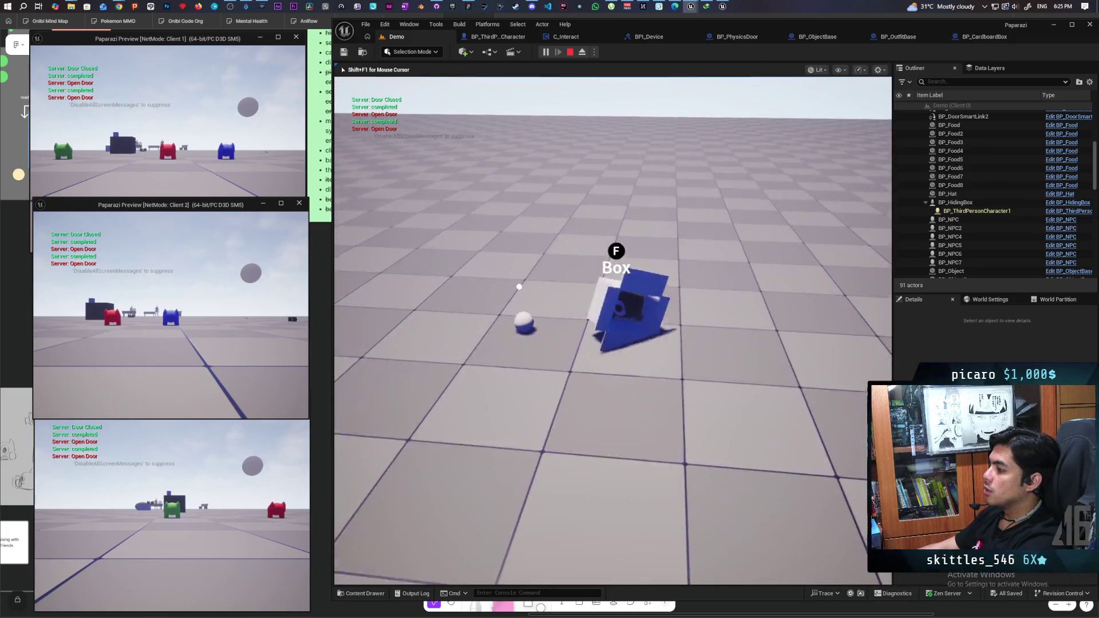
key("w")
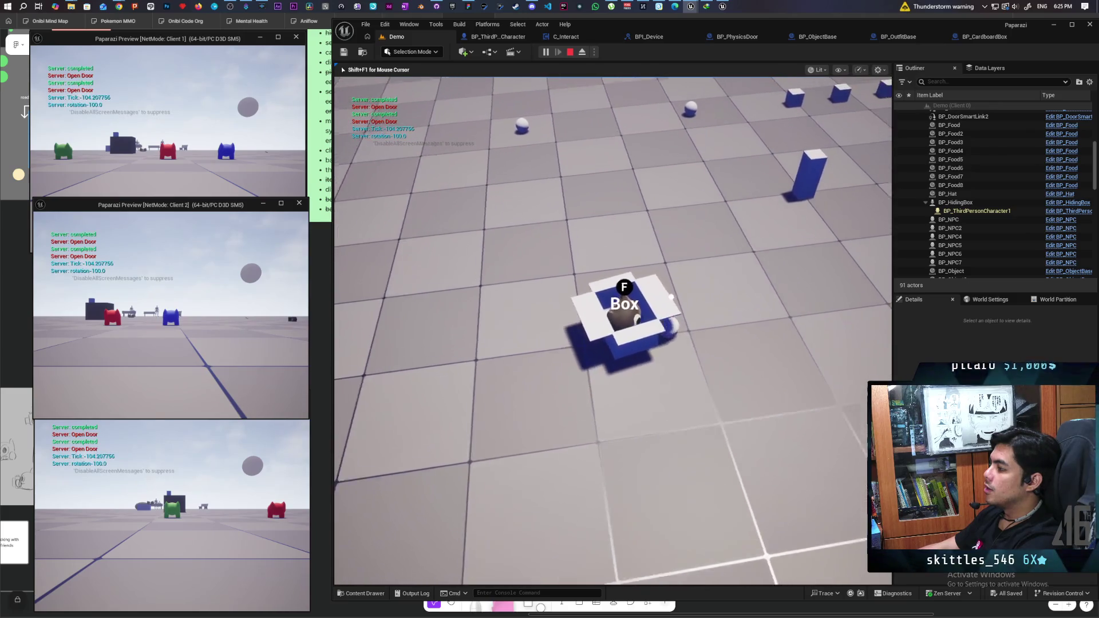
key("Escape")
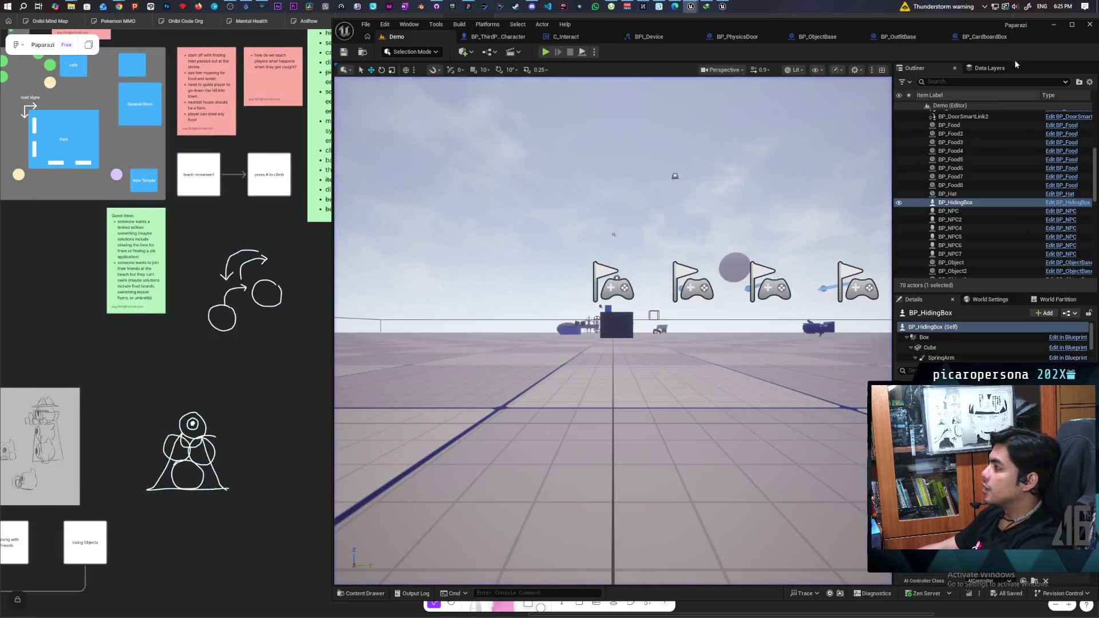
Look at BP_CardboardBox and BP_OutfitBase, return to Demo, then bring the BP_HidingBox editor forward.
left_click(983, 37)
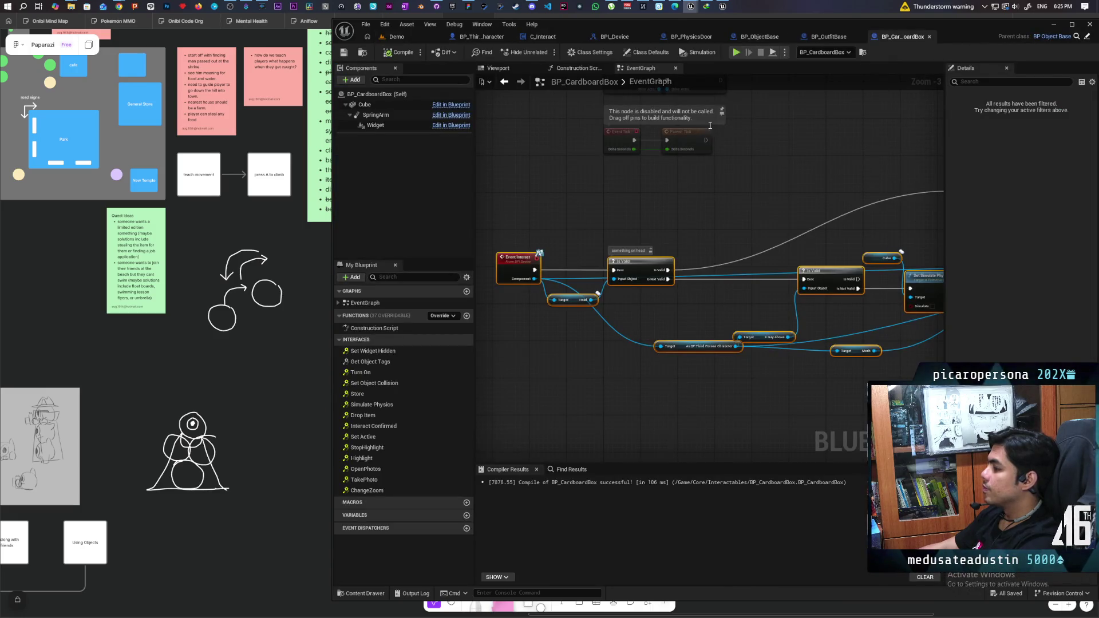
left_click(821, 37)
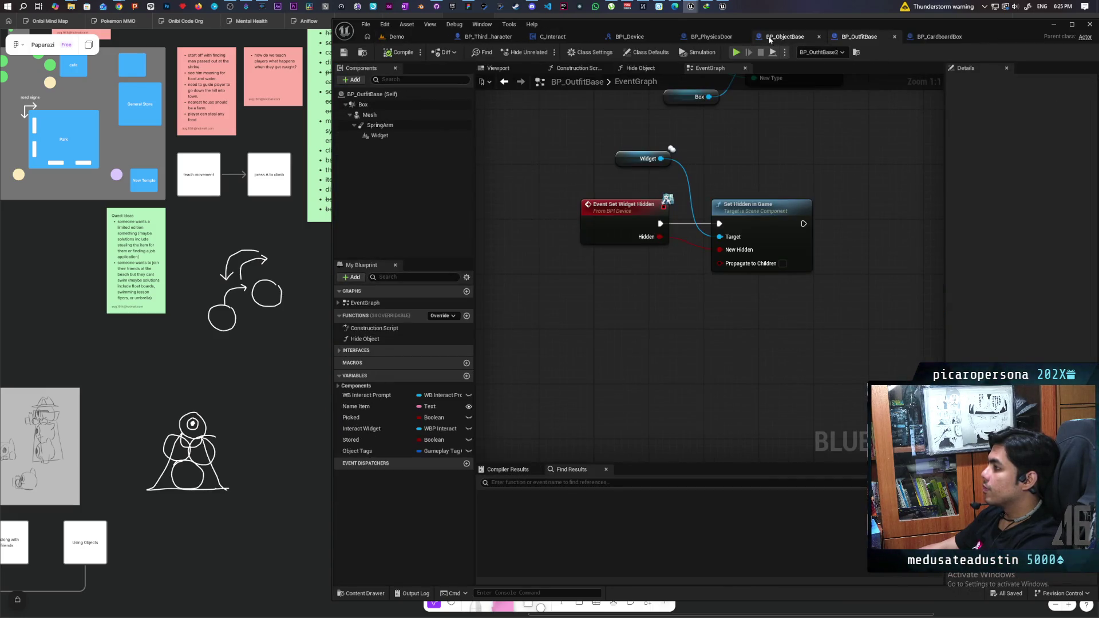
left_click(431, 39)
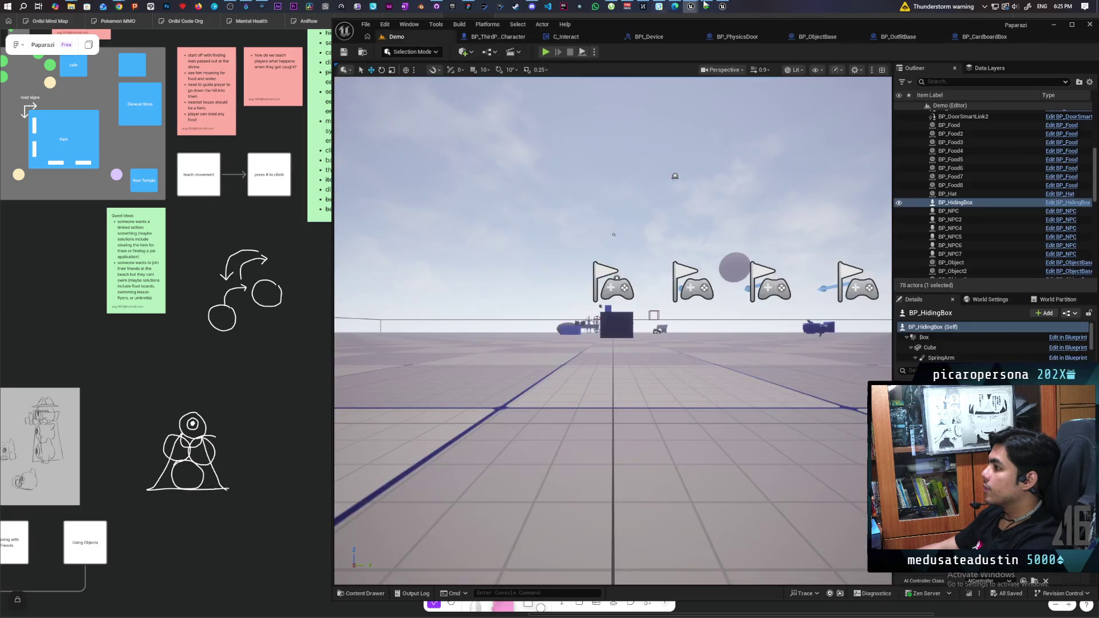
left_click(697, 8)
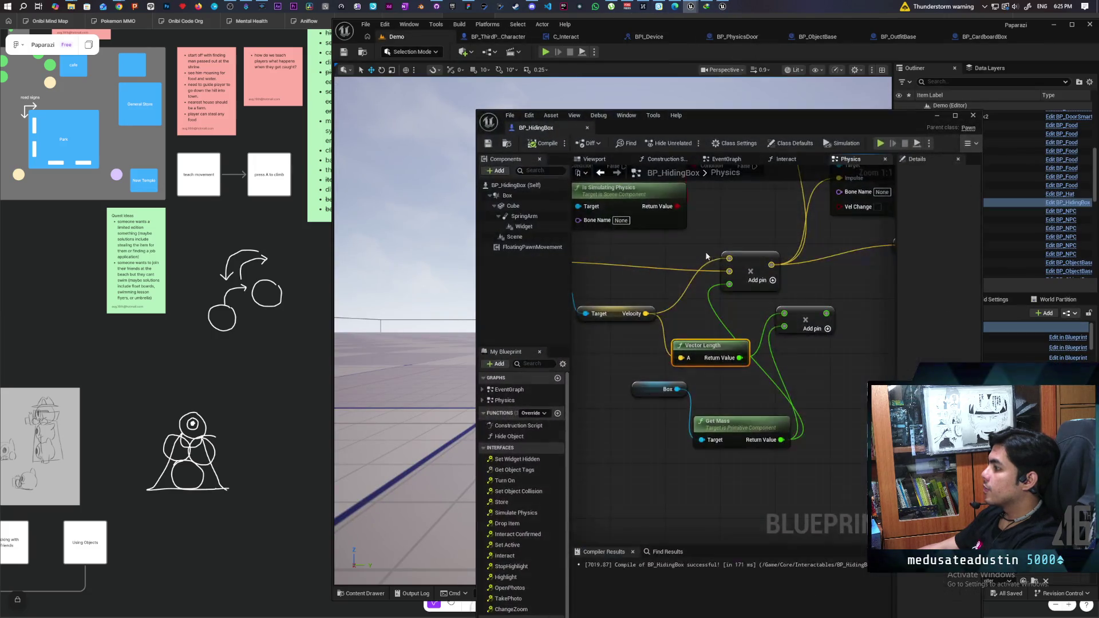
Connect the Break Hit Result's Impact Normal into the push calculation.
mouse_move(686, 315)
left_mouse_down()
mouse_move(779, 328)
mouse_move(771, 307)
mouse_move(729, 312)
mouse_move(873, 300)
mouse_move(793, 308)
left_mouse_up()
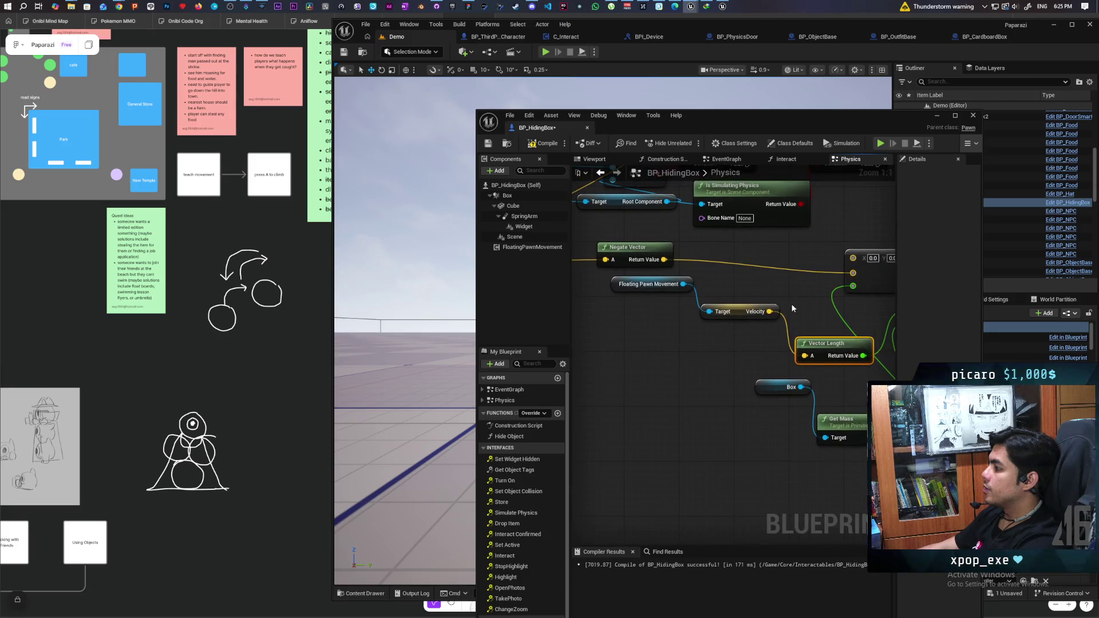
mouse_move(655, 327)
left_mouse_down()
mouse_move(973, 312)
mouse_move(775, 333)
mouse_move(831, 324)
mouse_move(780, 324)
left_mouse_up()
scroll(831, 324, "down", 1)
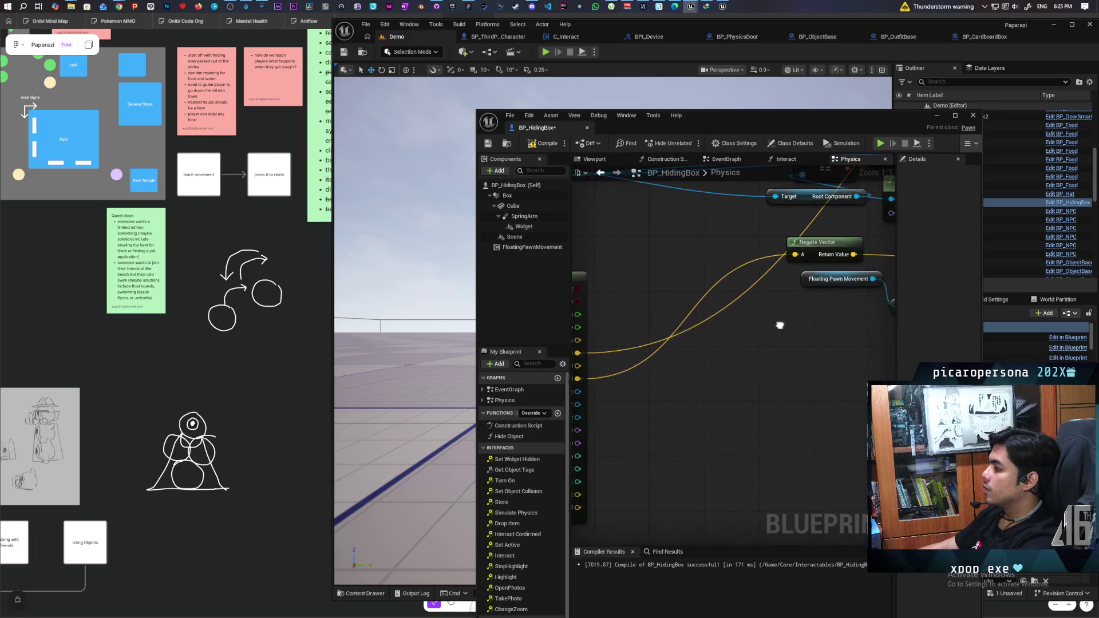
scroll(785, 320, "down", 3)
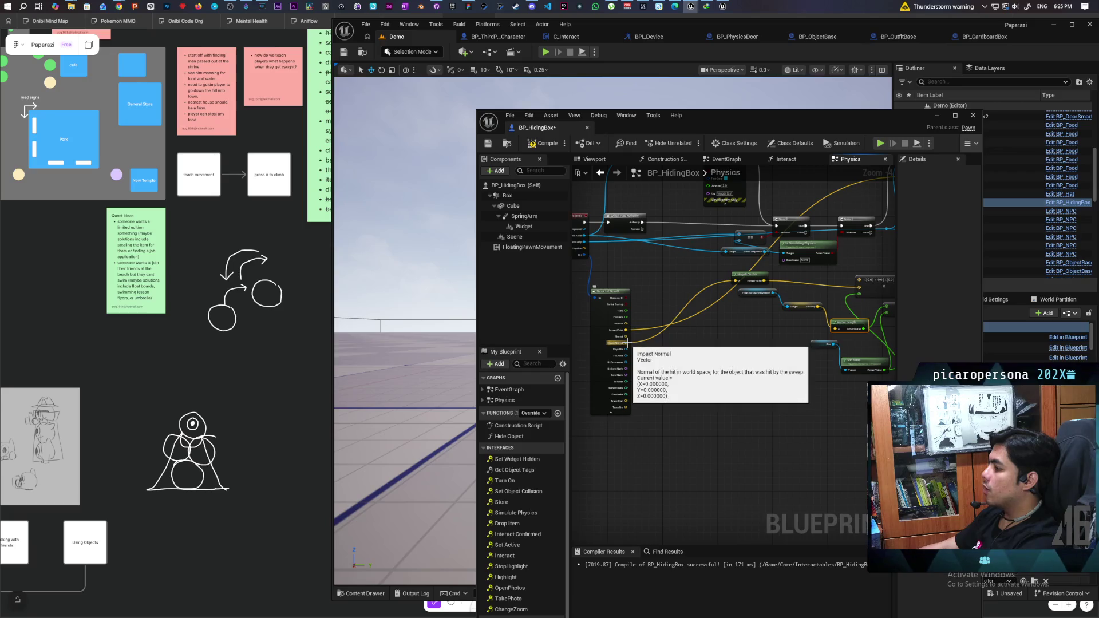
mouse_move(627, 343)
left_mouse_down()
mouse_move(785, 336)
mouse_move(871, 289)
mouse_move(859, 286)
left_mouse_up()
Wire Velocity into the add node, recompile and save, and start a three-client play session.
scroll(843, 309, "up", 5)
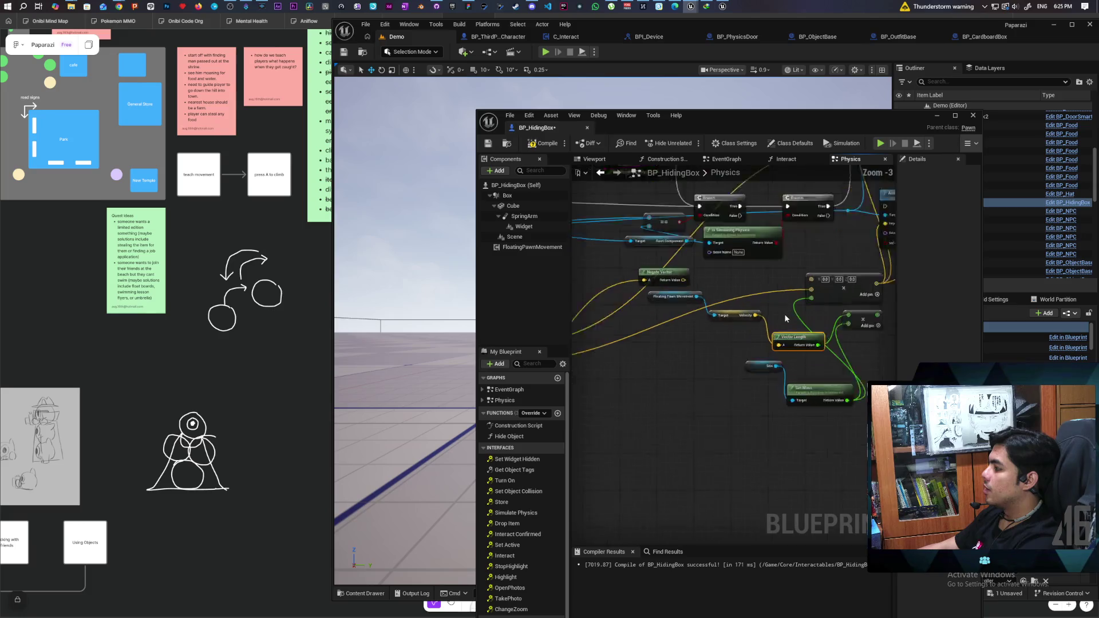
mouse_move(742, 314)
left_mouse_down()
mouse_move(809, 271)
mouse_move(826, 275)
left_mouse_up()
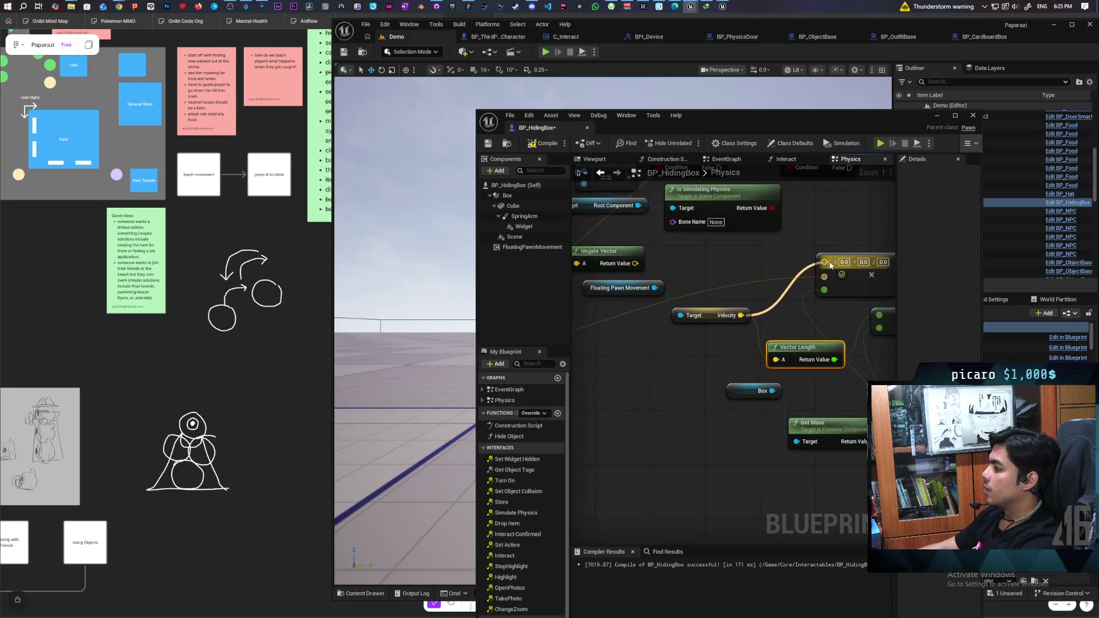
left_click(542, 145)
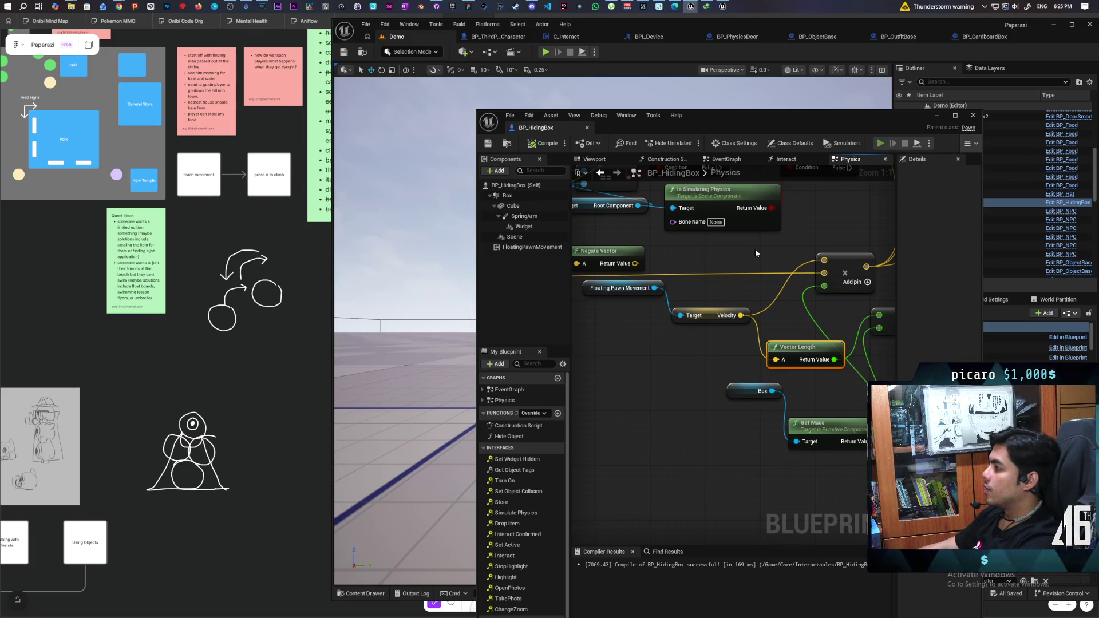
key("alt+p")
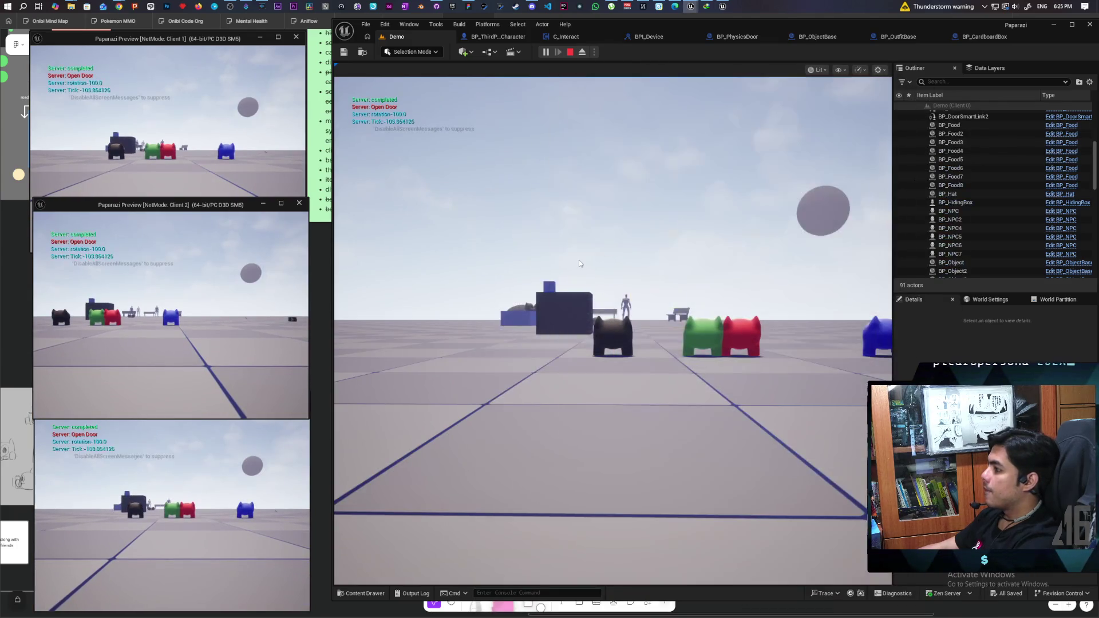
Walk the character to the boxes, hide inside one, push it across the floor, then stop play.
left_click(580, 263)
key("w")
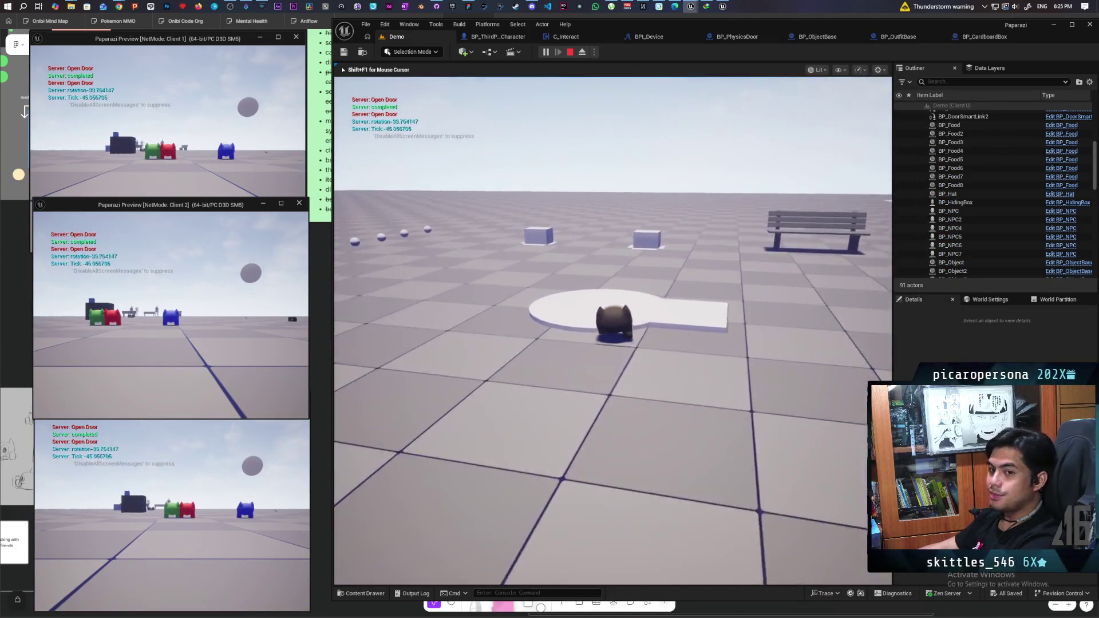
key("w")
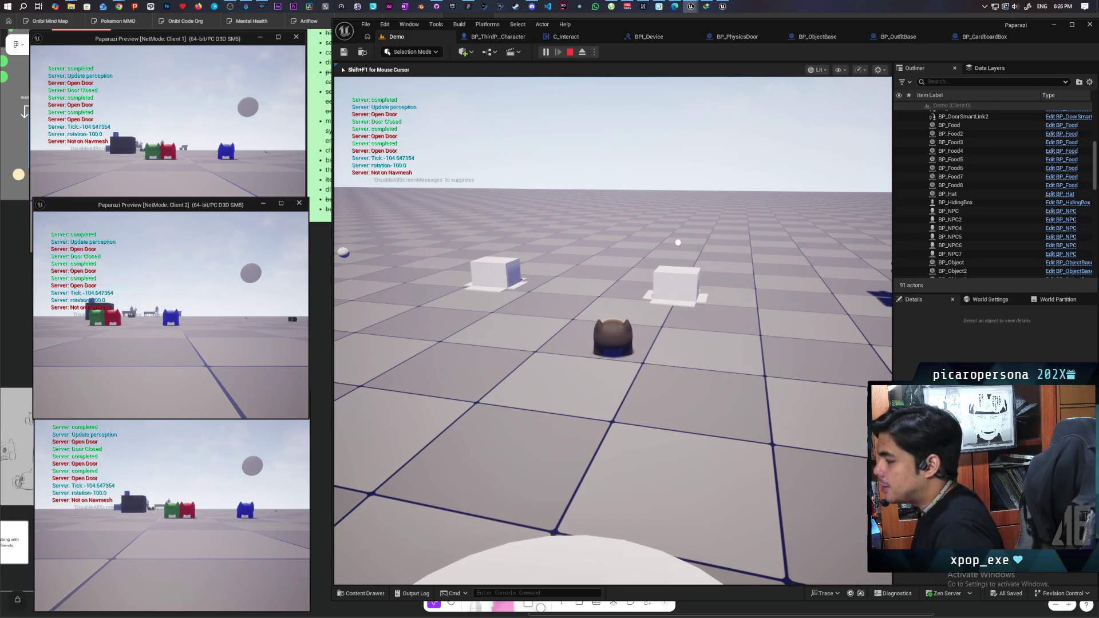
key("w")
key("w")
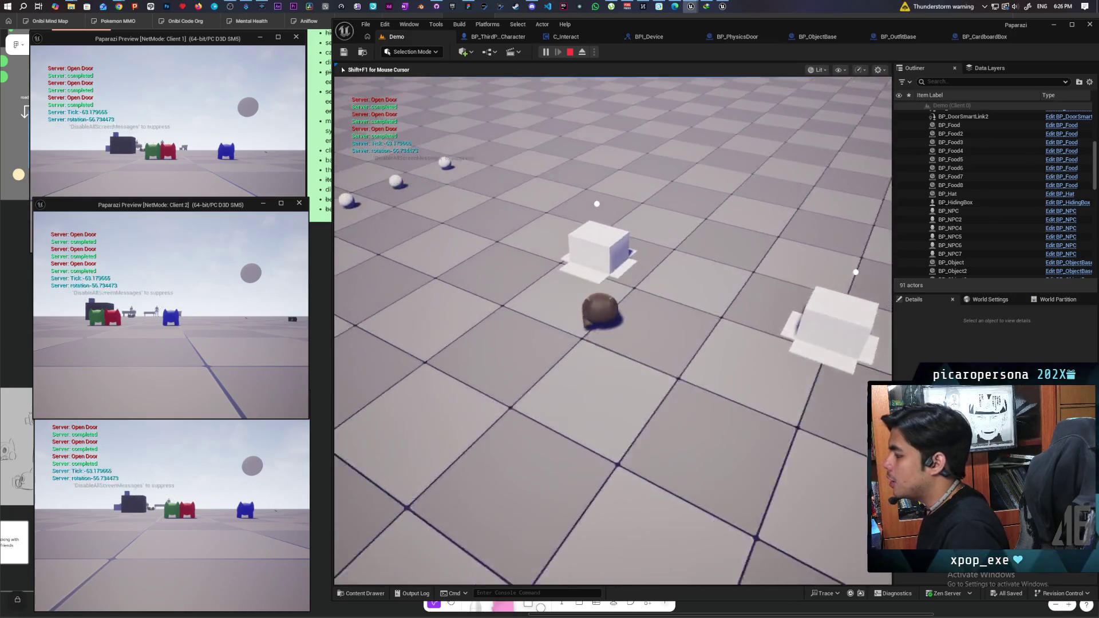
key("f")
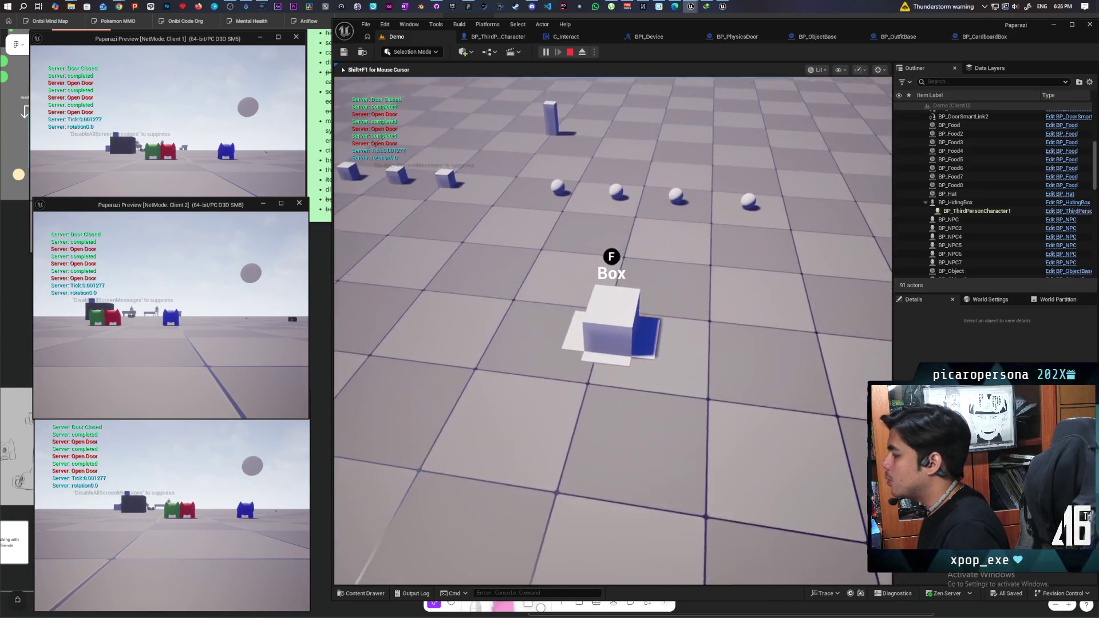
key("w")
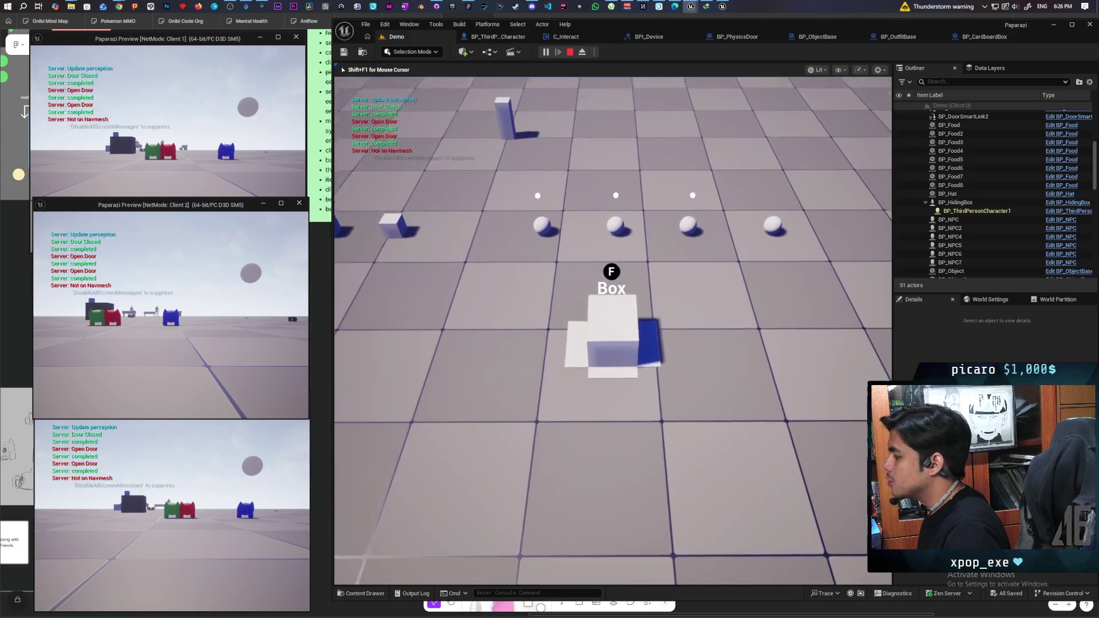
key("w")
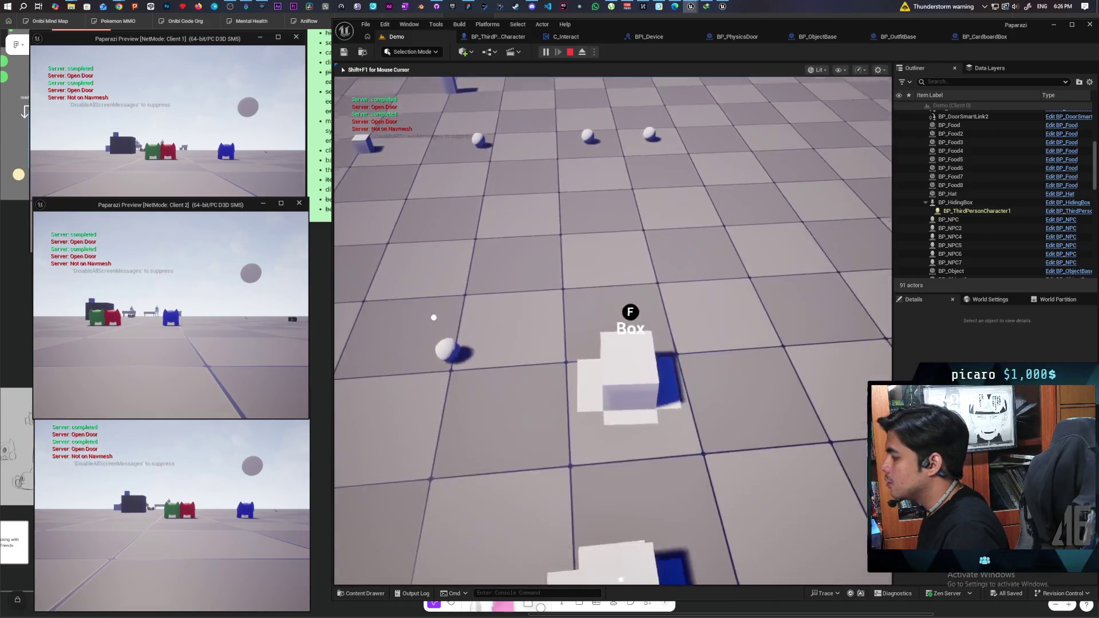
key("Escape")
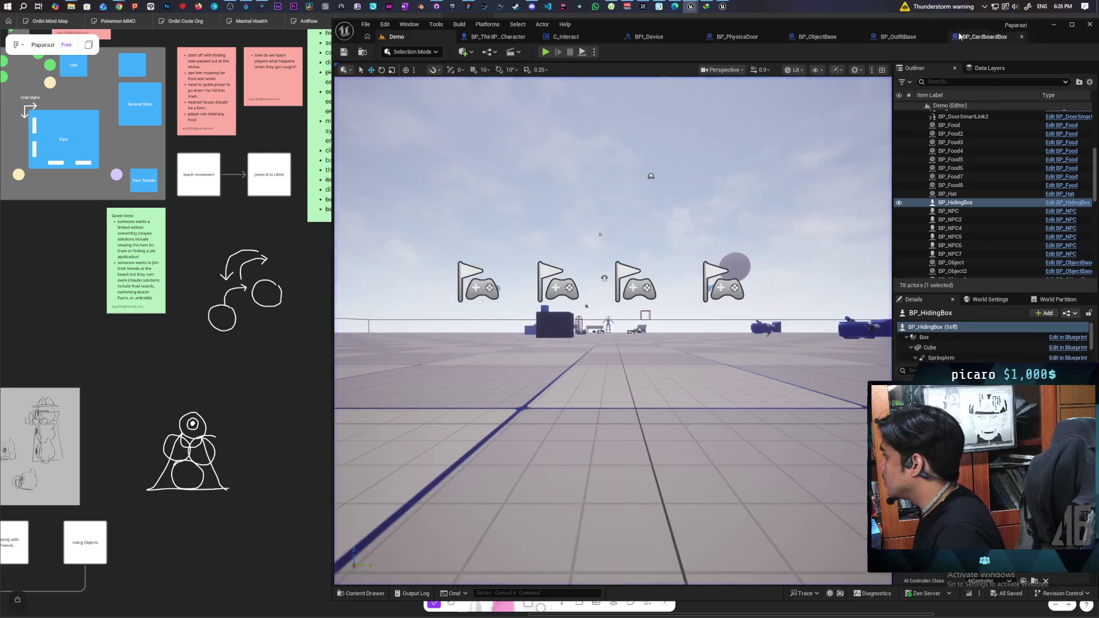
Glance at BP_CardboardBox, return to Demo, then bring the BP_HidingBox blueprint window back in front.
left_click(973, 37)
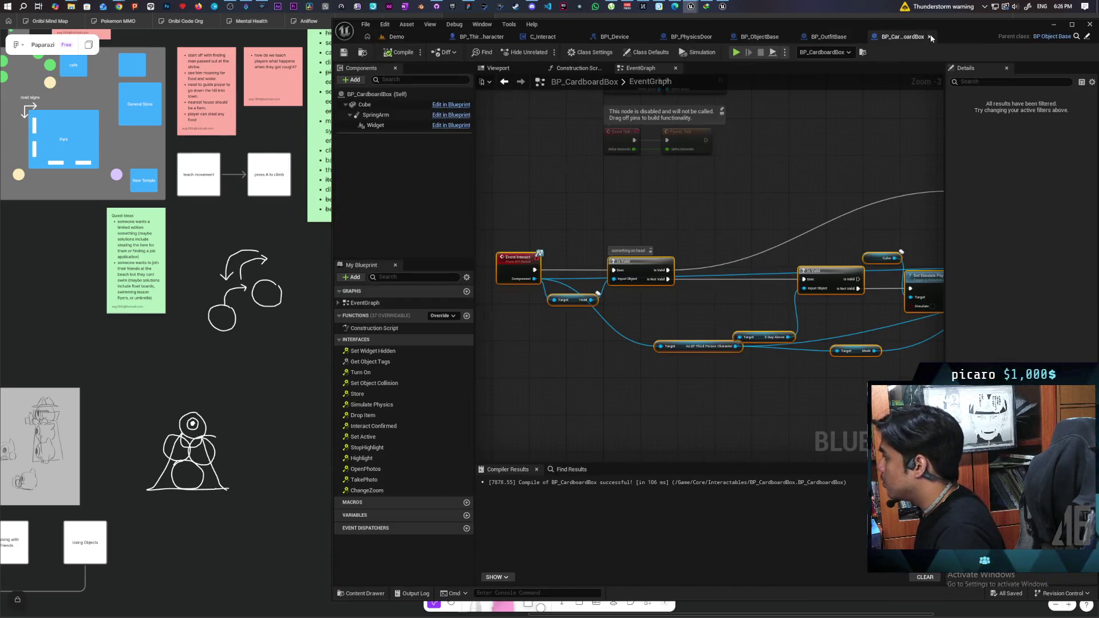
left_click(395, 37)
mouse_move(686, 4)
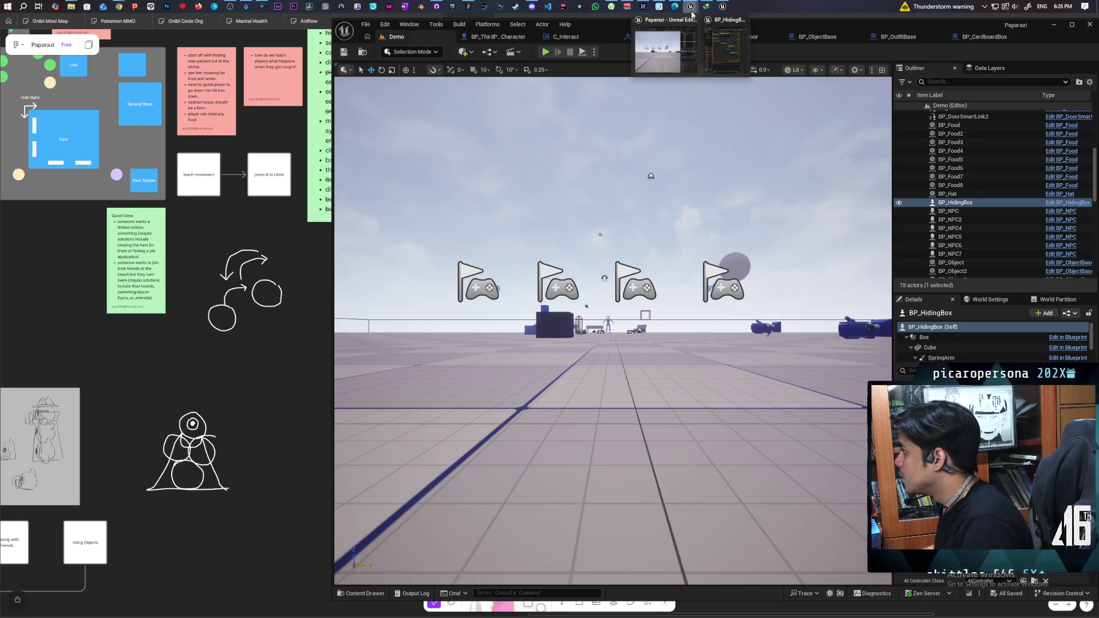
left_click(724, 51)
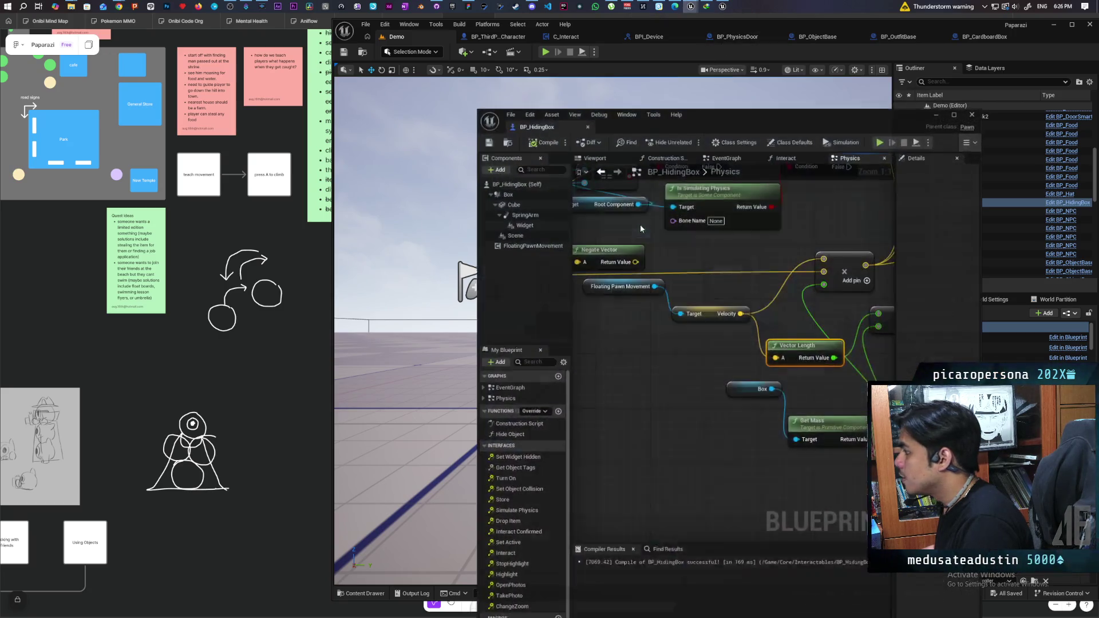
Connect Negate Vector's output into the Add node and undo the old link into input B.
scroll(698, 324, "down", 4)
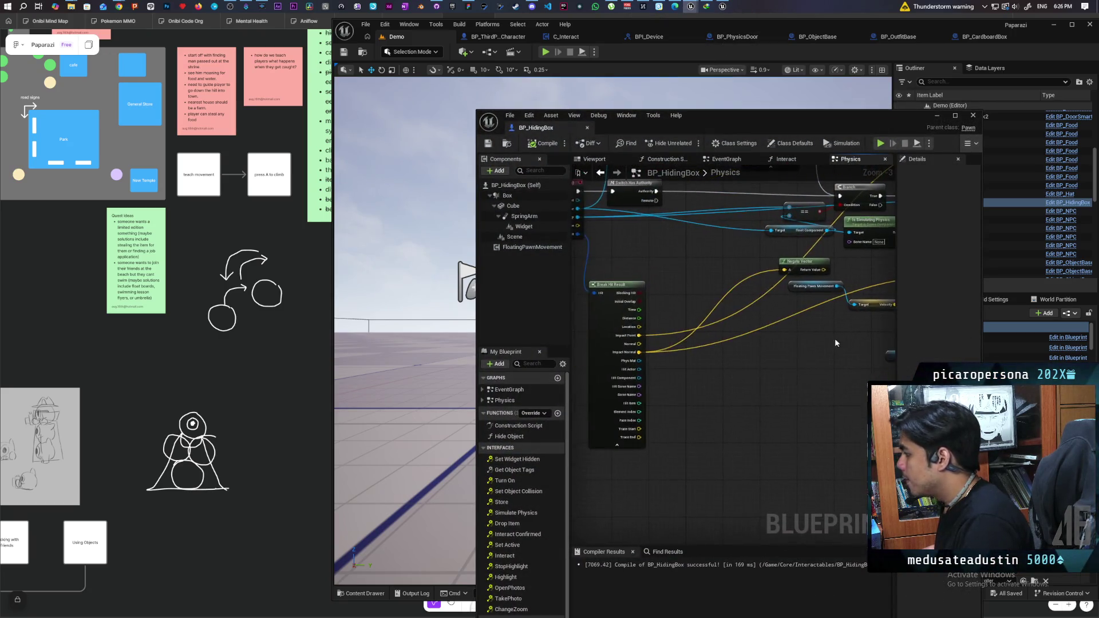
mouse_move(733, 363)
left_mouse_down()
mouse_move(672, 295)
mouse_move(788, 297)
left_mouse_up()
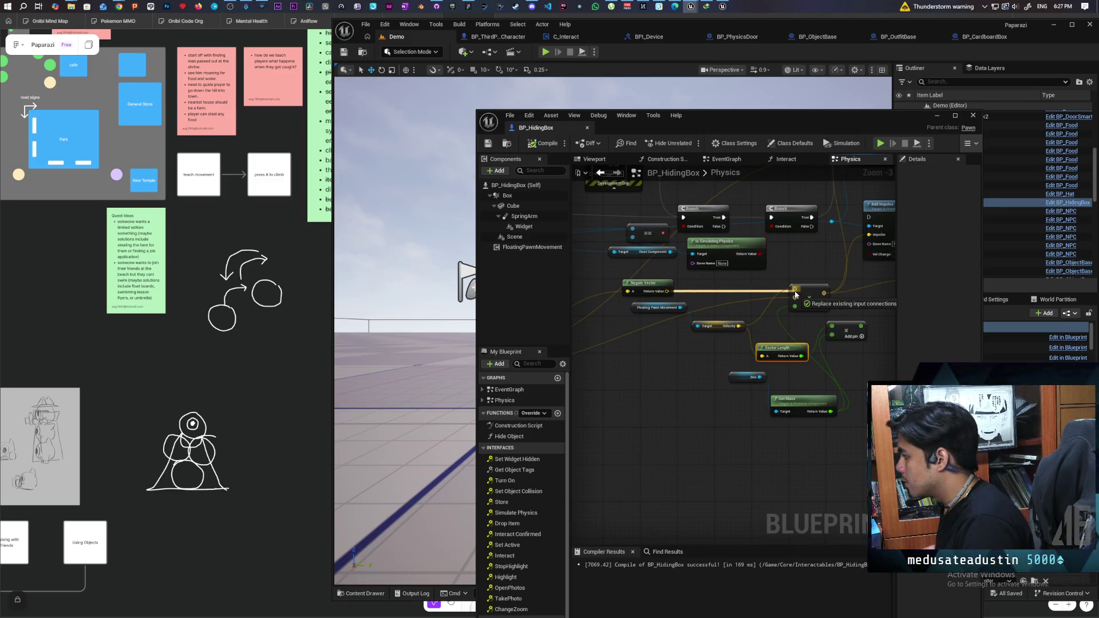
left_click_drag(796, 295, 795, 294)
mouse_move(675, 345)
left_mouse_down()
mouse_move(676, 315)
mouse_move(726, 277)
mouse_move(754, 280)
left_mouse_up()
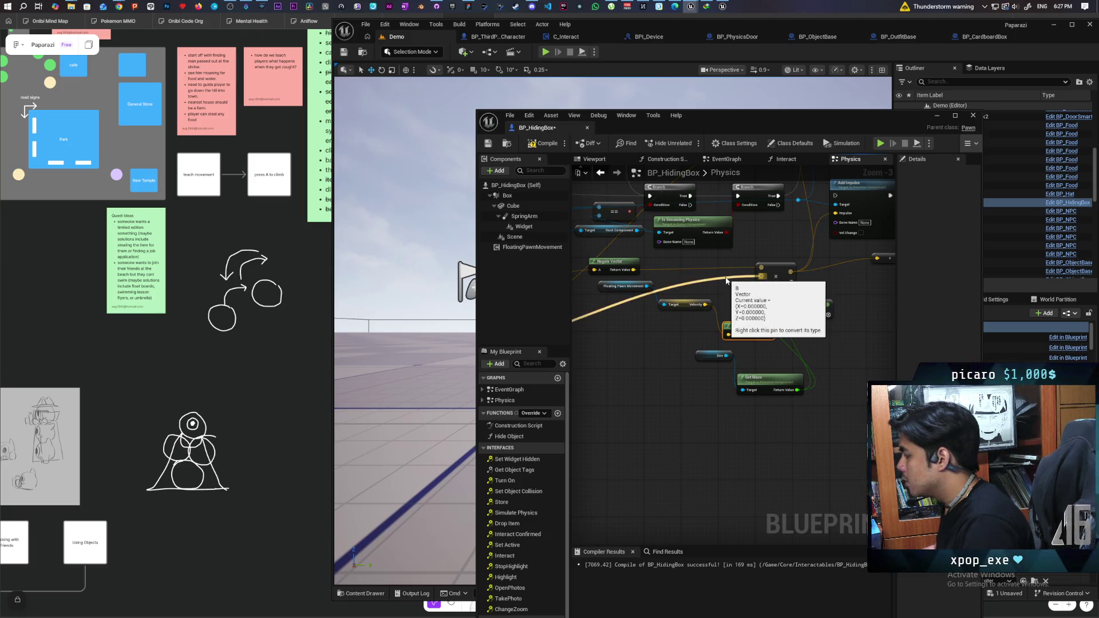
key("ctrl+z")
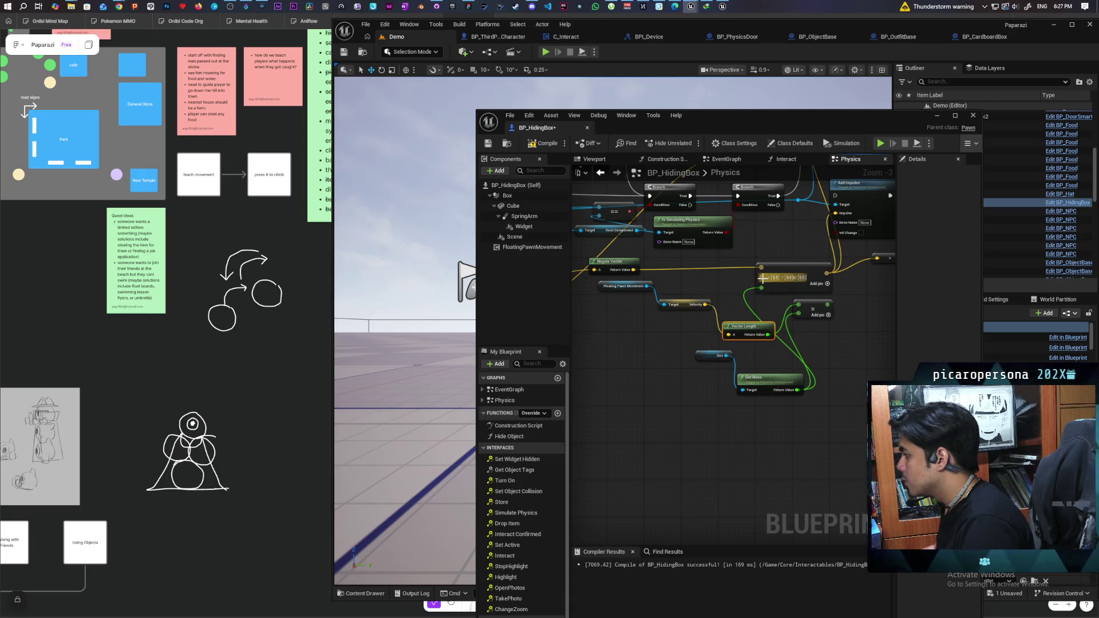
Remove the unused pin from the Add node, then compile and save BP_HidingBox.
right_click(764, 281)
left_click(799, 382)
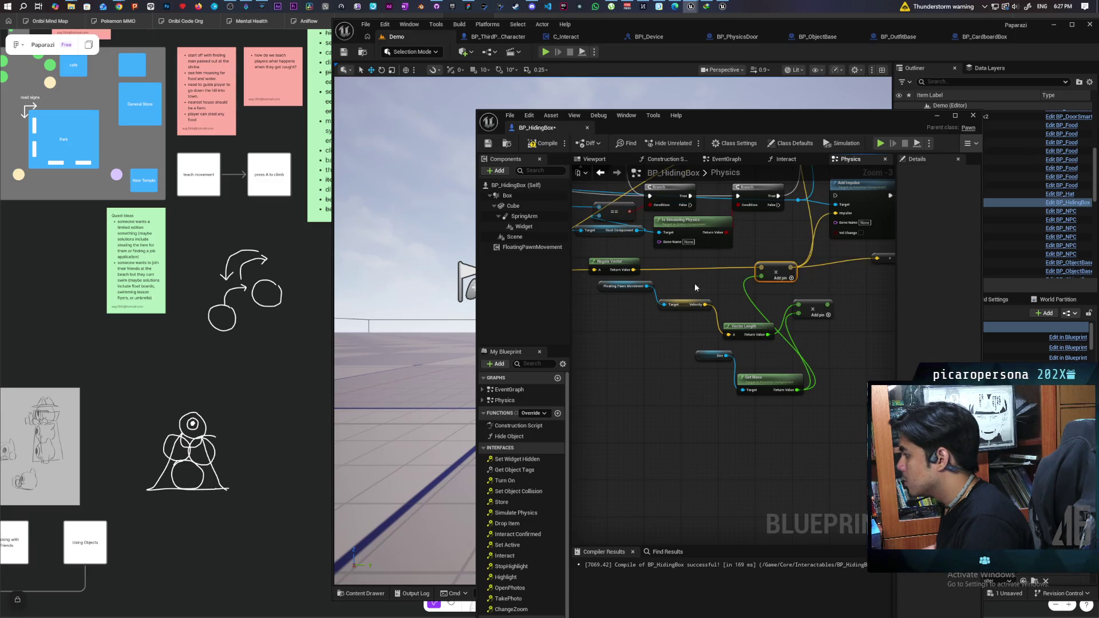
key("F7")
key("ctrl+s")
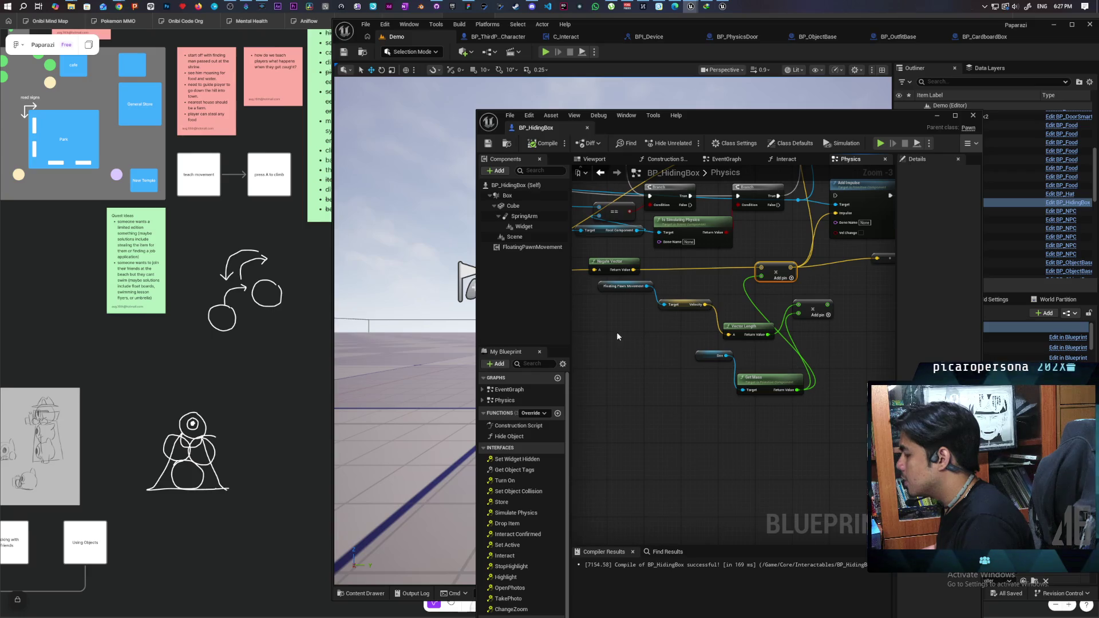
left_click_drag(728, 289, 662, 326)
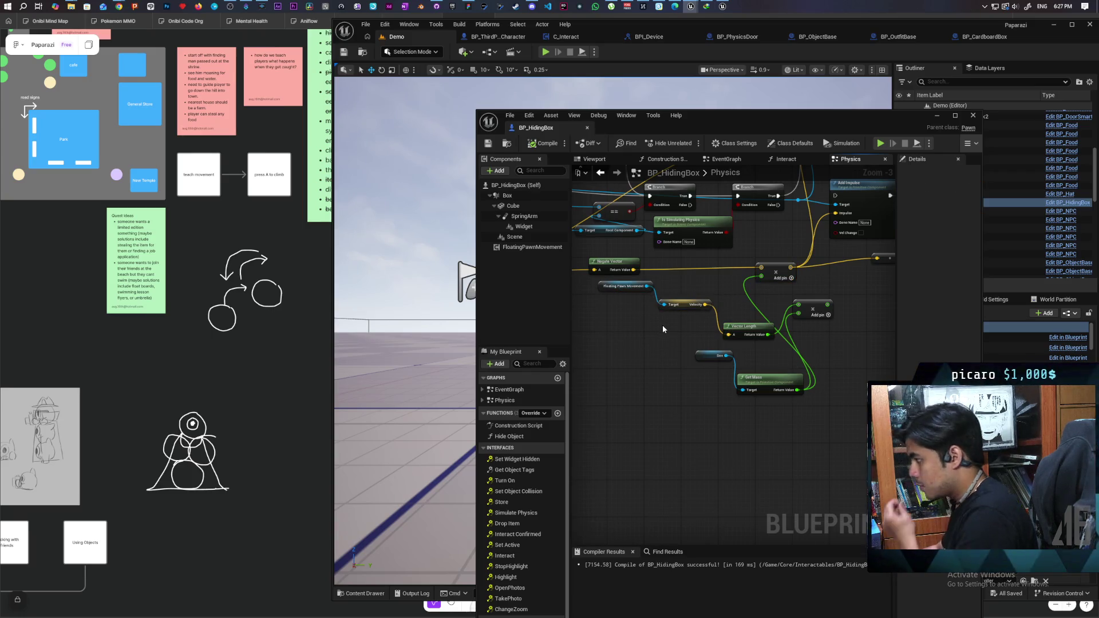
Review the Box component's unfiltered physics settings in a wider Details panel, then minimize and start play.
left_click(507, 195)
left_click_drag(761, 118, 641, 120)
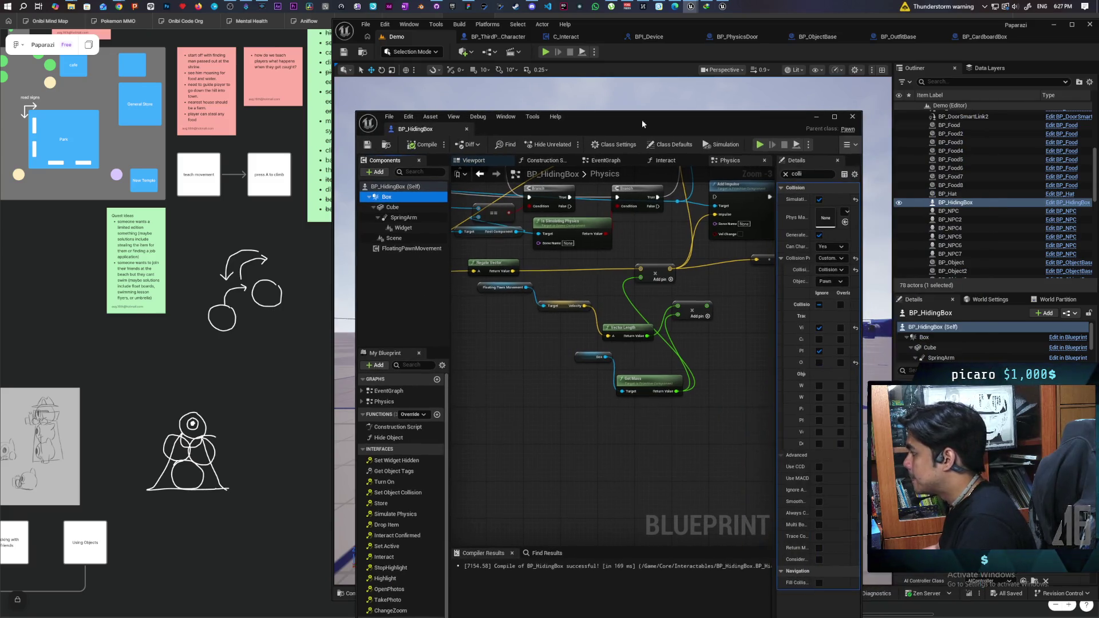
left_click(784, 174)
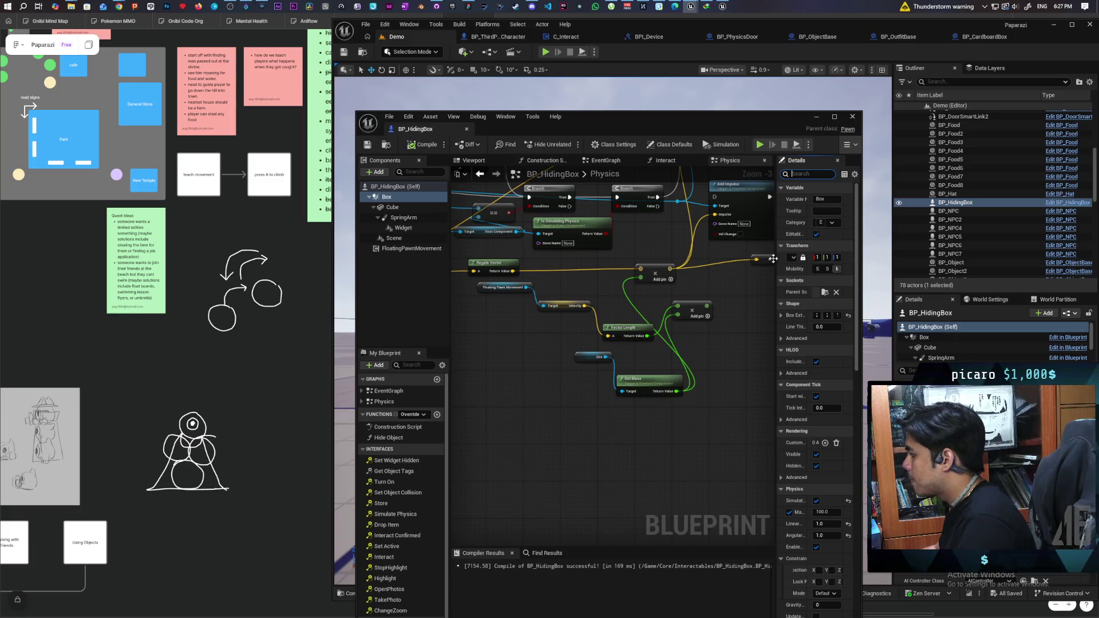
mouse_move(776, 257)
left_mouse_down()
mouse_move(667, 262)
mouse_move(684, 261)
left_mouse_up()
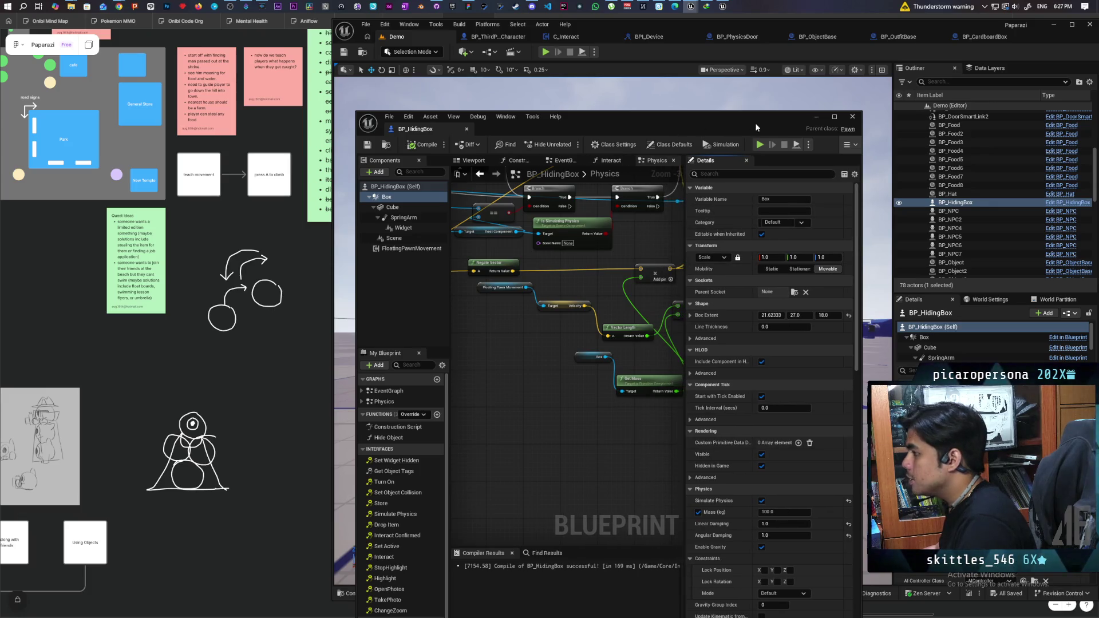
left_click(817, 116)
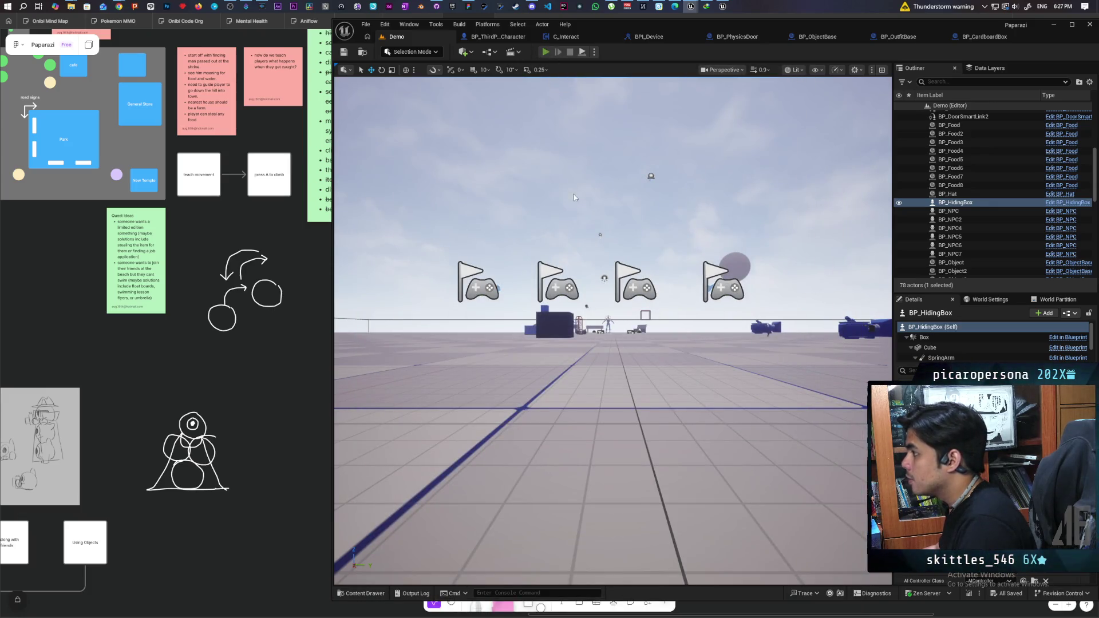
key("alt+p")
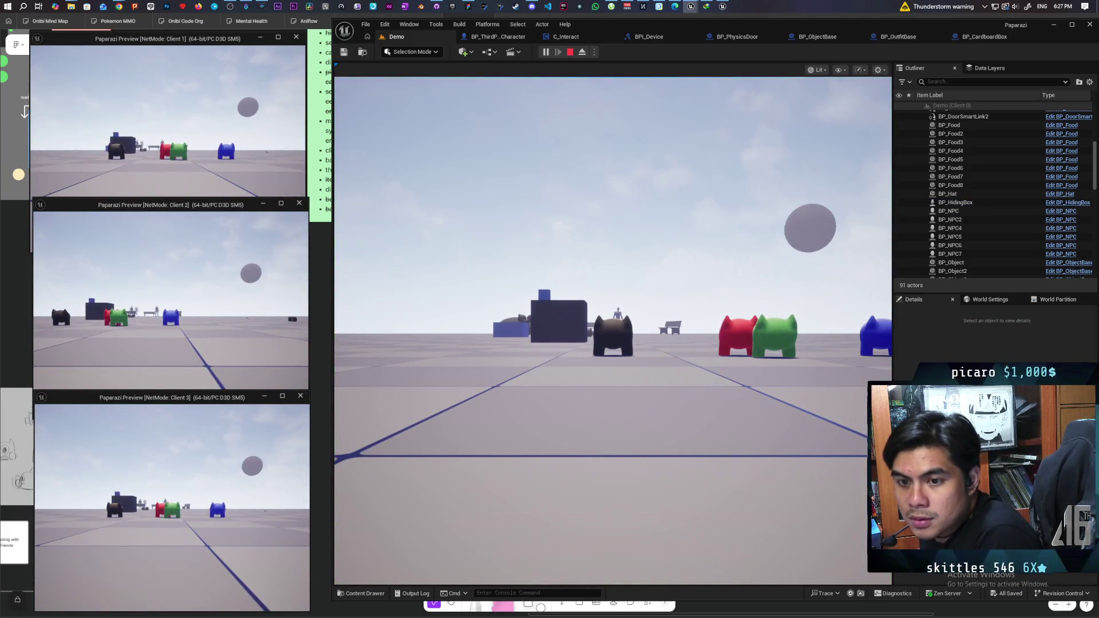
Walk to a box, hide the character inside it, then end the play session.
left_click(372, 408)
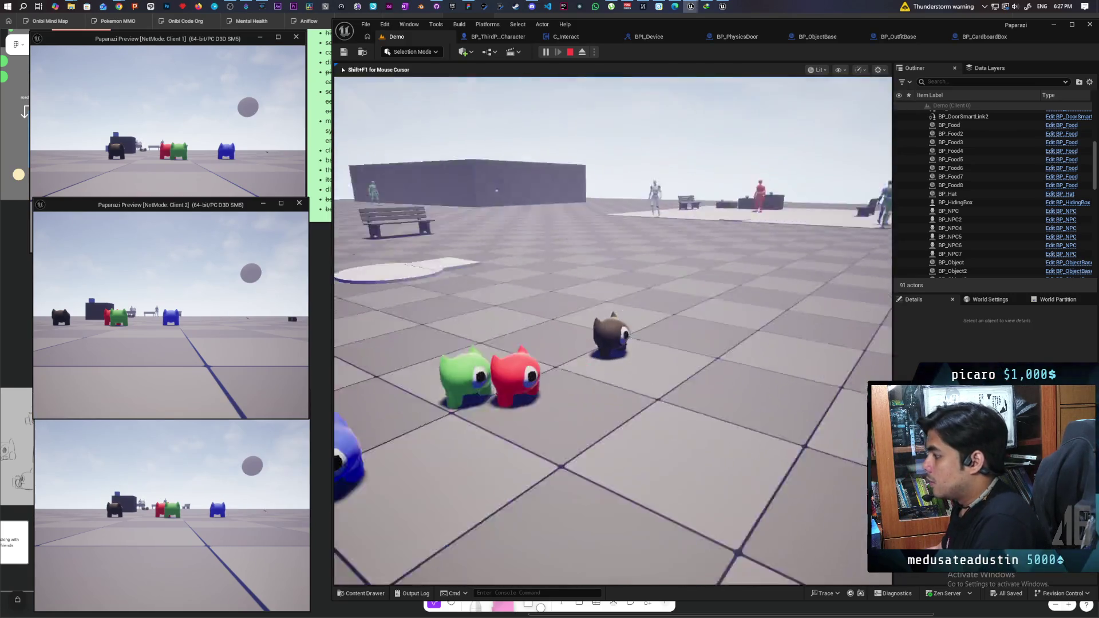
key("w")
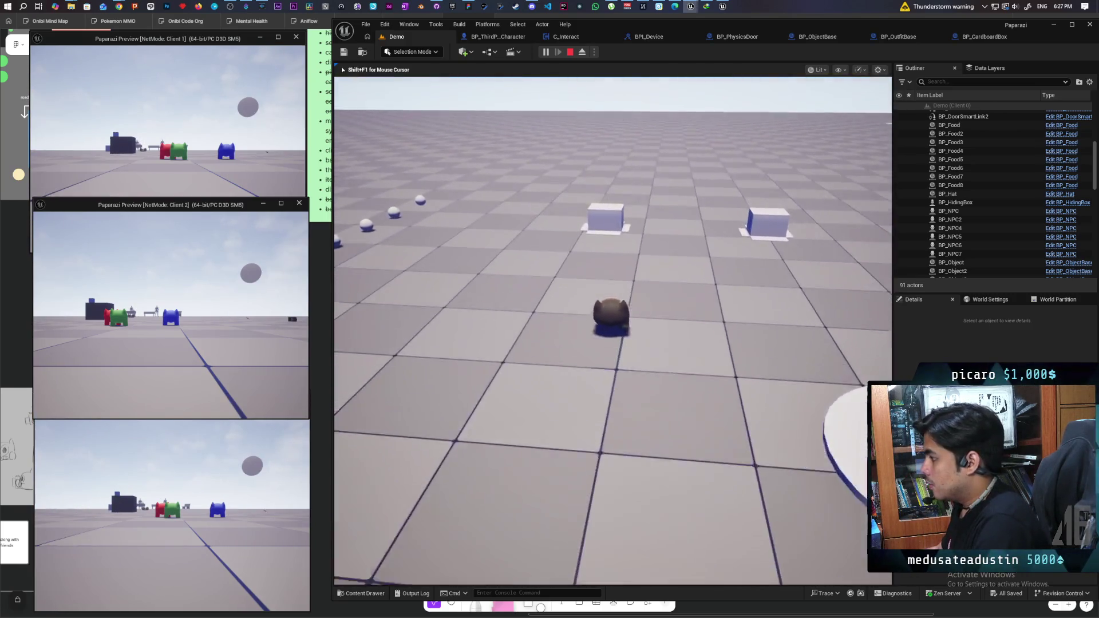
key("f")
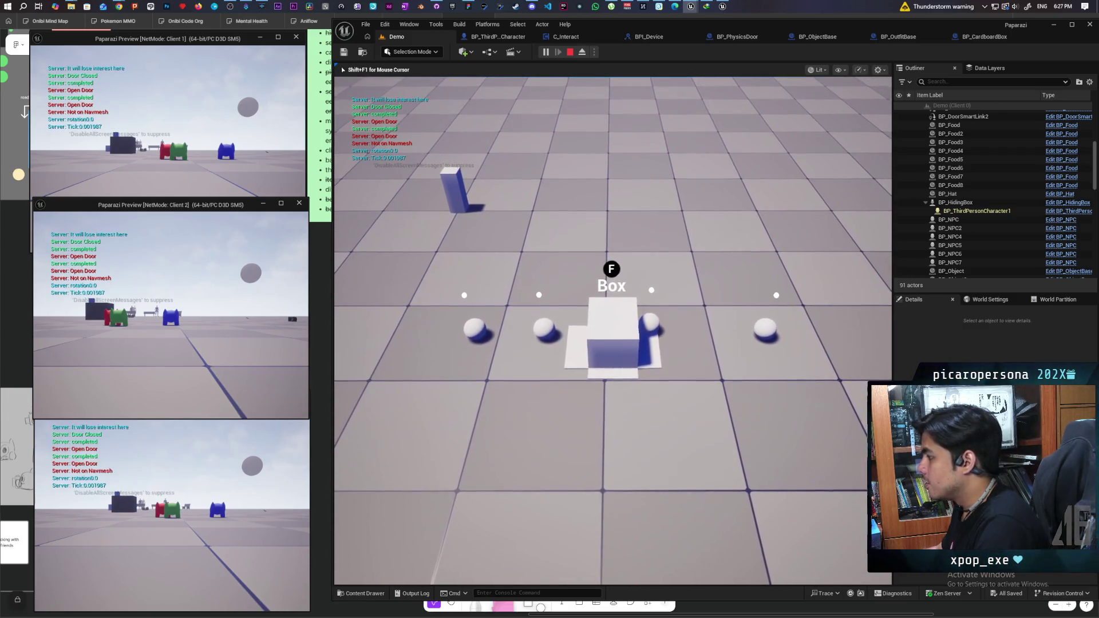
key("Escape")
Briefly view BP_CardboardBox, then switch to BP_ObjectBase's Interact graph.
left_click(1016, 34)
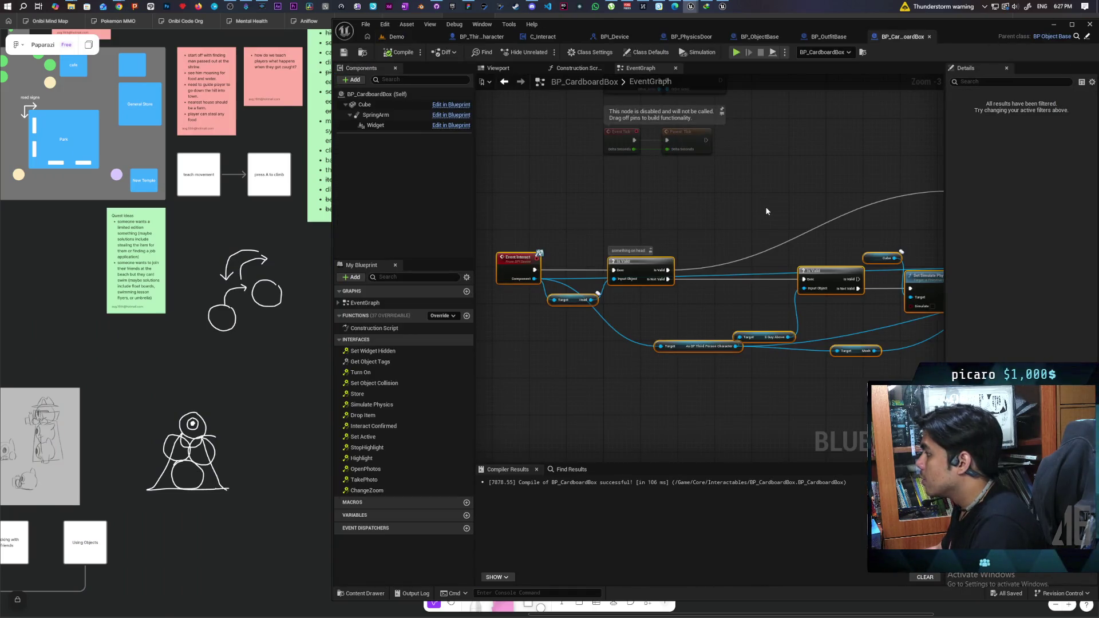
scroll(708, 201, "down", 1)
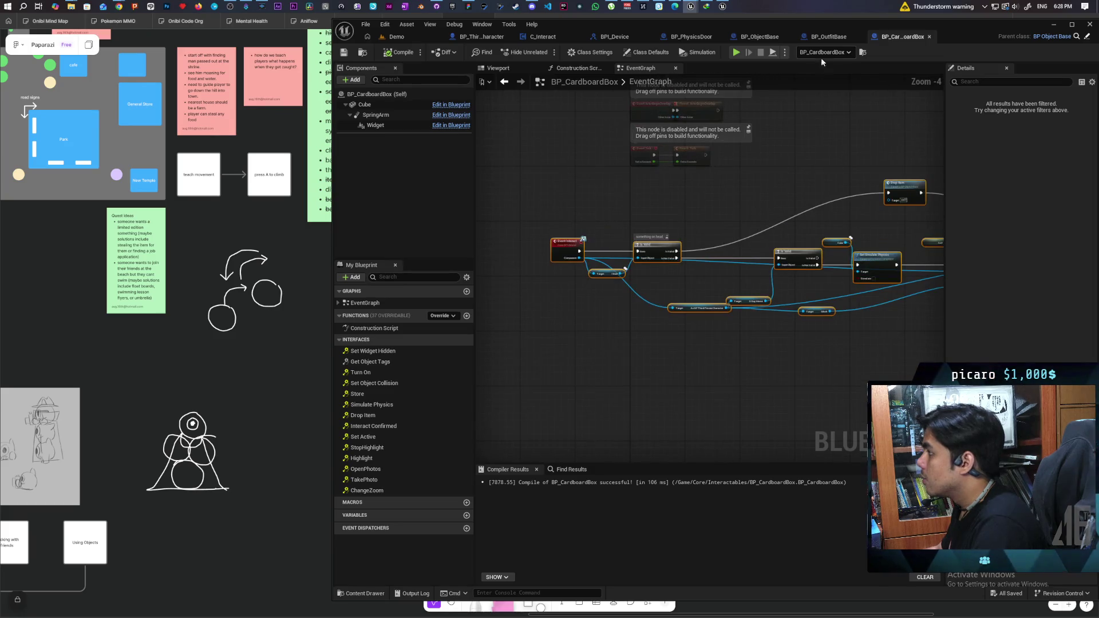
left_click(829, 36)
left_click(773, 38)
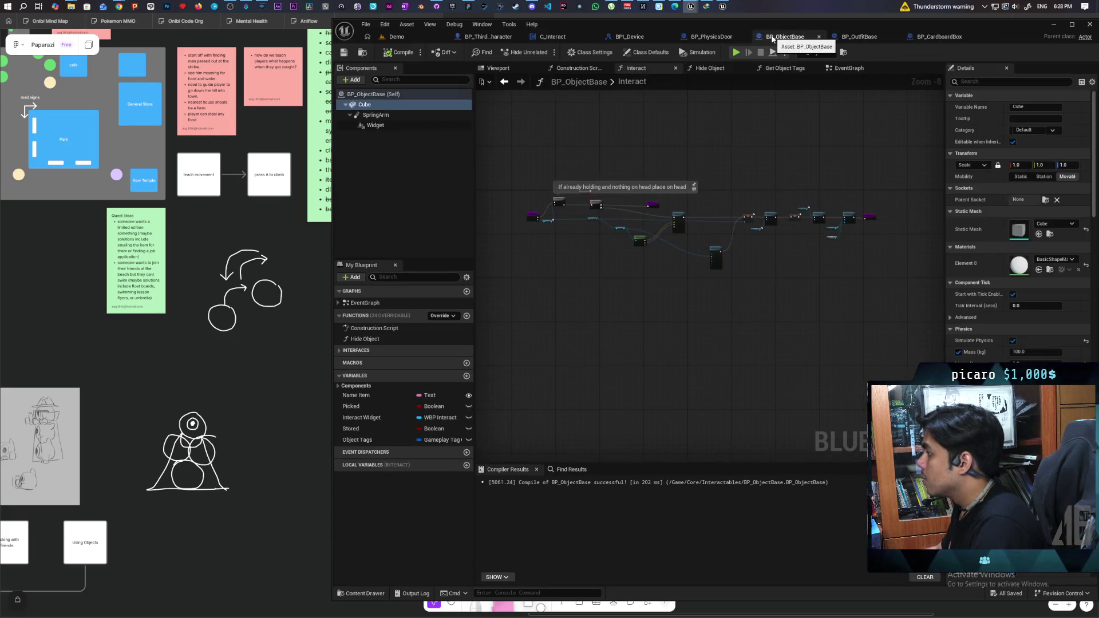
Review BP_ThirdPersonCharacter's Mesh and Capsule Component properties after a brief look at the Demo level.
left_click(486, 37)
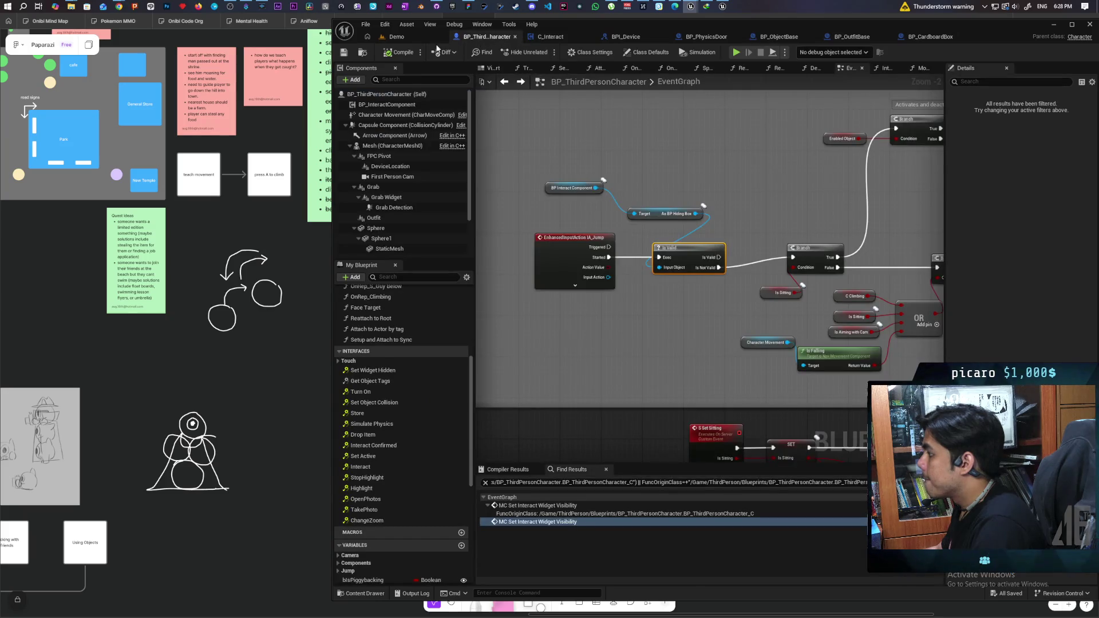
left_click(411, 36)
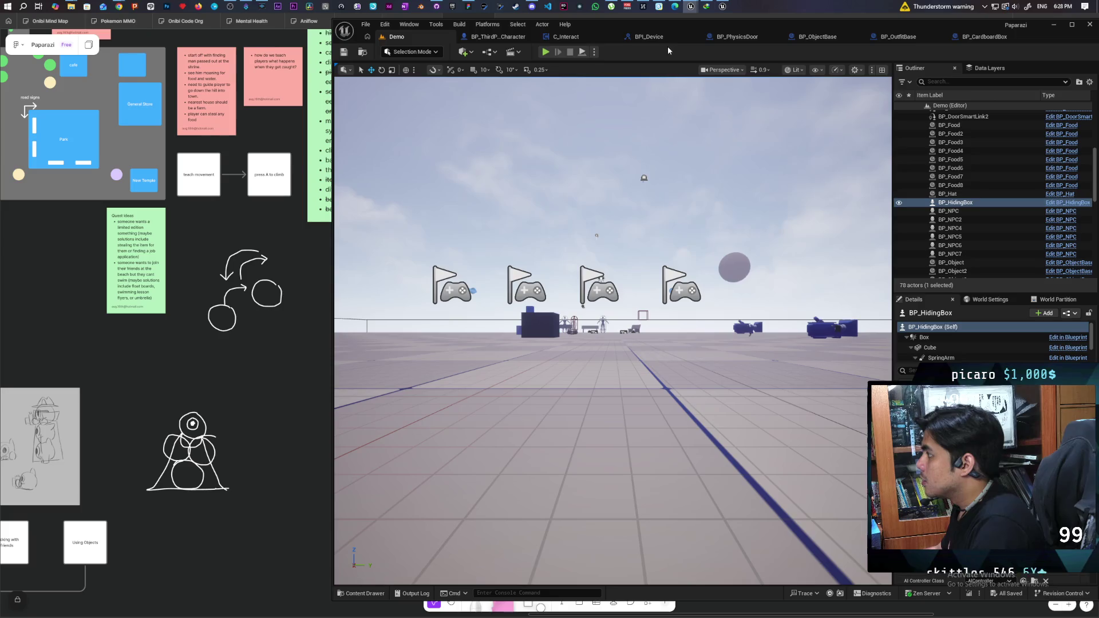
left_click(494, 38)
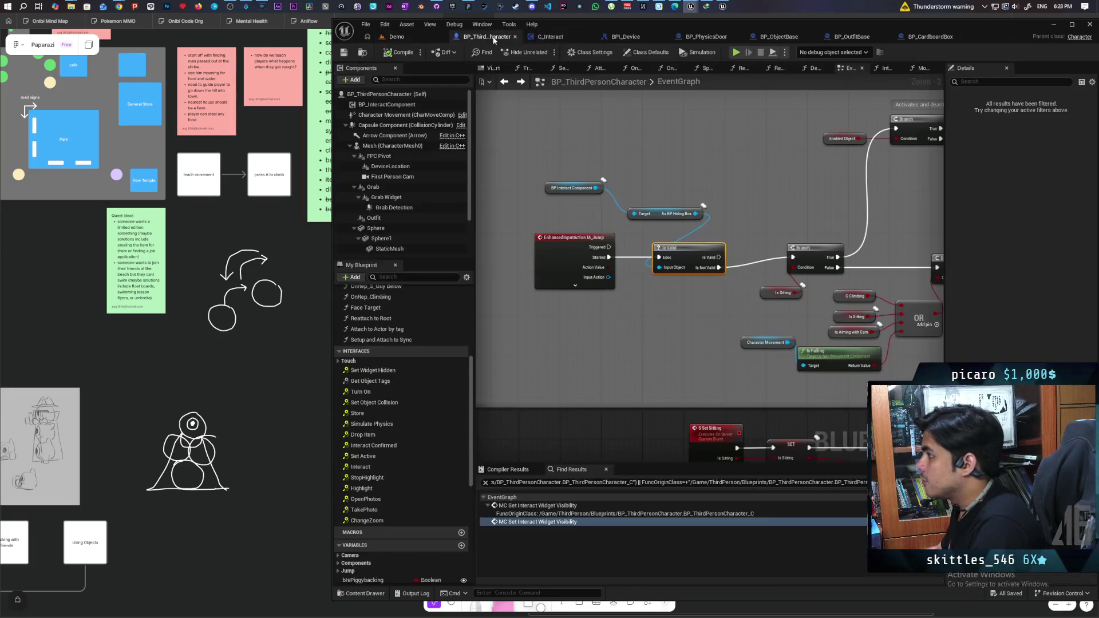
left_click(390, 146)
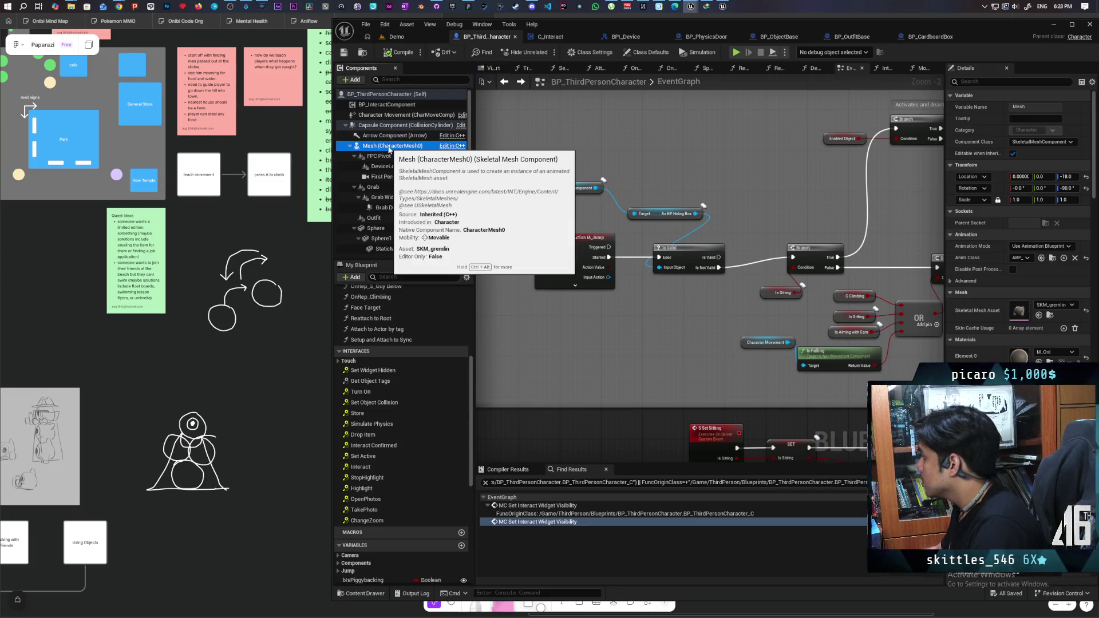
left_click(389, 126)
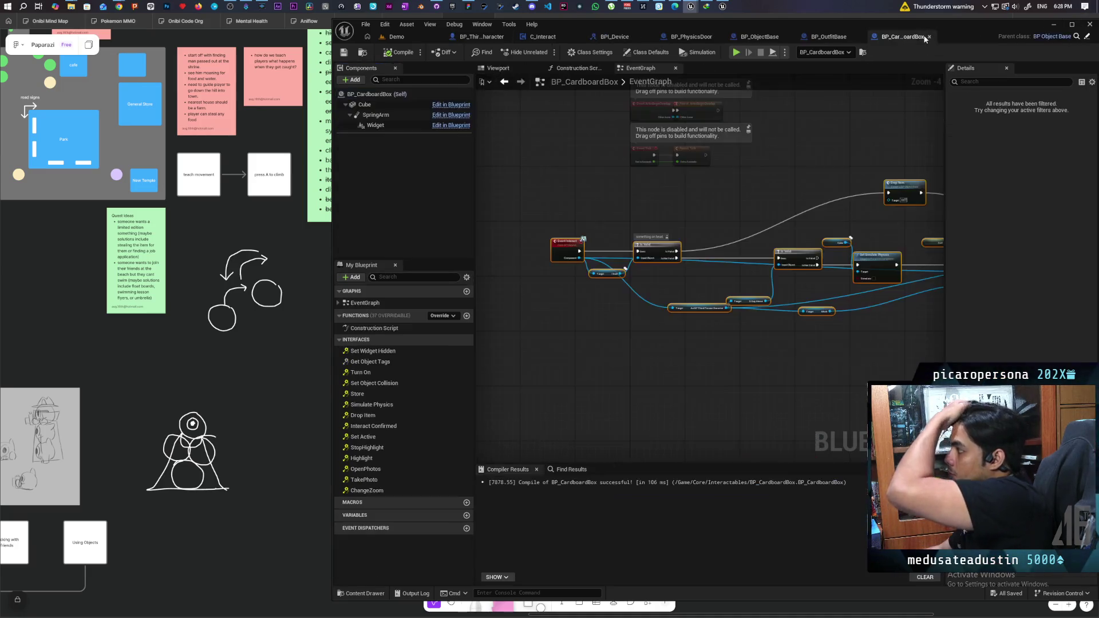
Check BP_CardboardBox, BP_OutfitBase and BP_ObjectBase, then bring BP_HidingBox's blueprint forward.
left_click(928, 38)
left_click(829, 36)
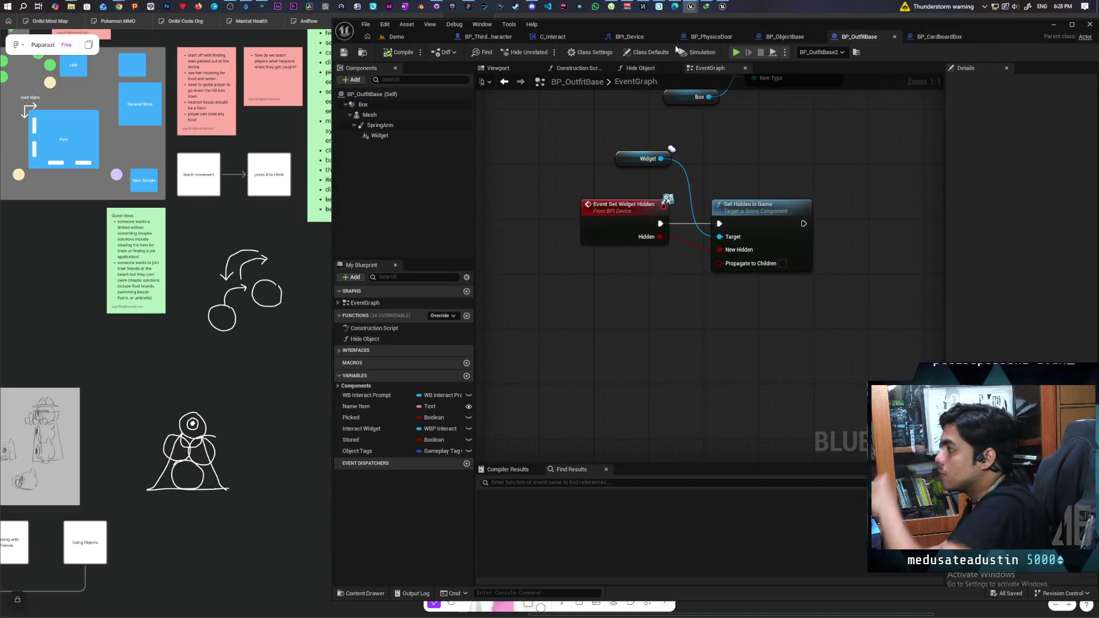
left_click(795, 39)
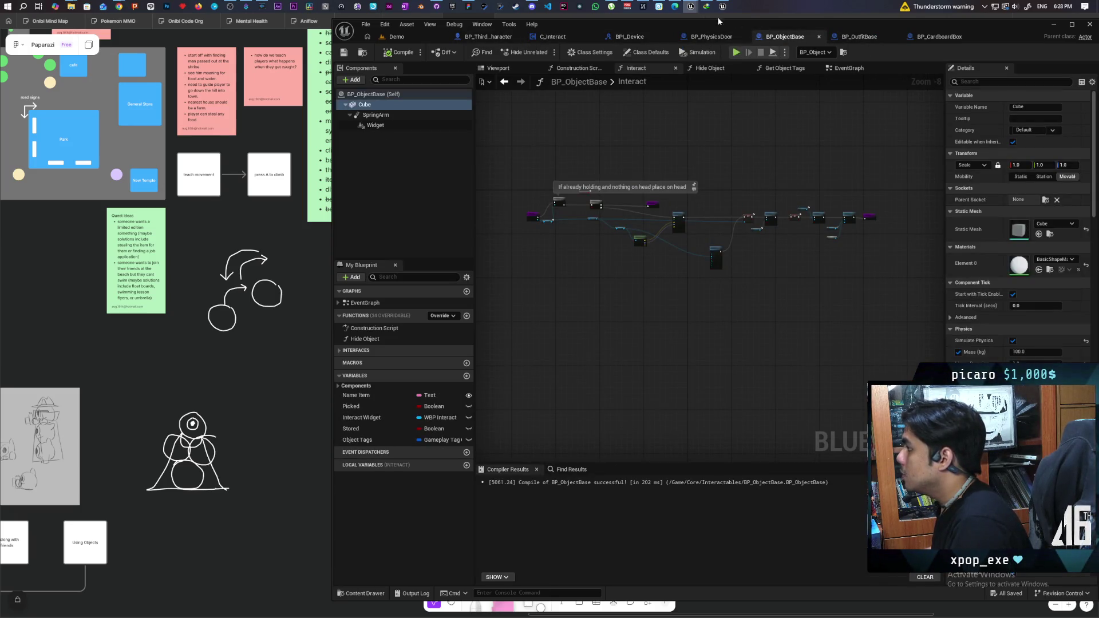
left_click(395, 37)
mouse_move(691, 6)
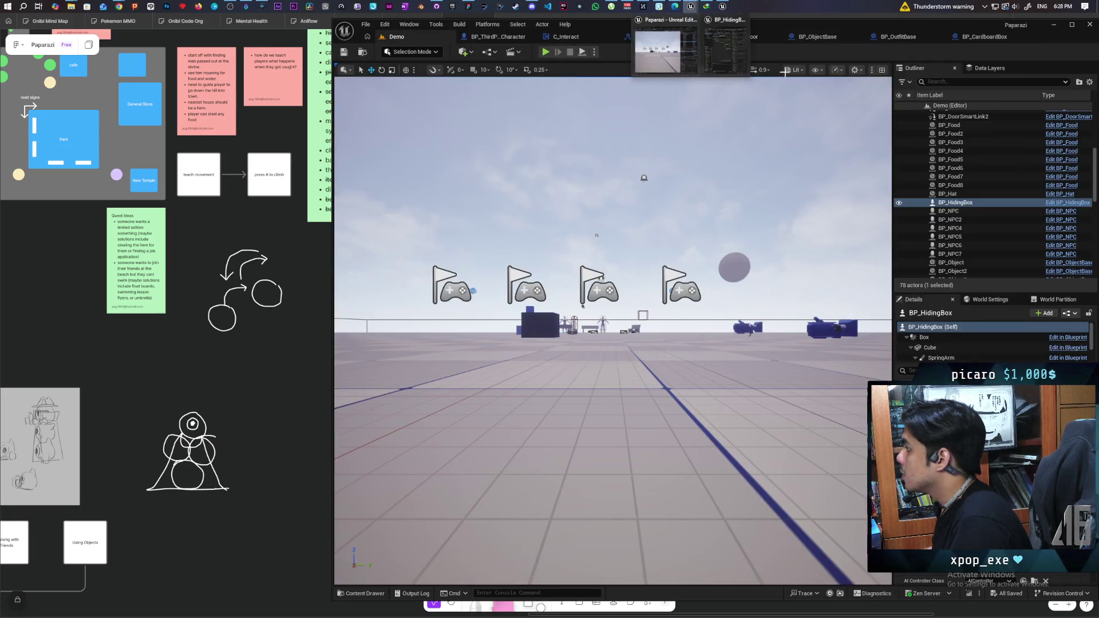
left_click(739, 63)
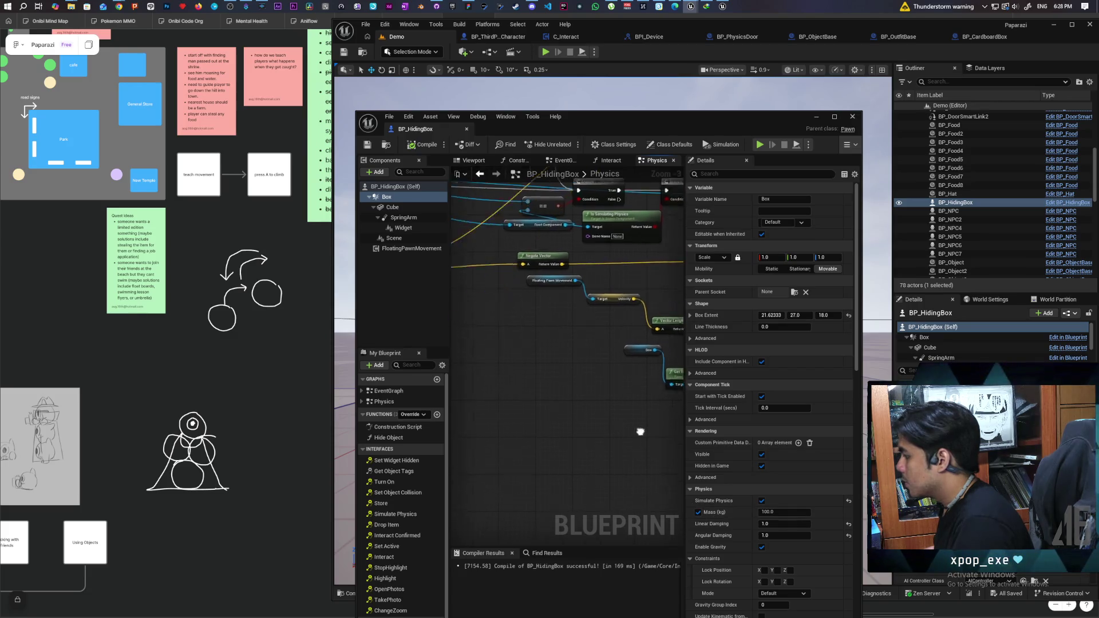
Move the Get Mass link onto the left multiply node and give it a third input.
scroll(596, 429, "down", 1)
scroll(559, 403, "up", 3)
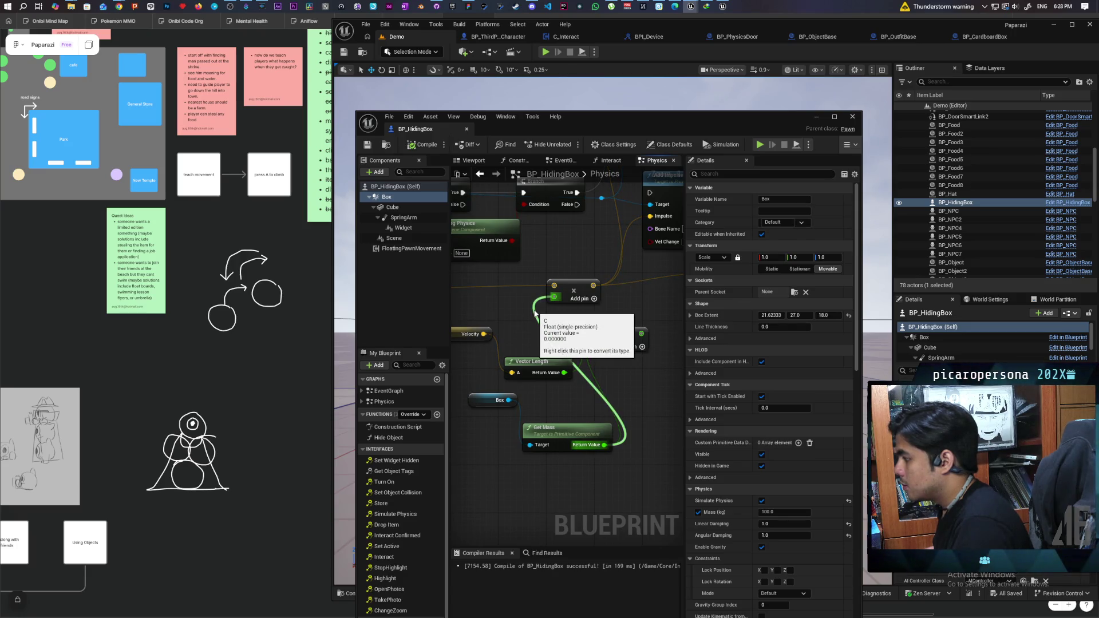
key("ctrl+z")
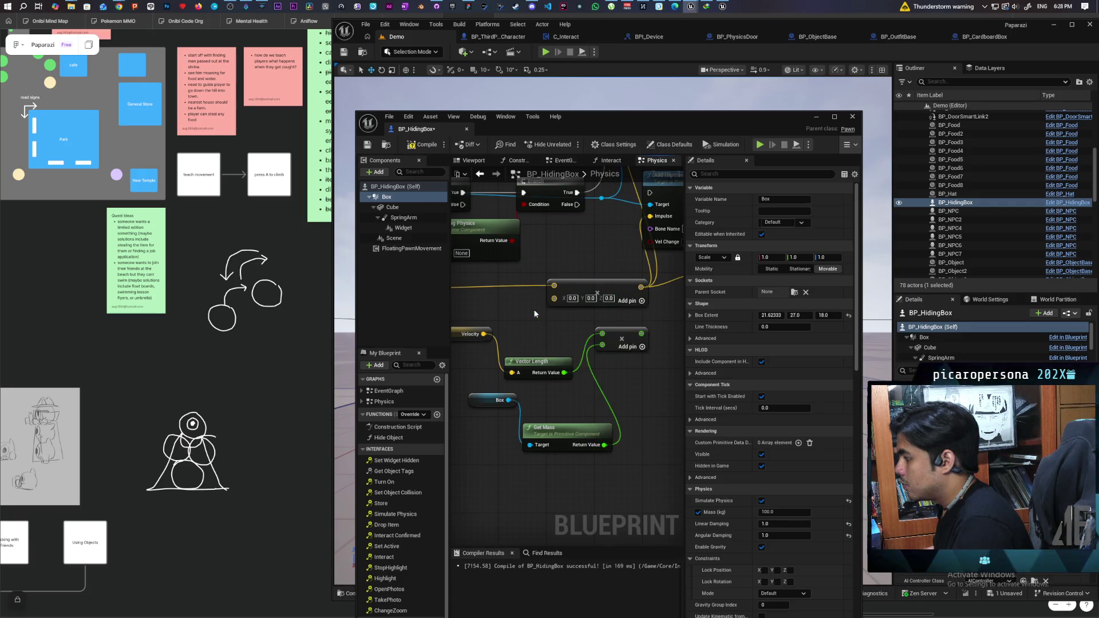
mouse_move(602, 345)
left_mouse_down()
mouse_move(541, 367)
mouse_move(554, 297)
left_mouse_up()
left_click(594, 299)
Make the new multiply input a 50.0 float, recompile, and launch the multiplayer play test.
right_click(566, 319)
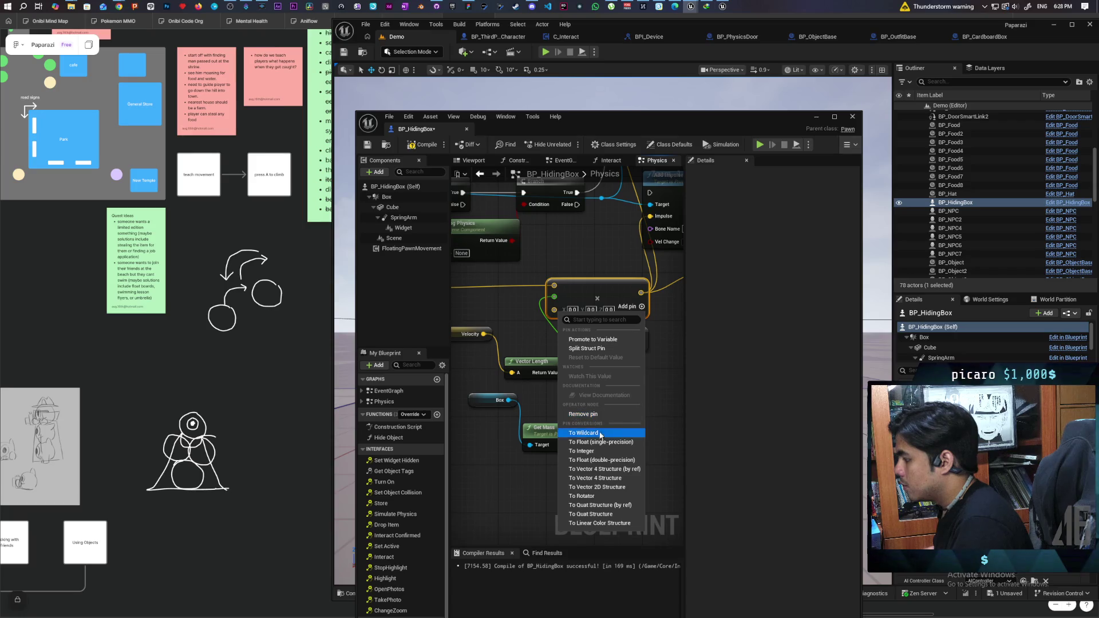
left_click(596, 442)
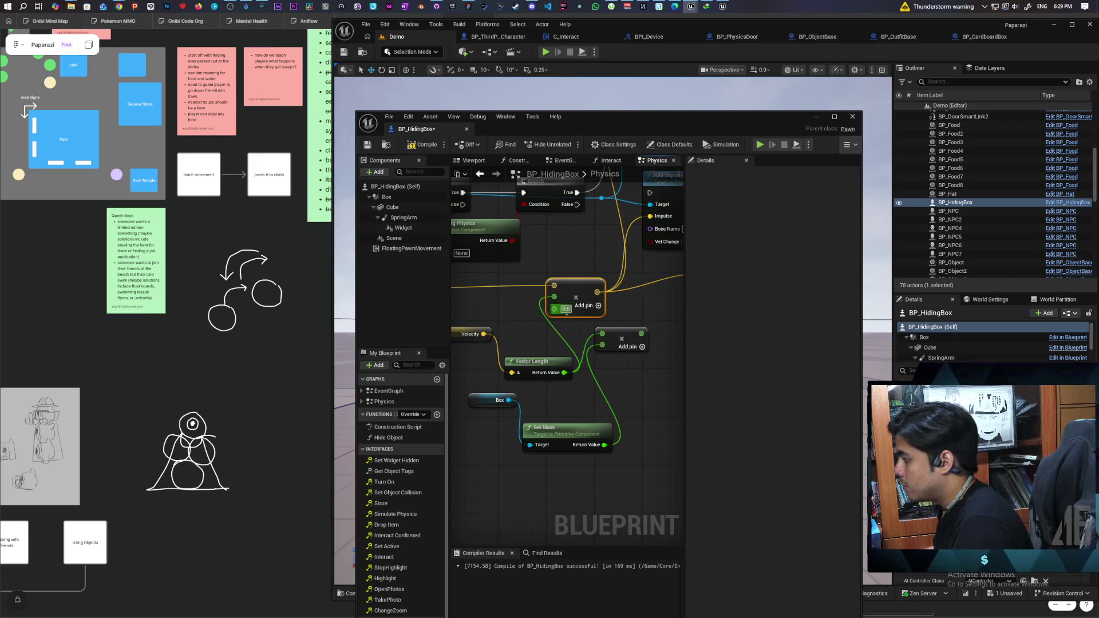
type("50")
left_click(580, 347)
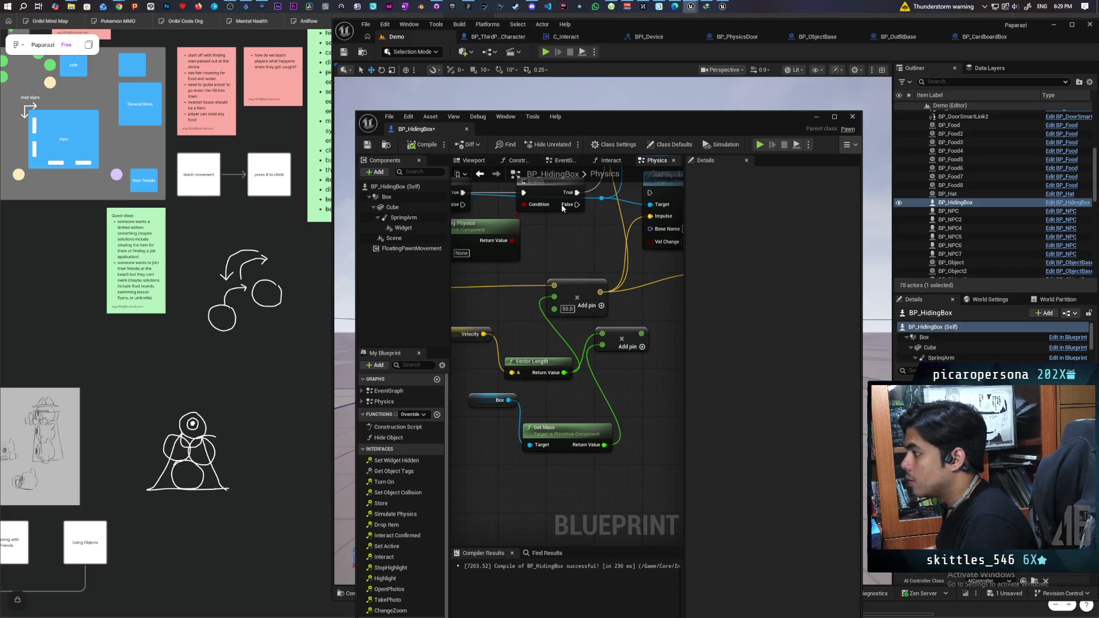
left_click(818, 117)
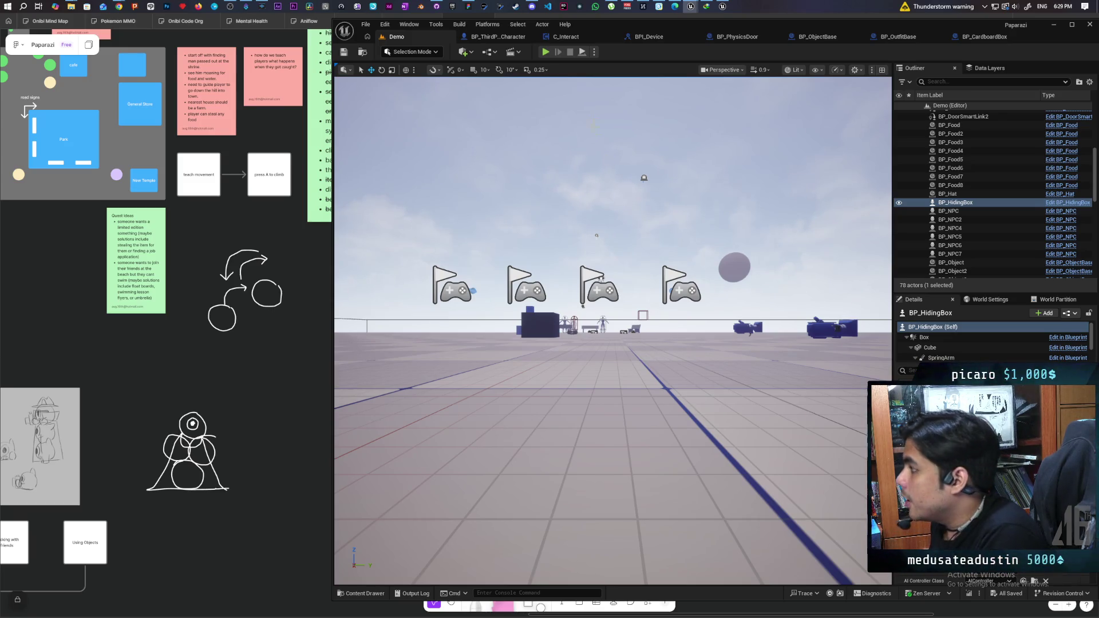
key("alt+p")
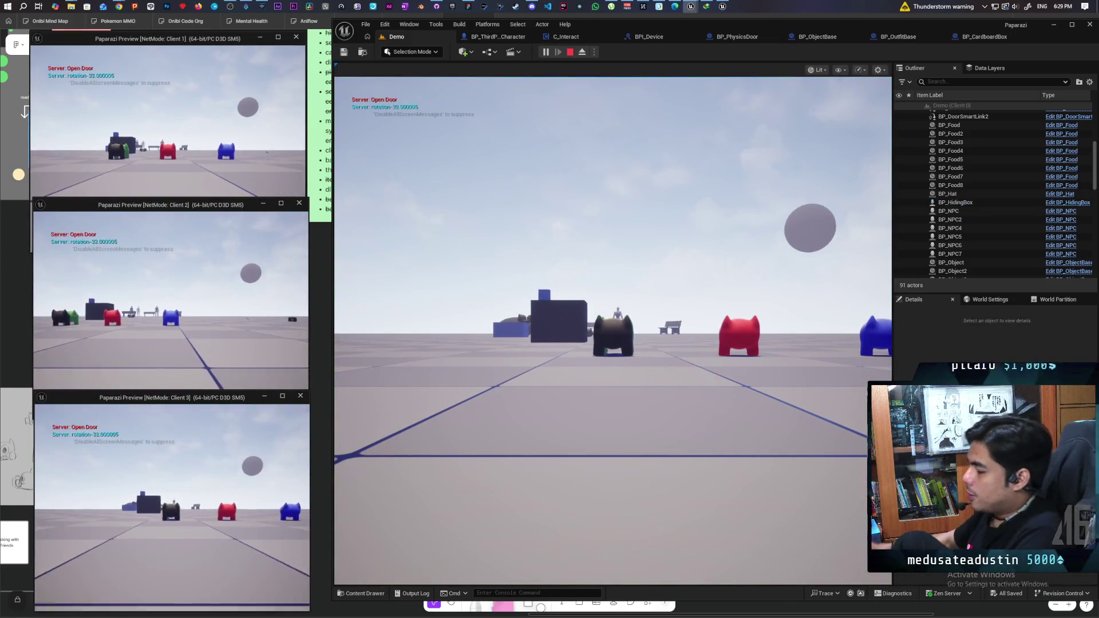
Walk onto the white platform and push the white box until it flips over.
left_click(545, 282)
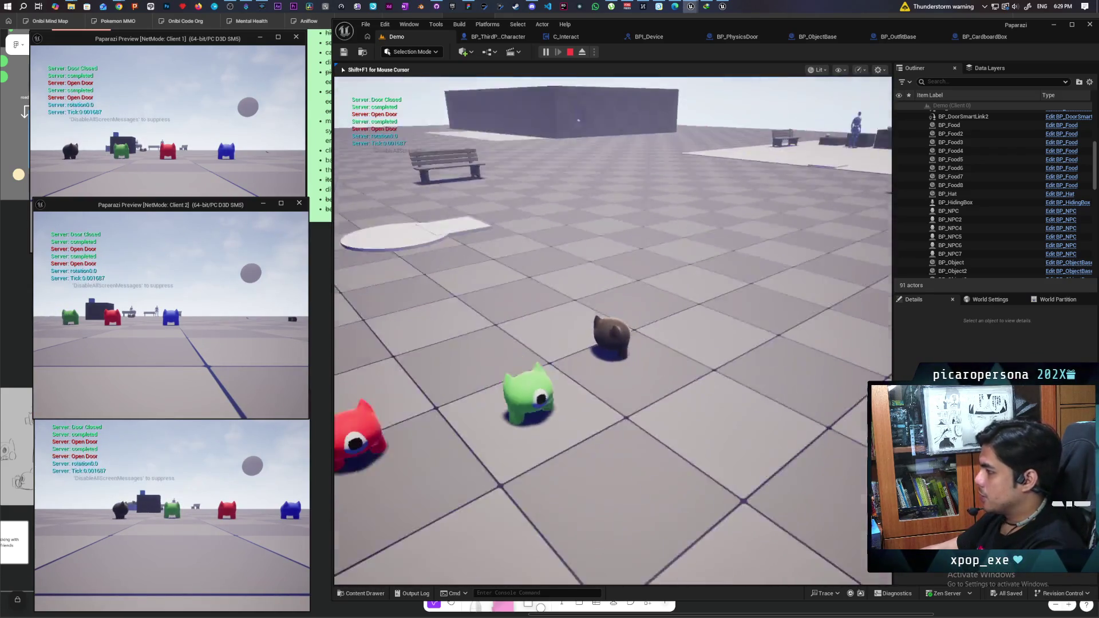
key("w")
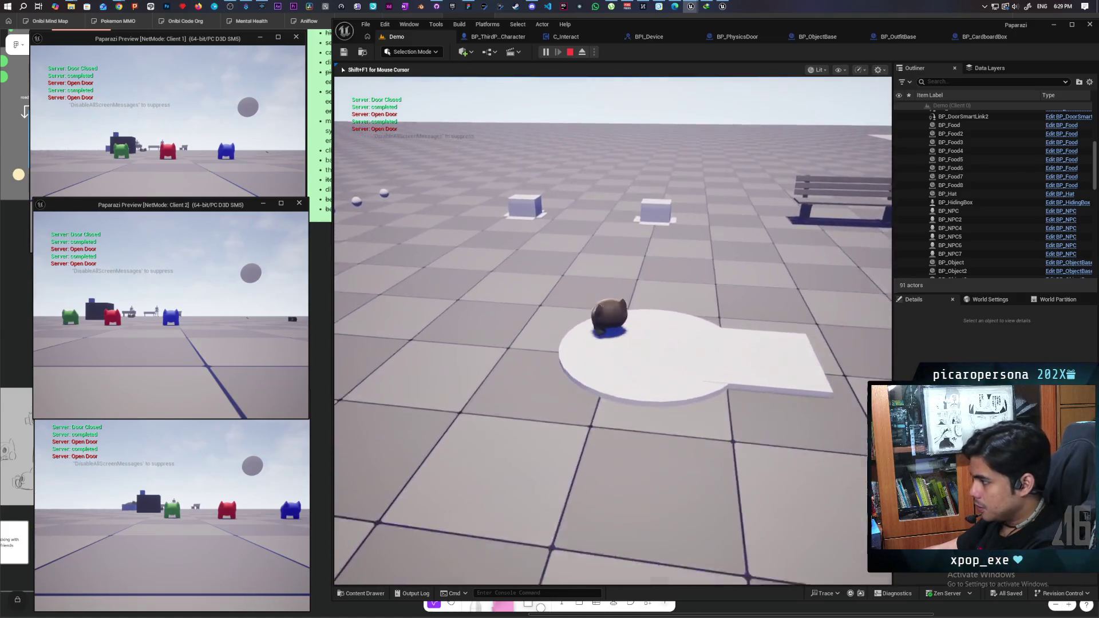
key("w")
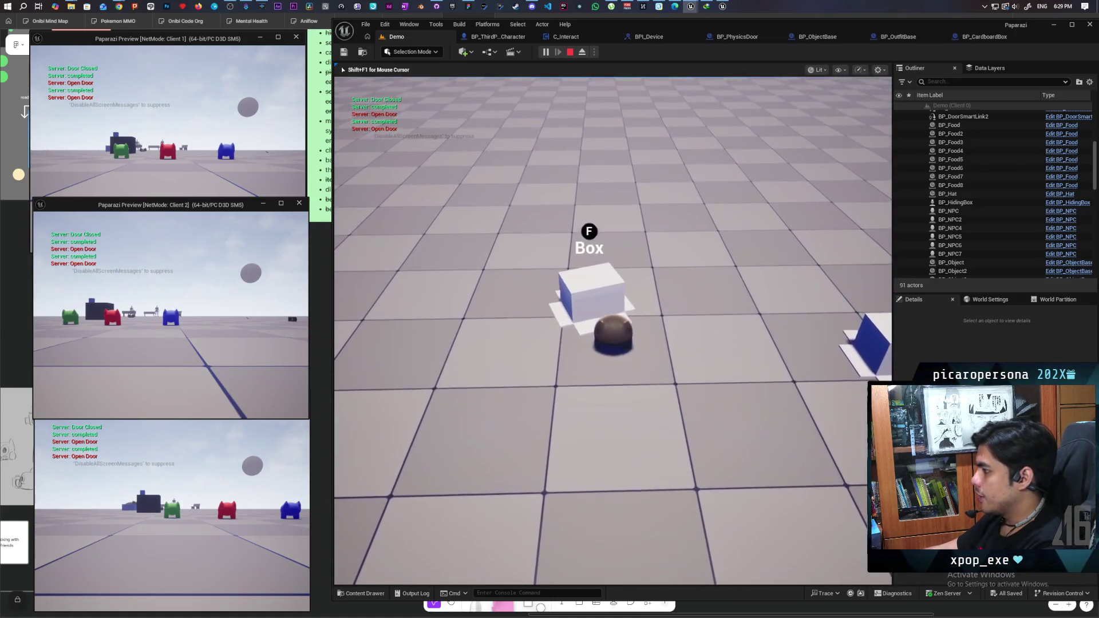
key("f")
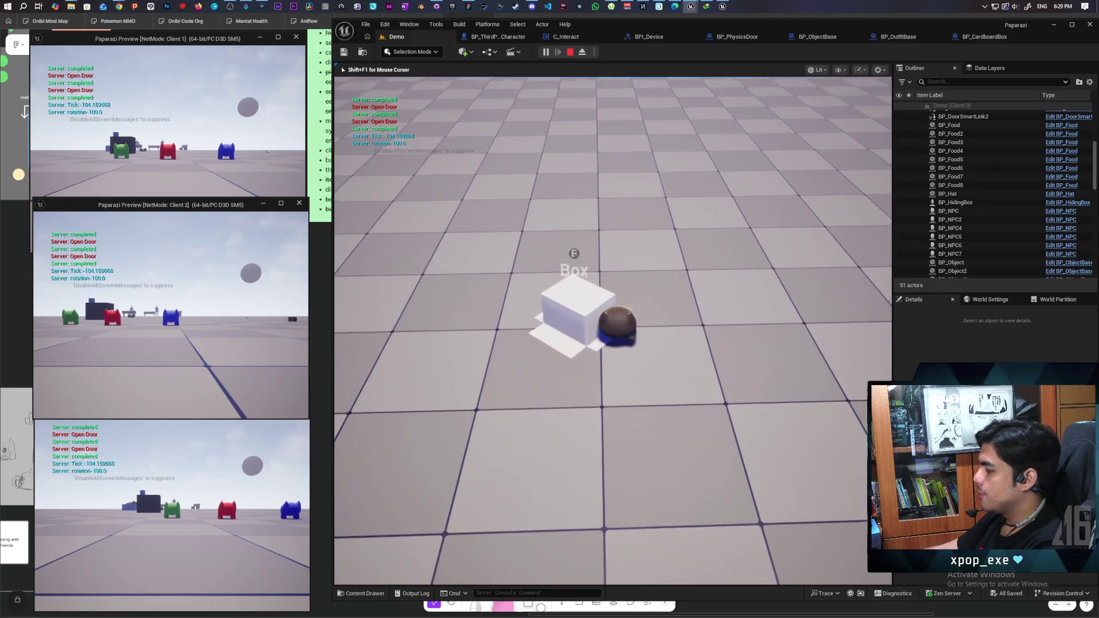
key("f")
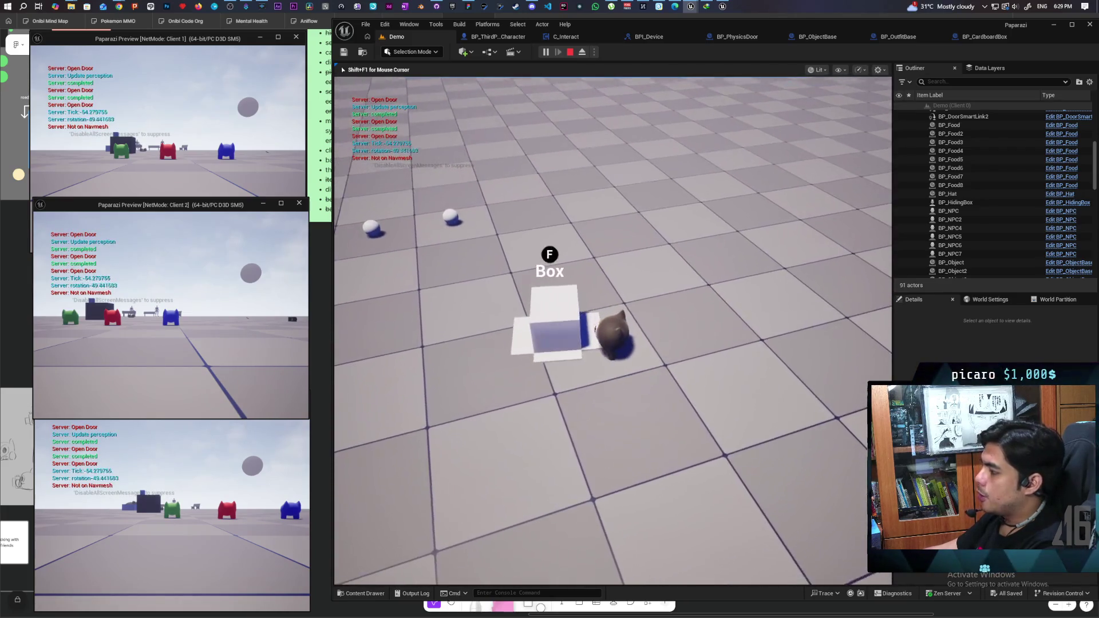
key("f")
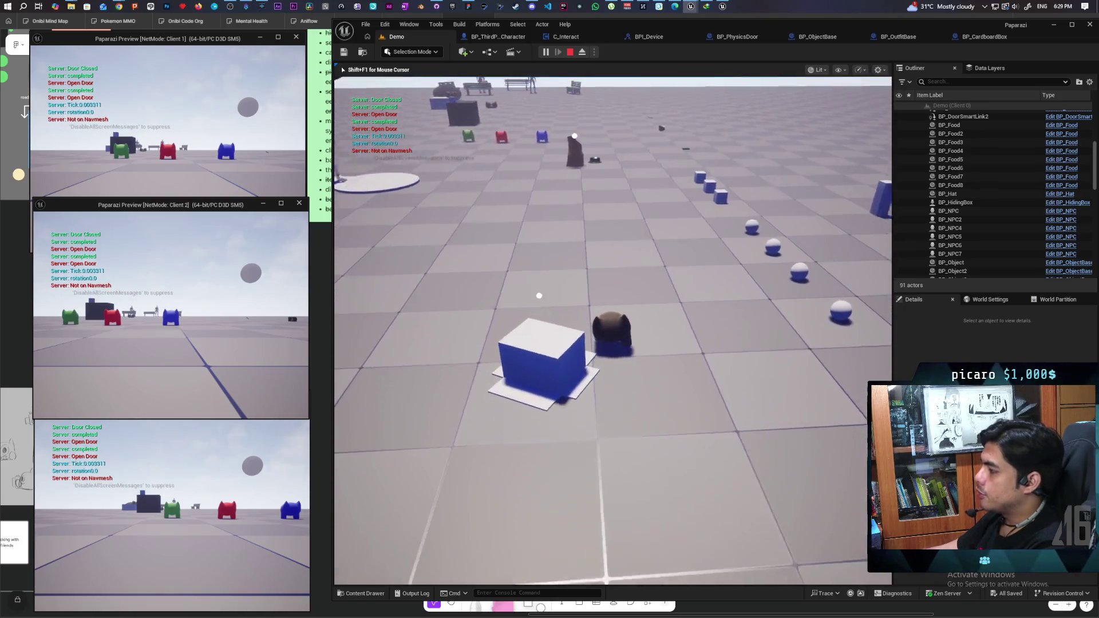
Walk past the spheres, knock the blue cubes aside, and return to the hiding box.
key("w")
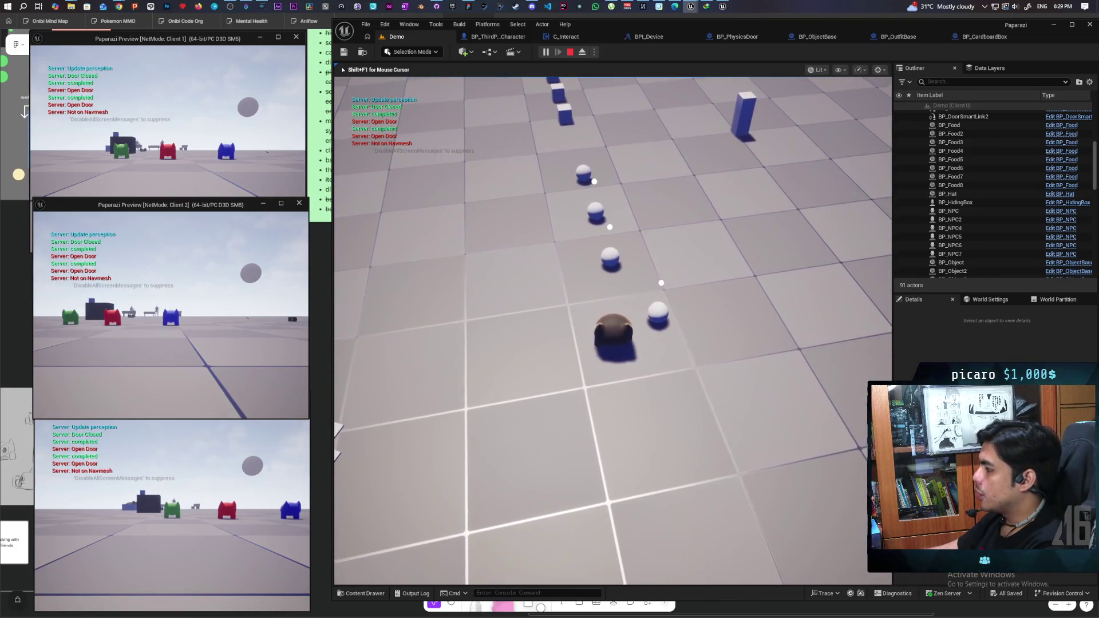
key("w")
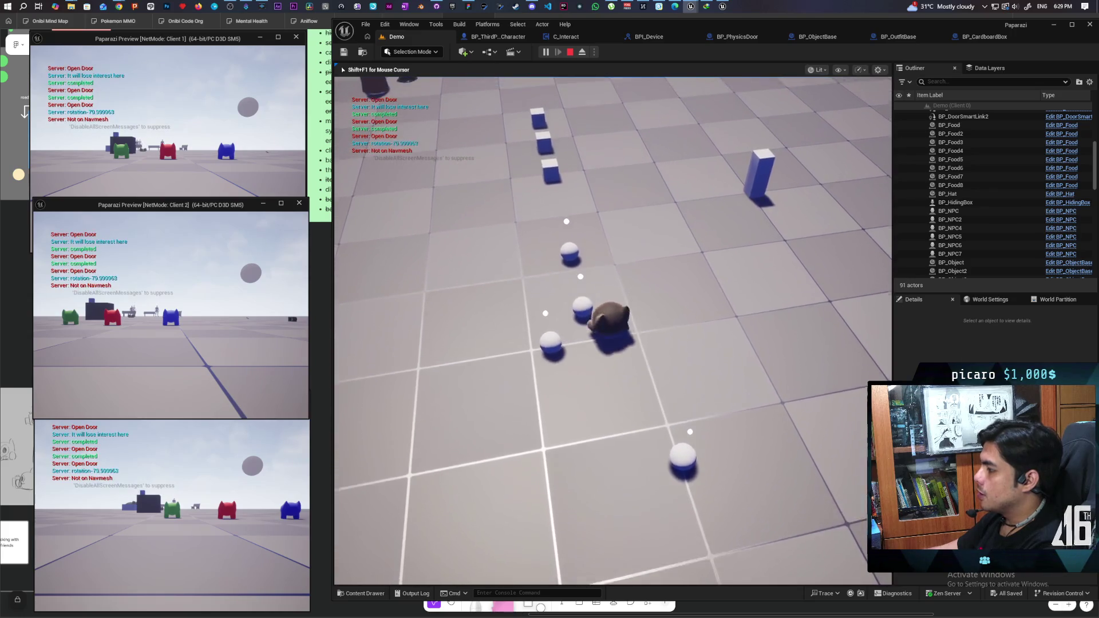
key("w")
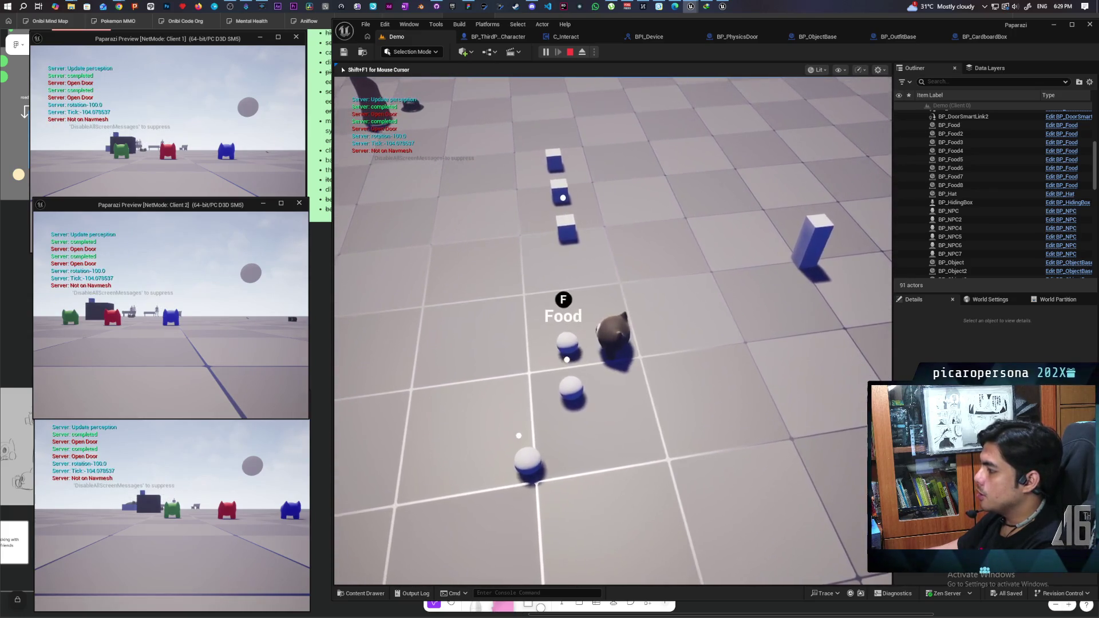
key("w")
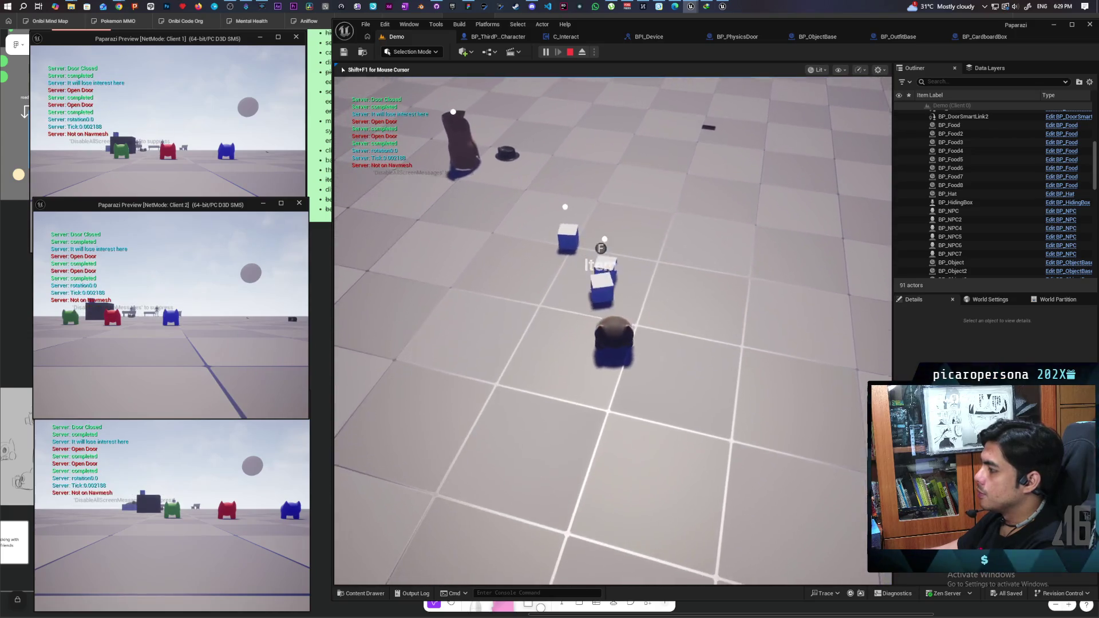
key("w")
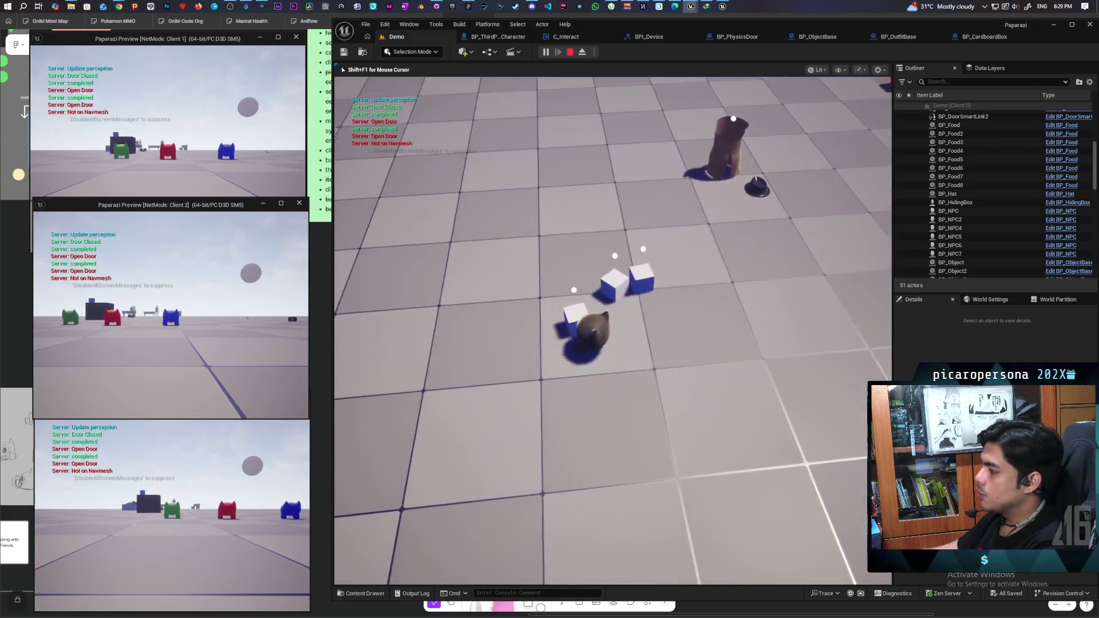
key("w")
key("w")
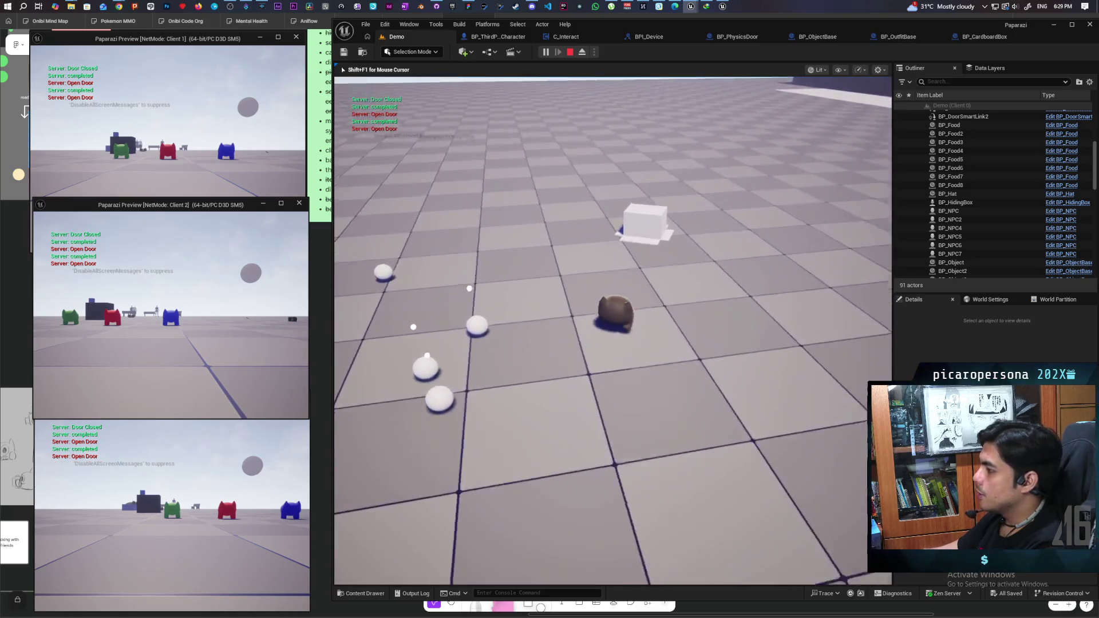
Hide inside the box, shove it past cubes, pillar and bench, then stop play and view GitHub changes.
key("f")
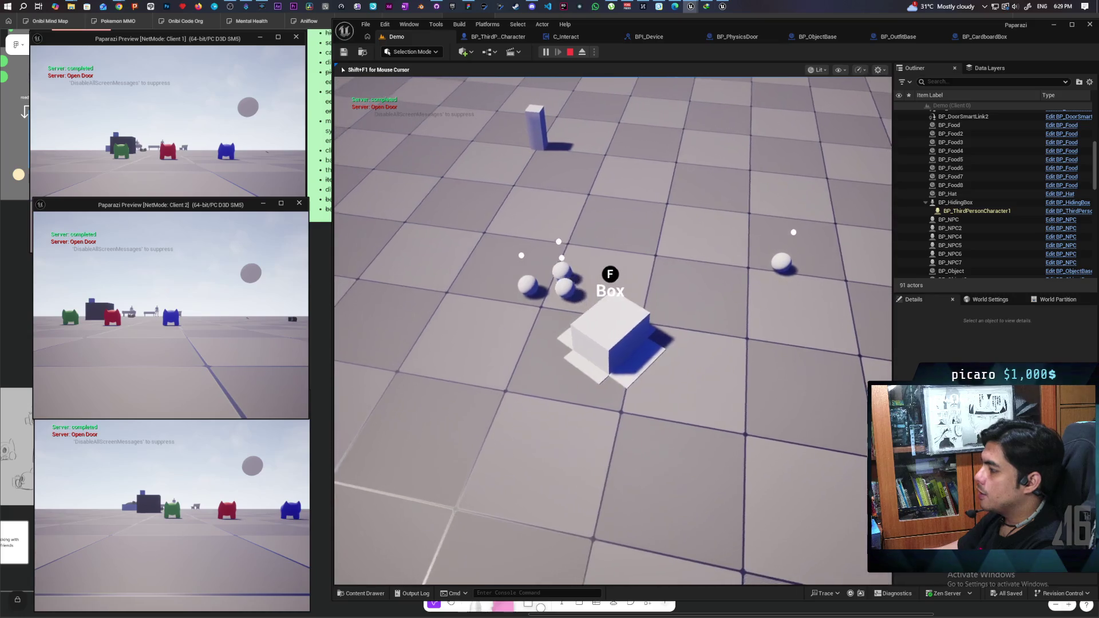
key("w")
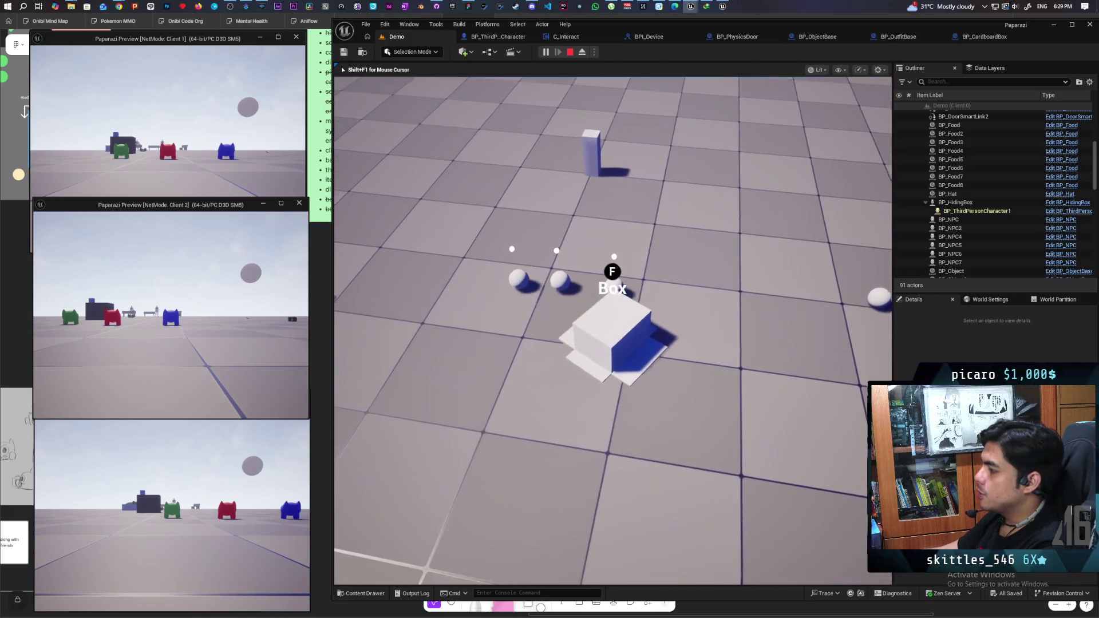
key("w")
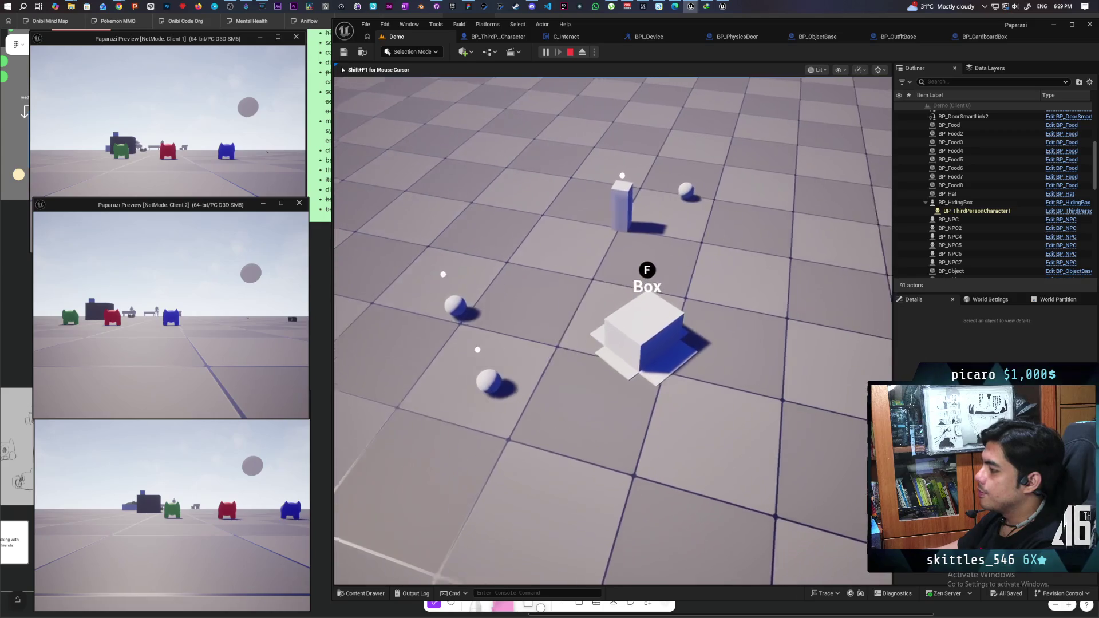
key("w")
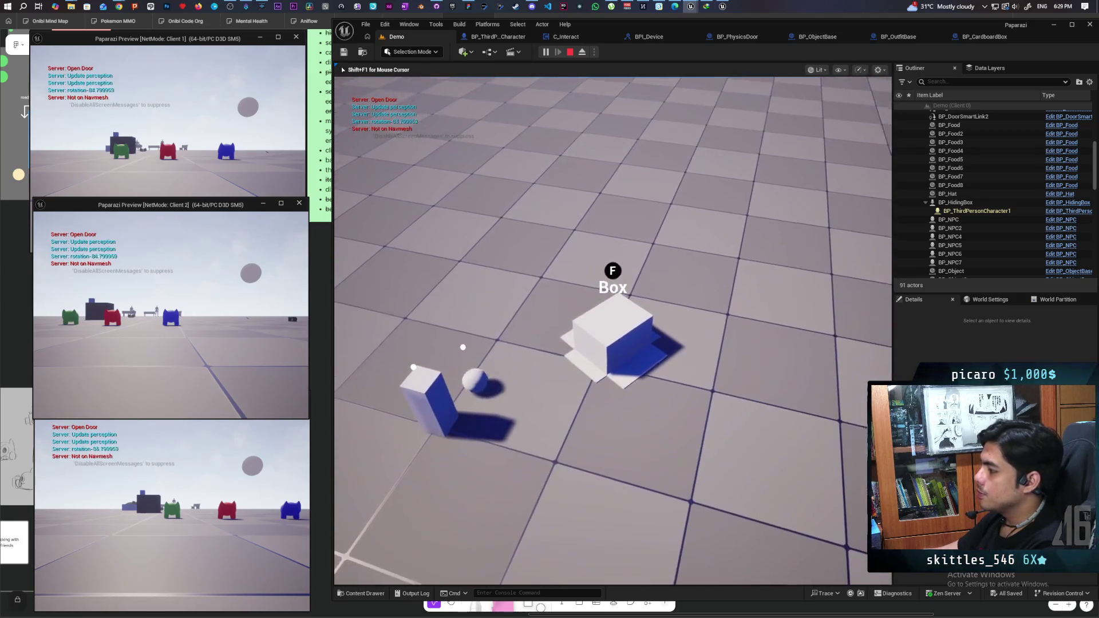
key("w")
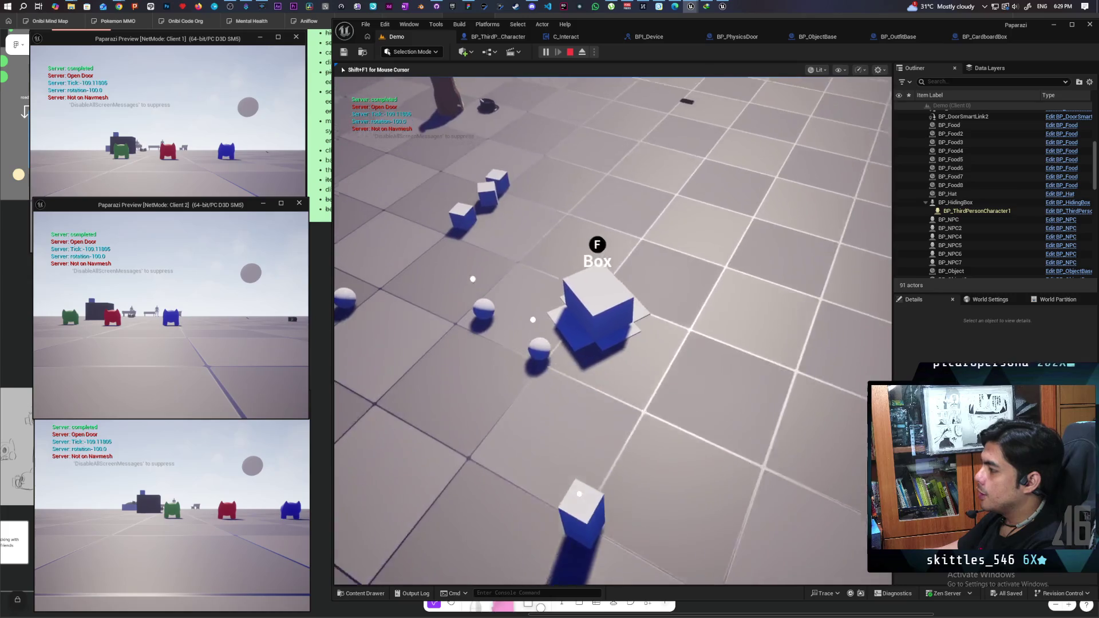
key("w")
key("w")
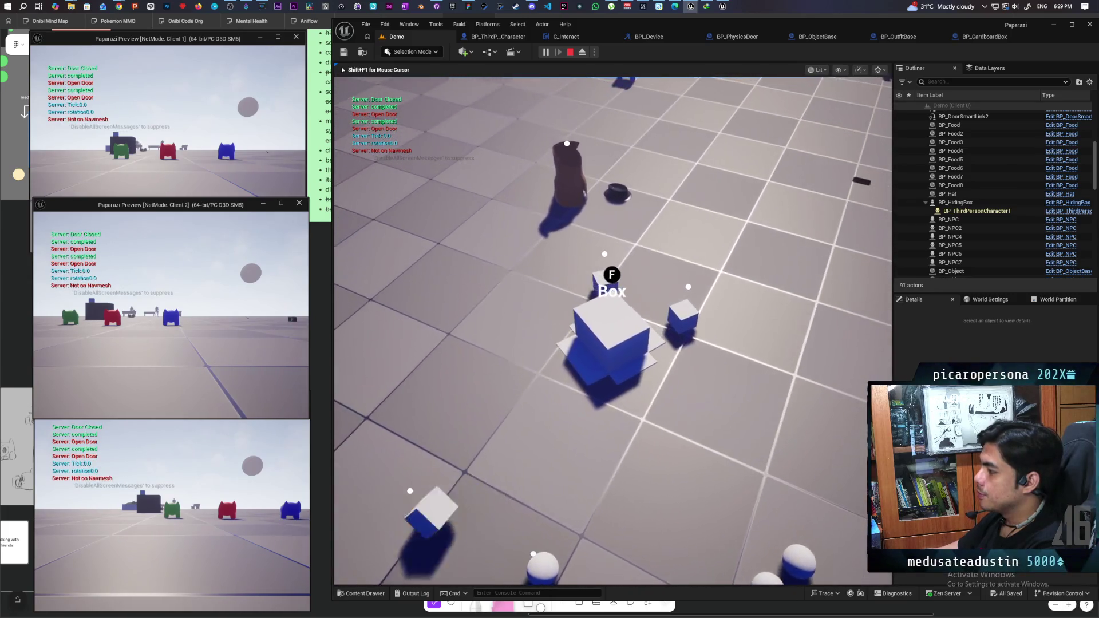
key("w")
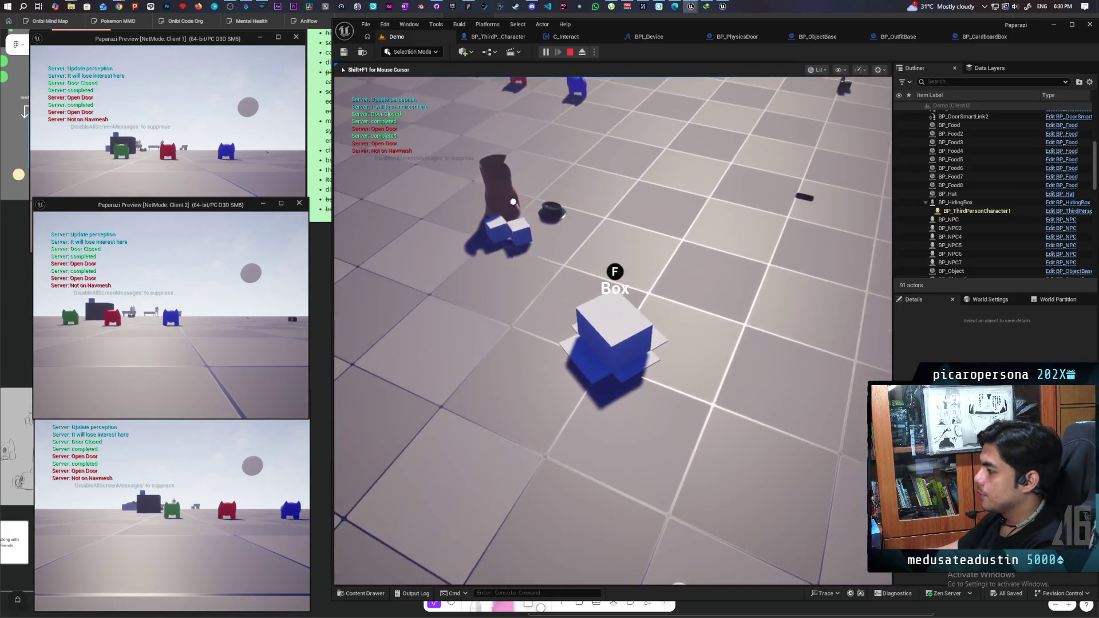
key("w")
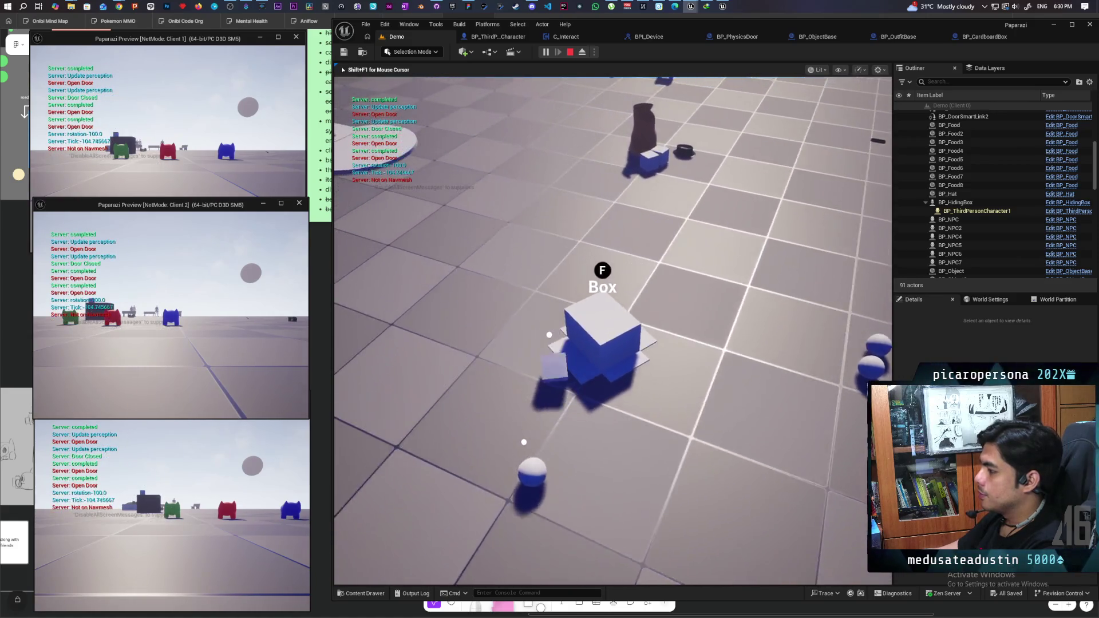
key("w")
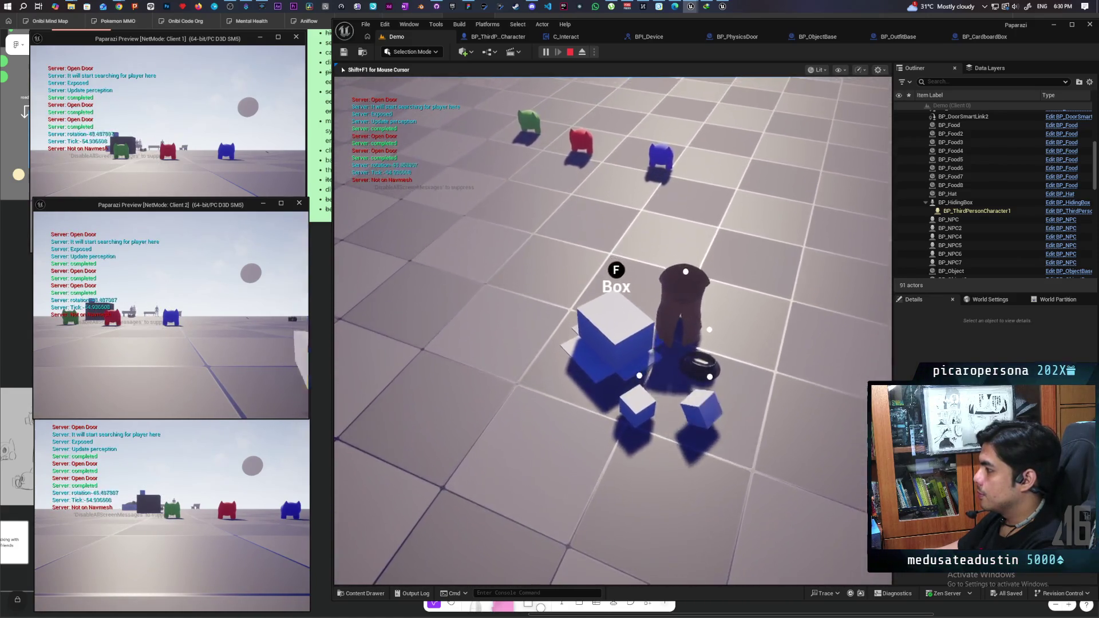
key("w")
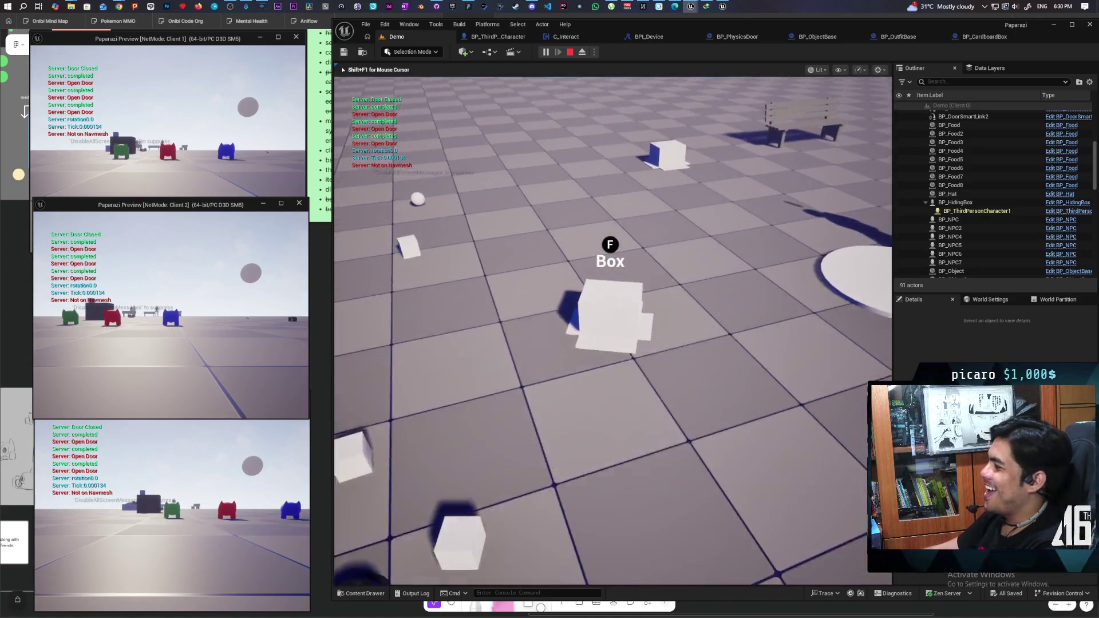
key("w")
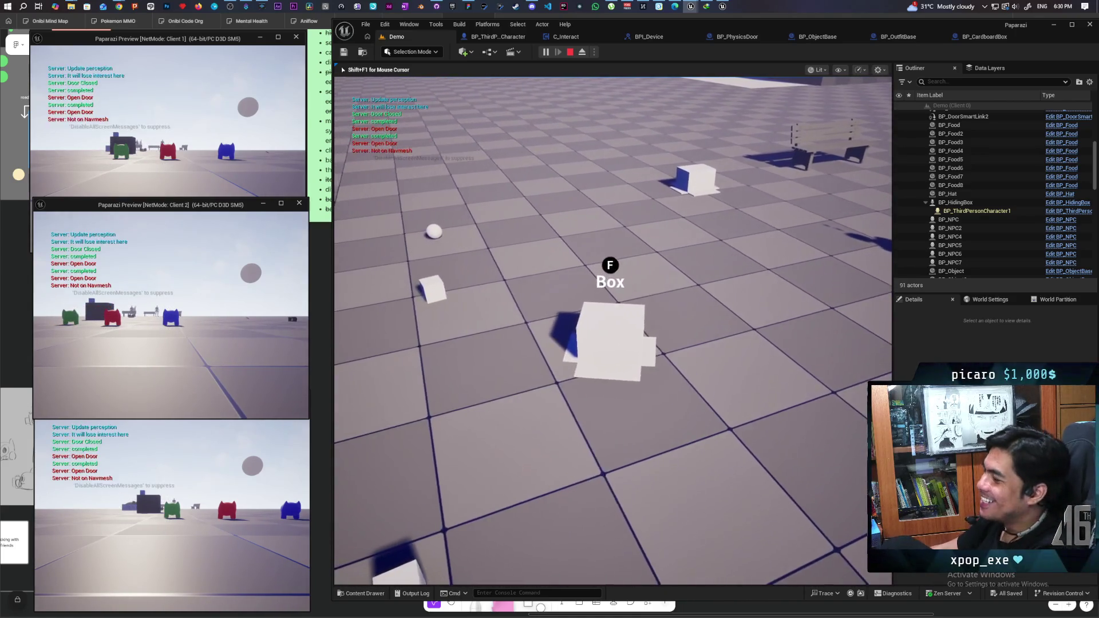
key("w")
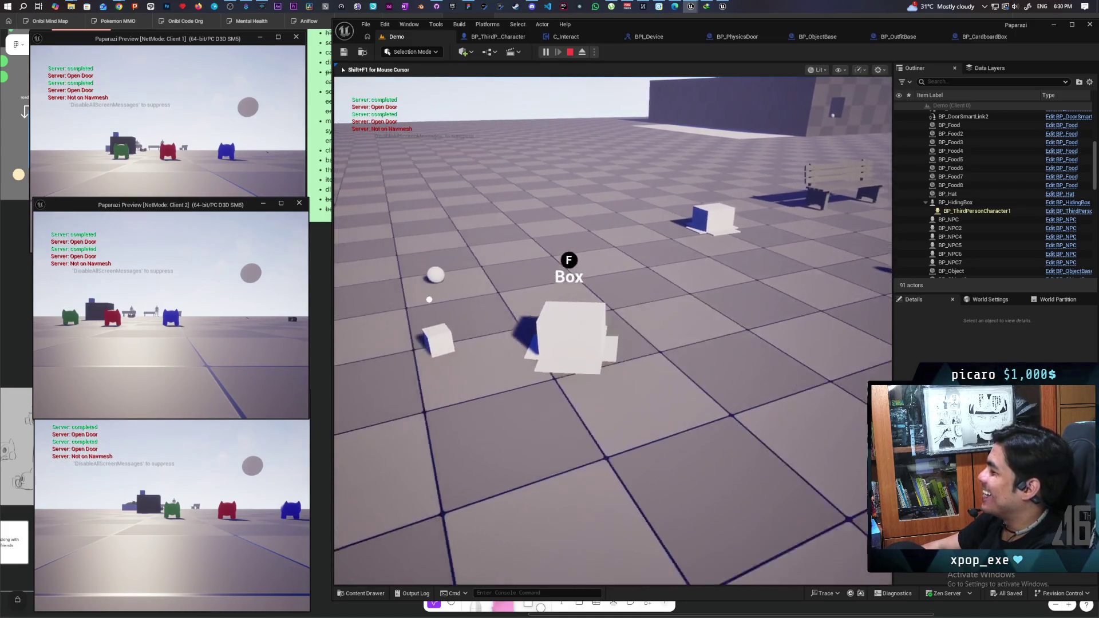
key("w")
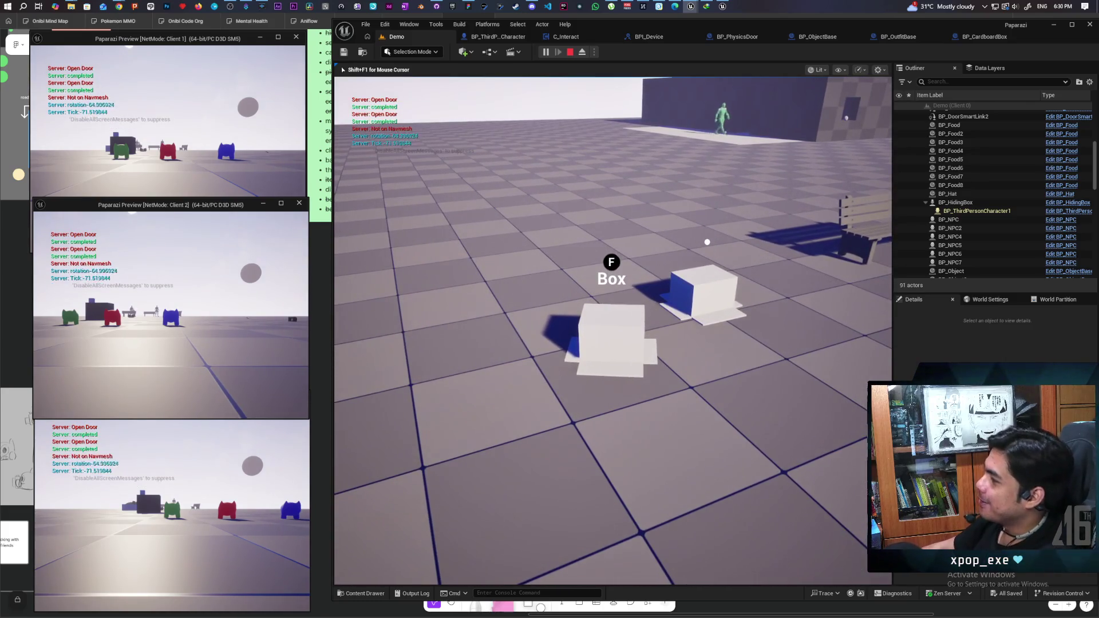
key("f")
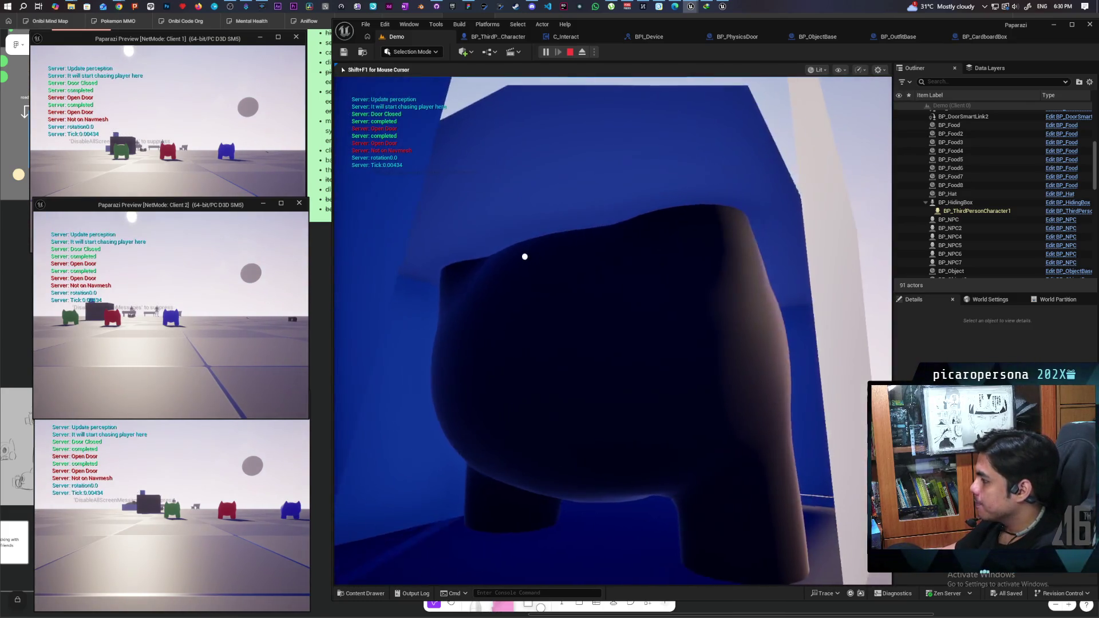
key("Escape")
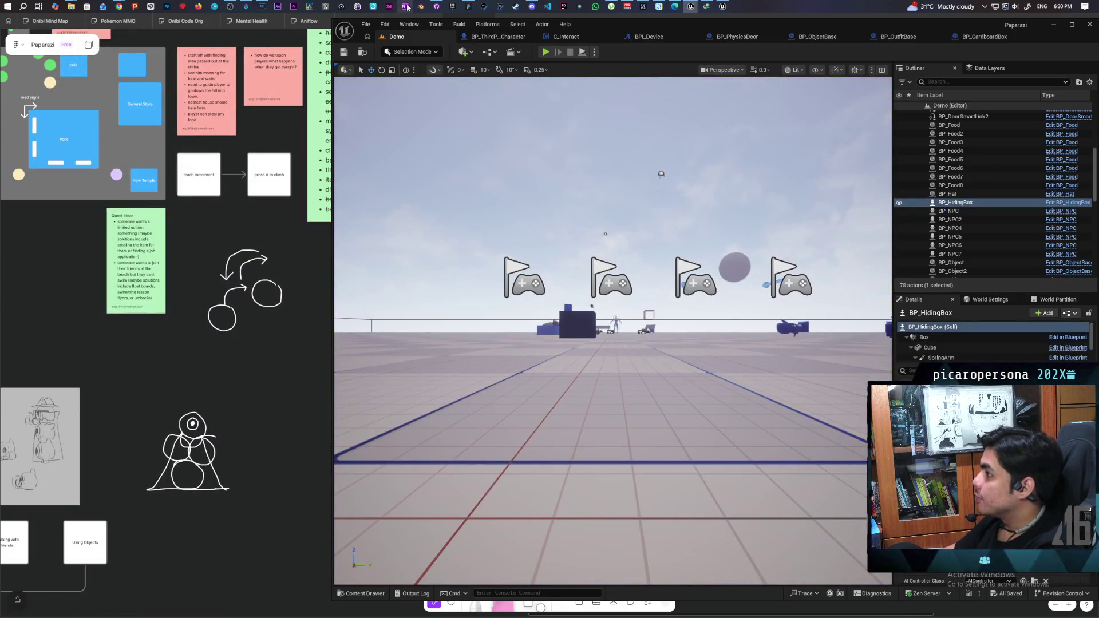
left_click(437, 8)
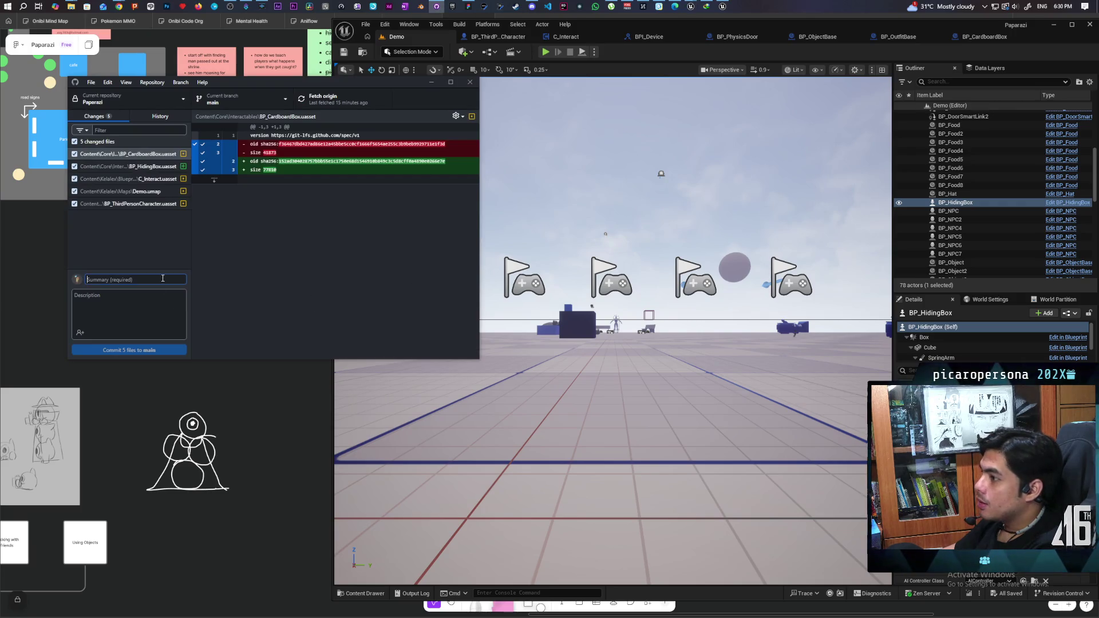
Commit the five changed files to main as 'added basic box with physics' and push to origin.
type("added basic box")
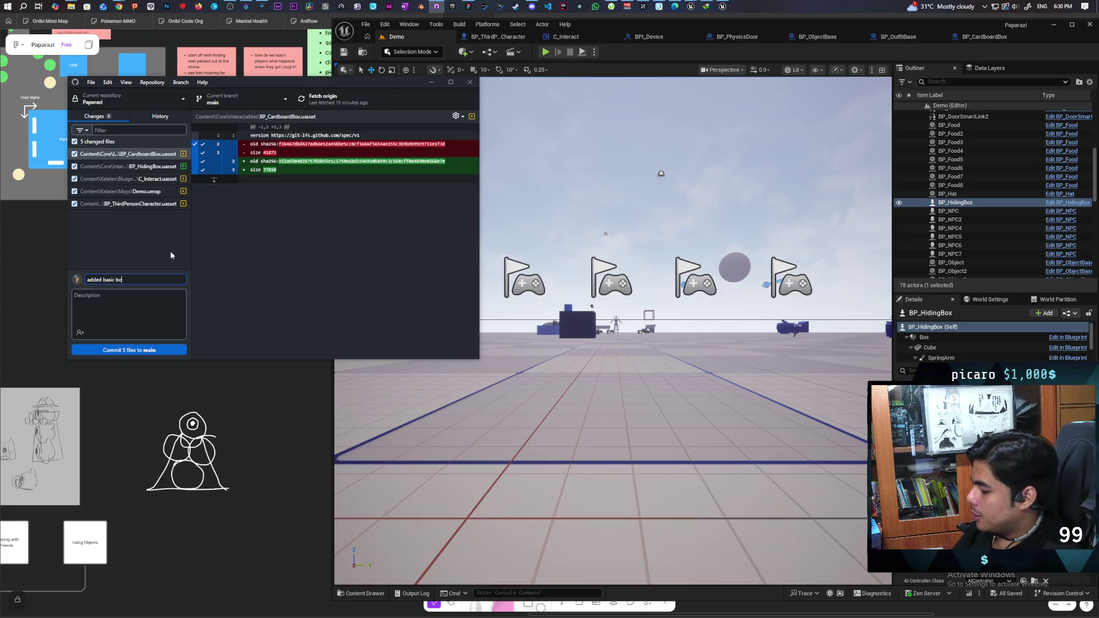
type(" with physics")
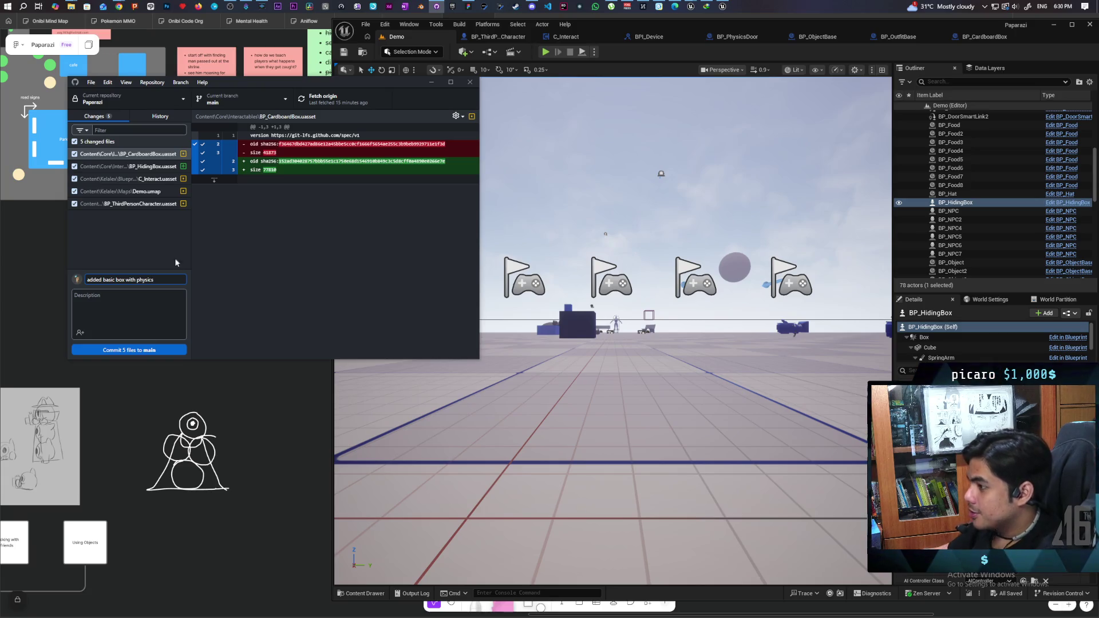
left_click(161, 350)
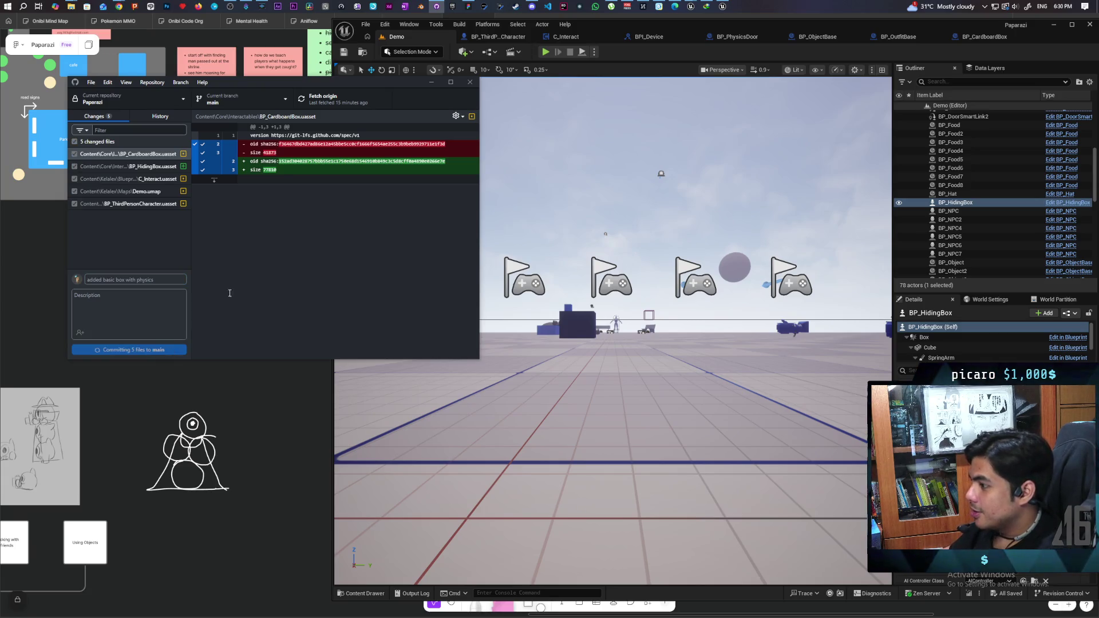
left_click(355, 102)
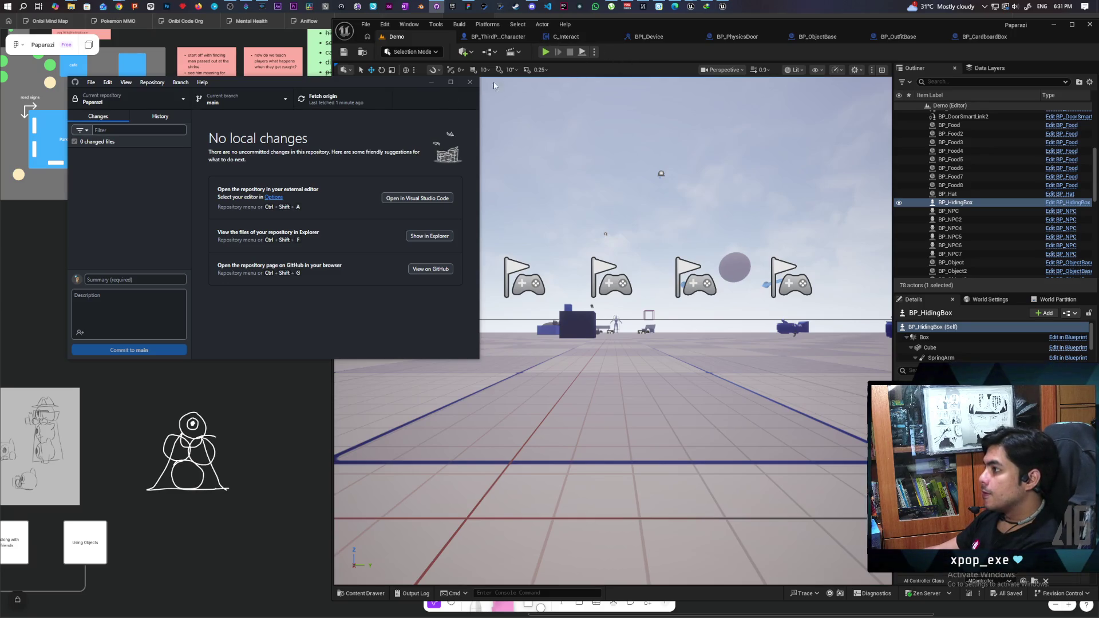
Set GitHub Desktop aside once the push to origin has finished.
left_click(433, 84)
Start the multiplayer test, put on the black hat, and disguise the character as a pot.
left_click(547, 51)
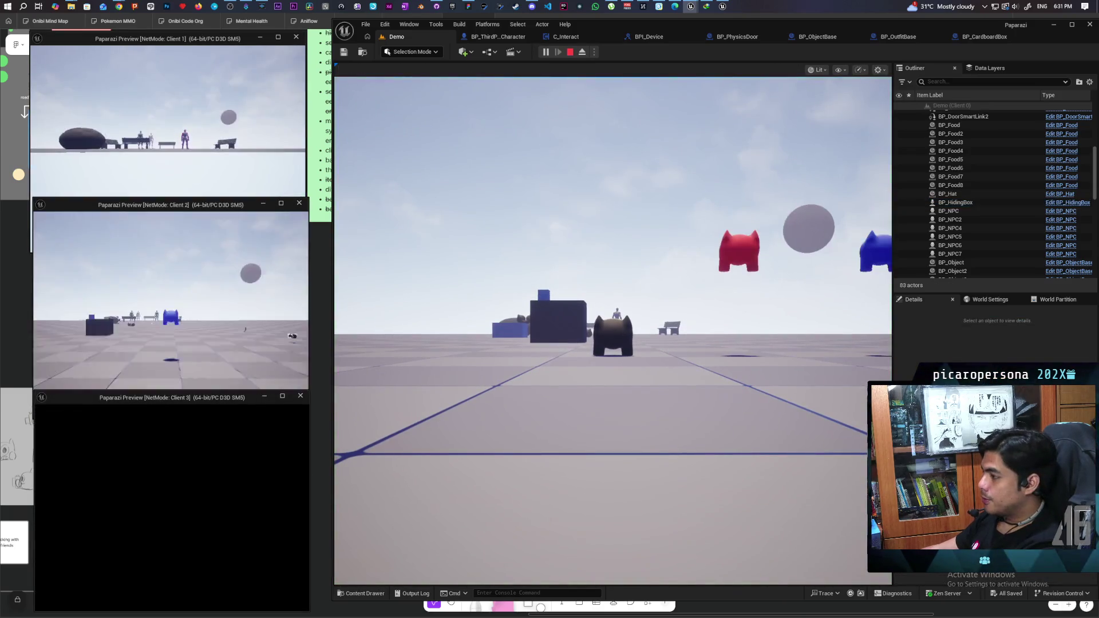
left_click(536, 377)
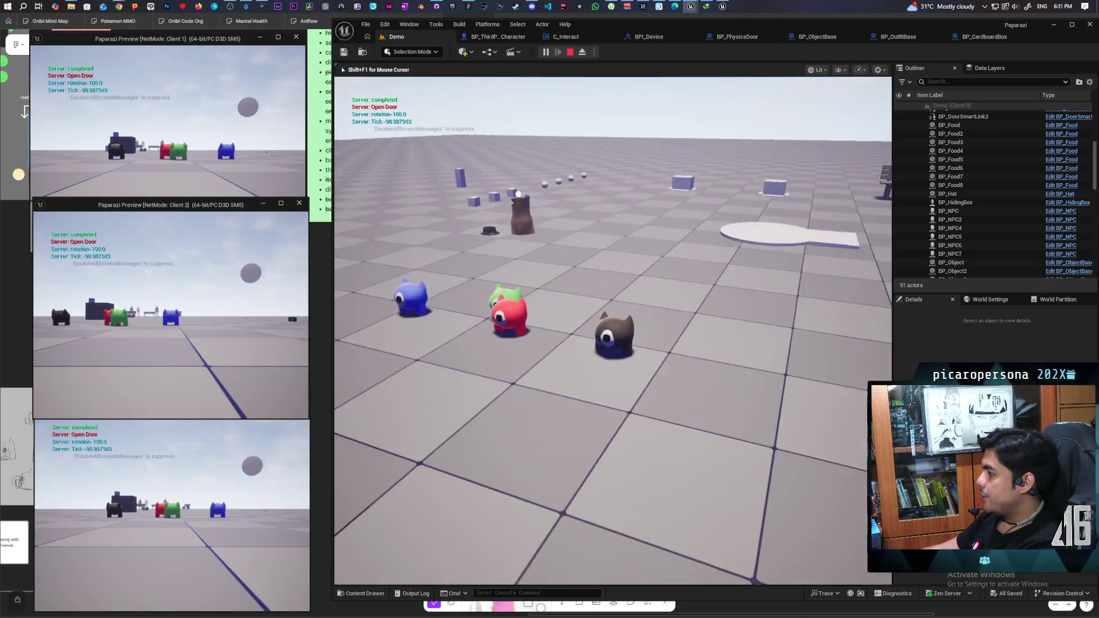
key("w")
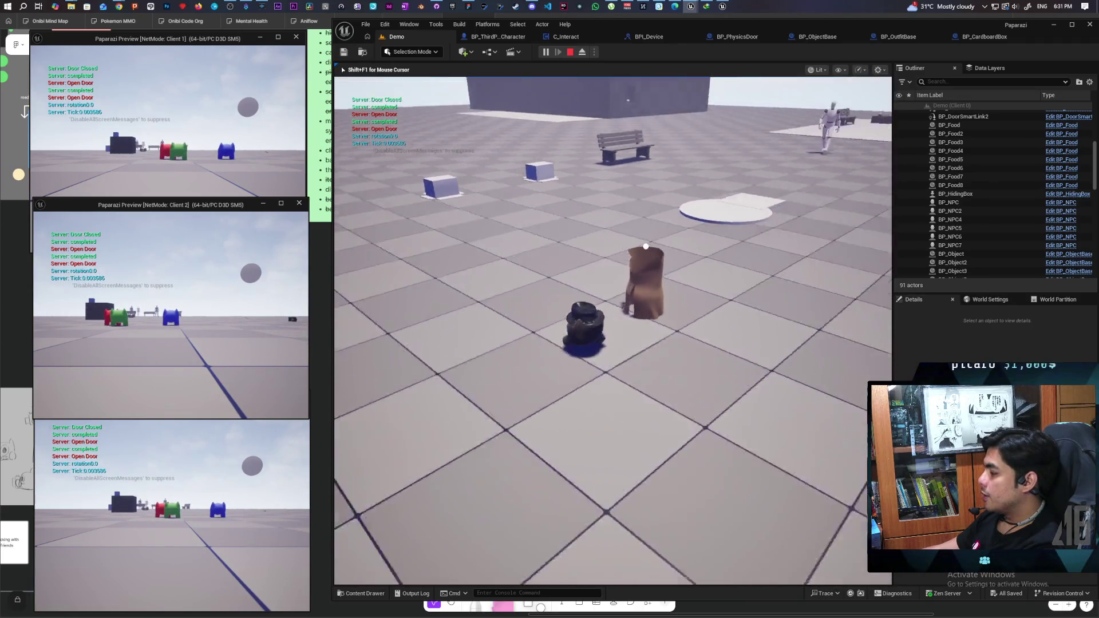
key("e")
key("w")
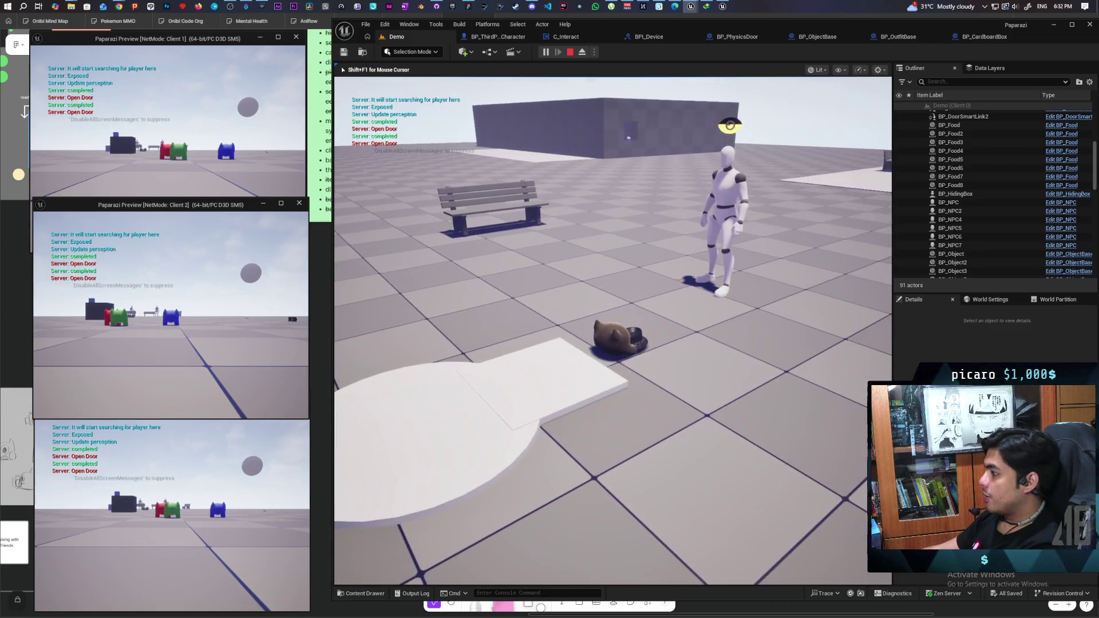
key("e")
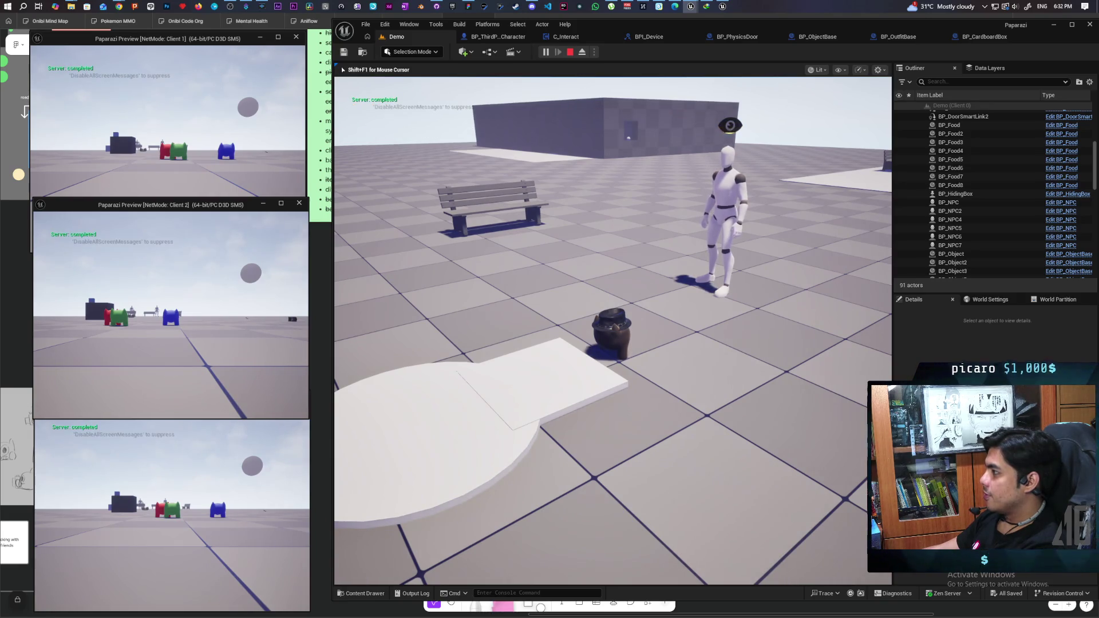
Swap between cat and pot disguises on the circular platform, then walk up to the box.
key("e")
key("e")
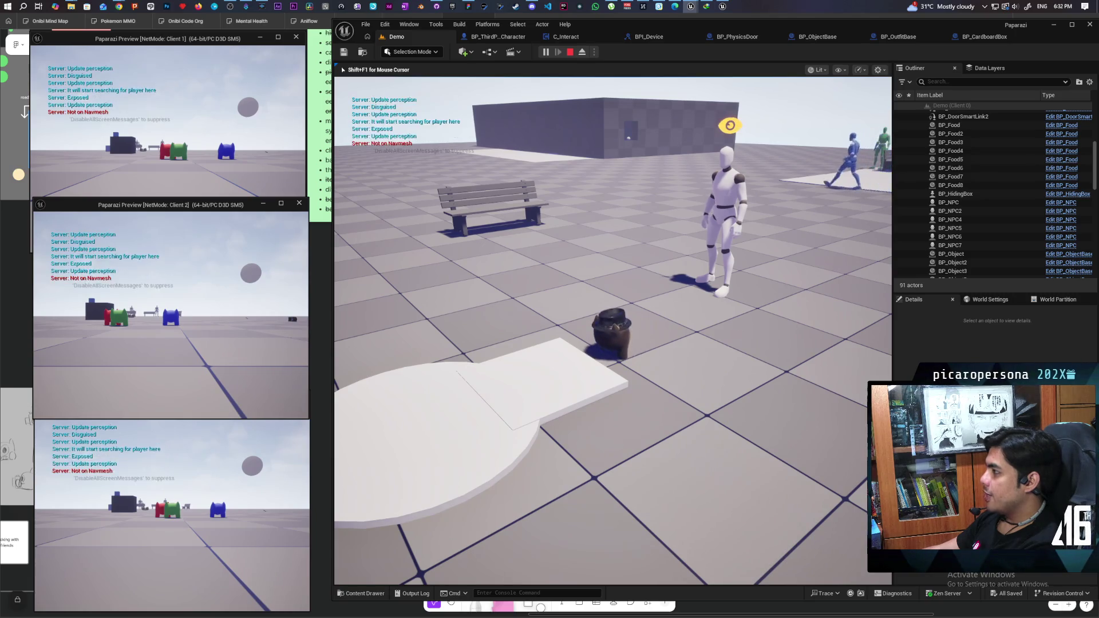
key("a")
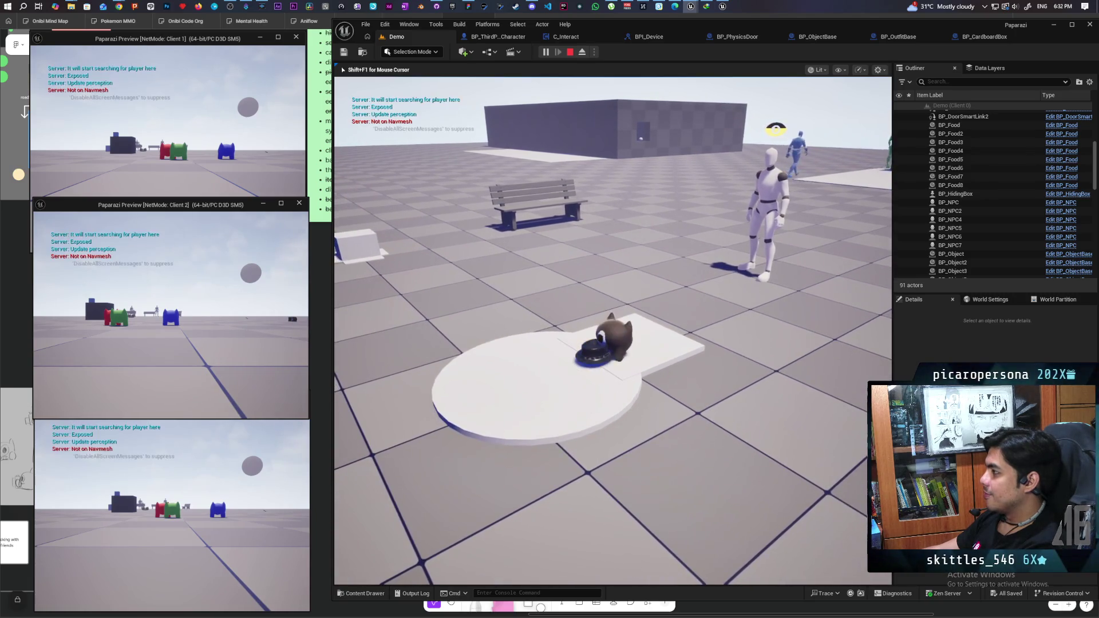
key("a")
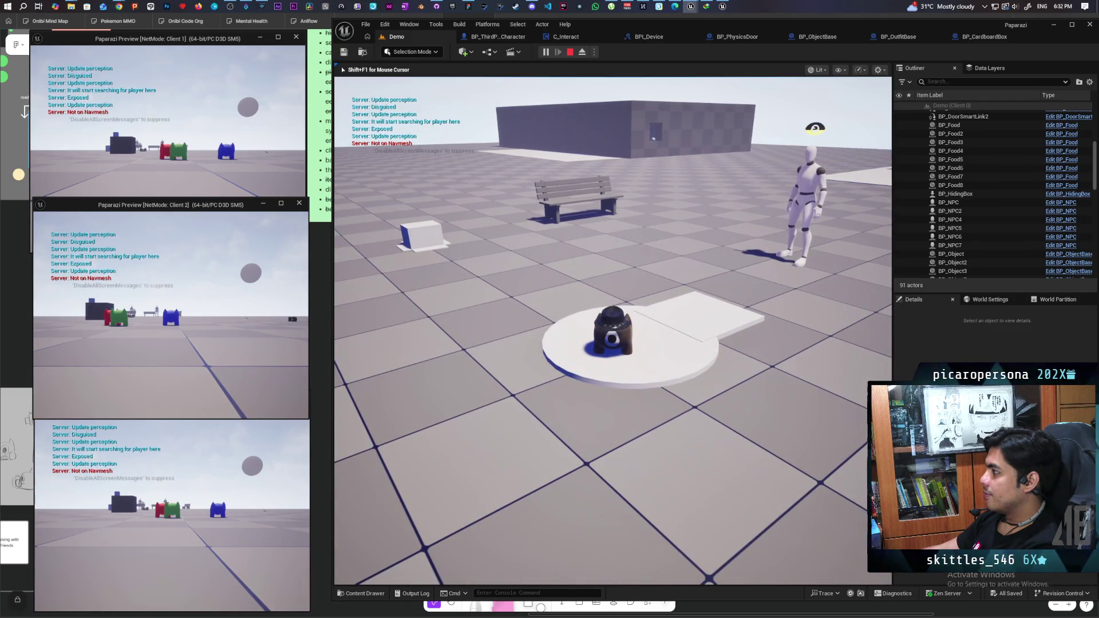
key("e")
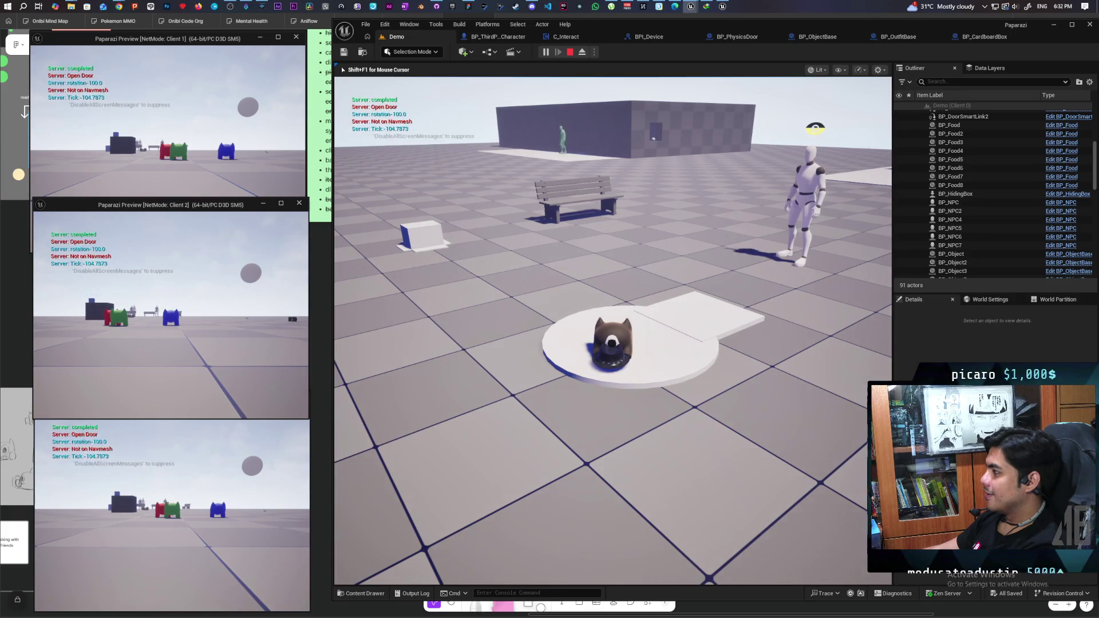
key("e")
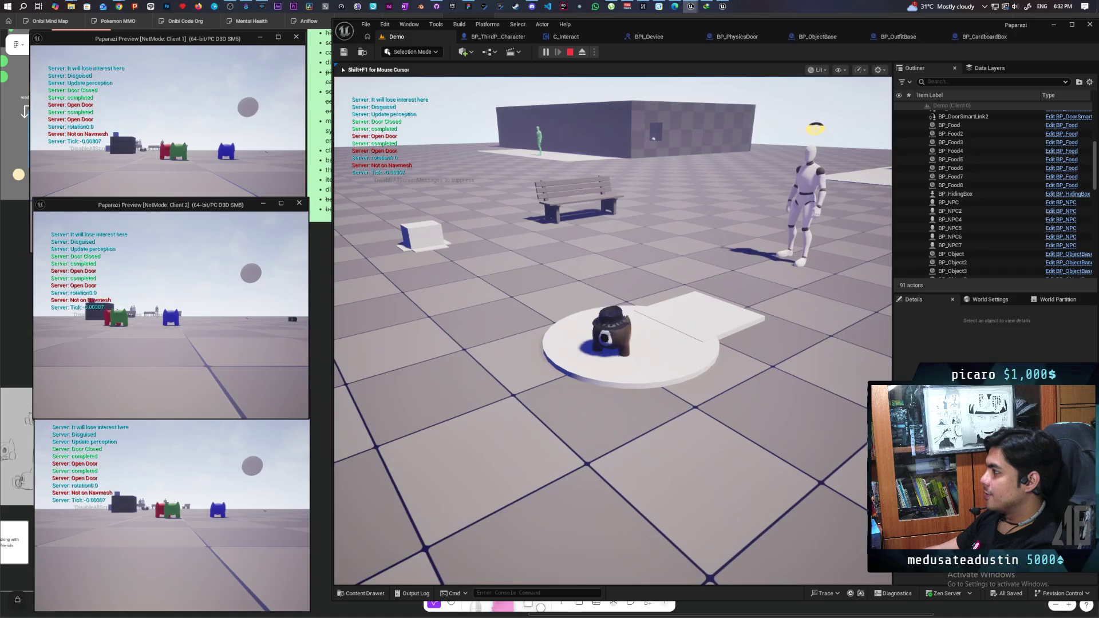
key("a")
key("w")
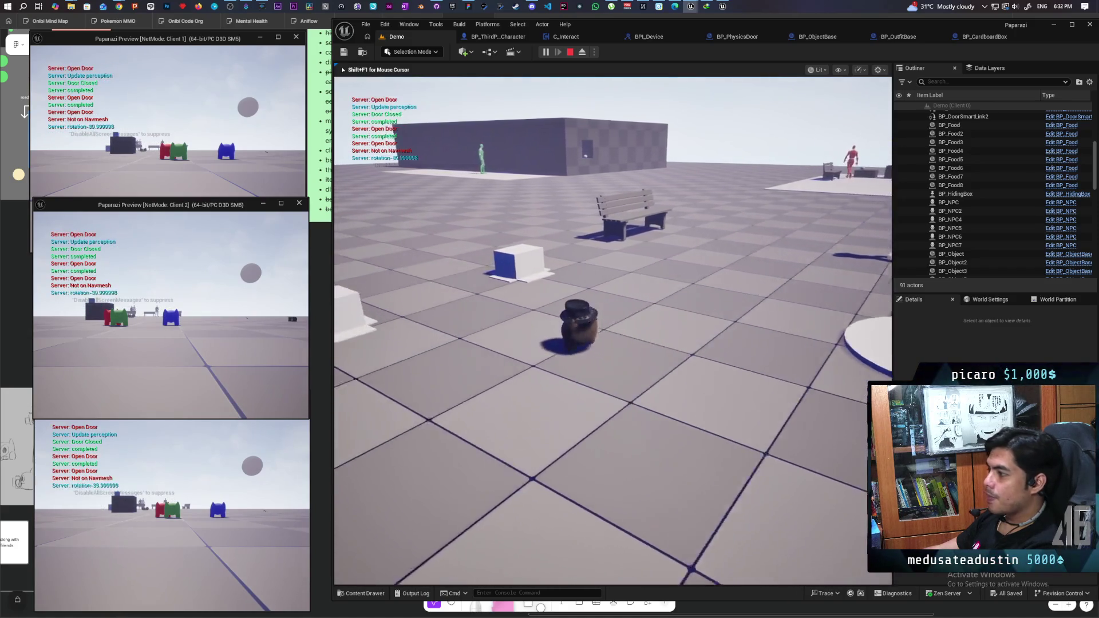
key("a")
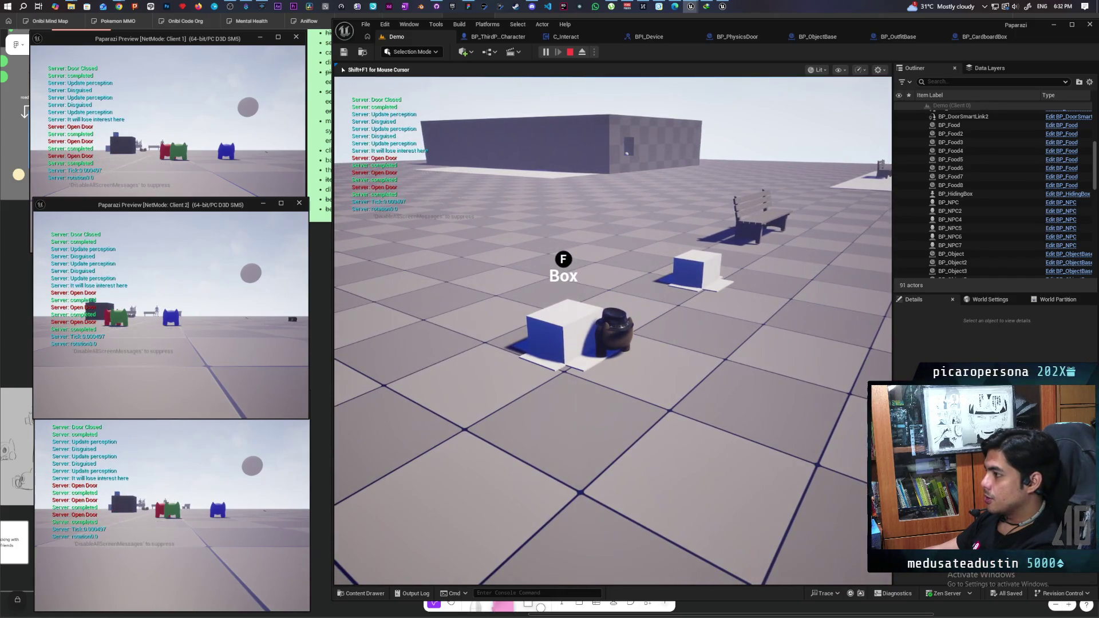
Switch to the brown eared creature disguise, hide in the box, and push it off the platform.
key("s")
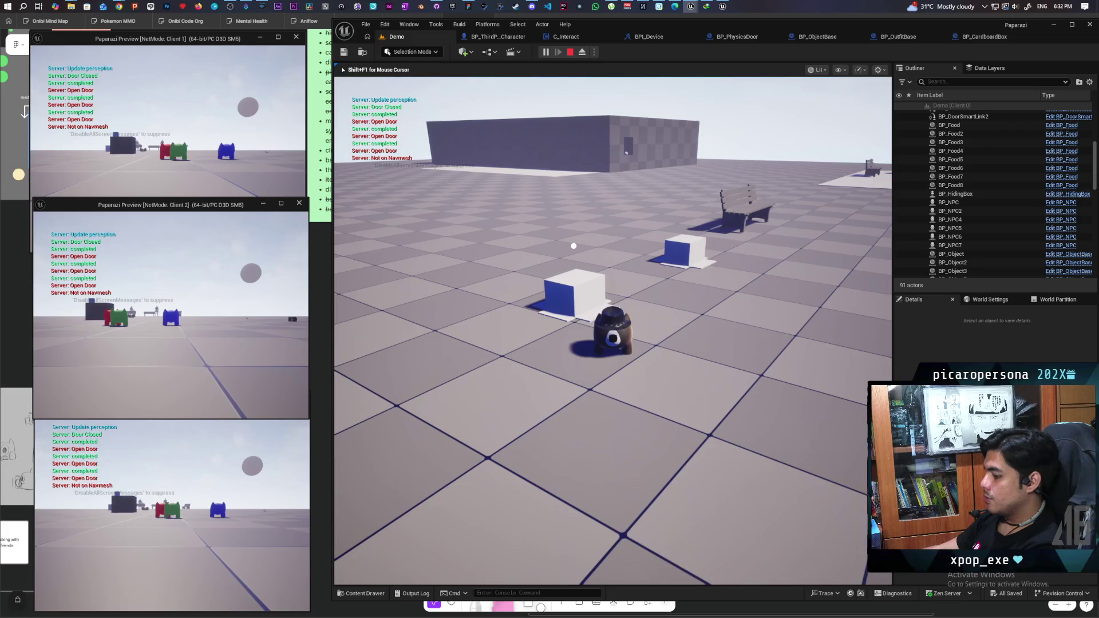
key("f")
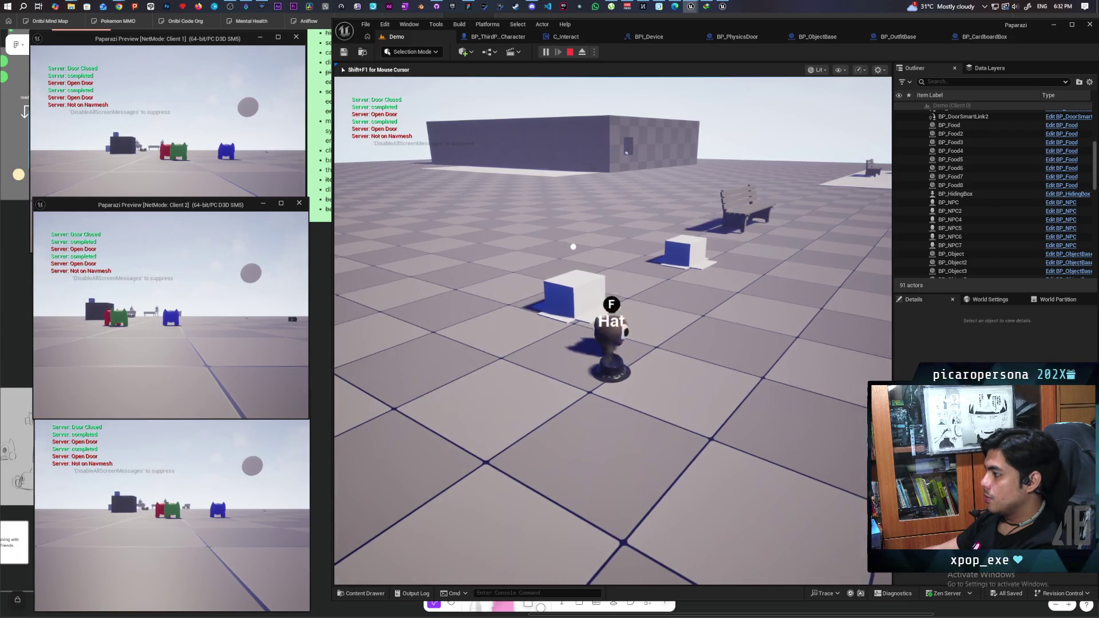
key("w")
key("f")
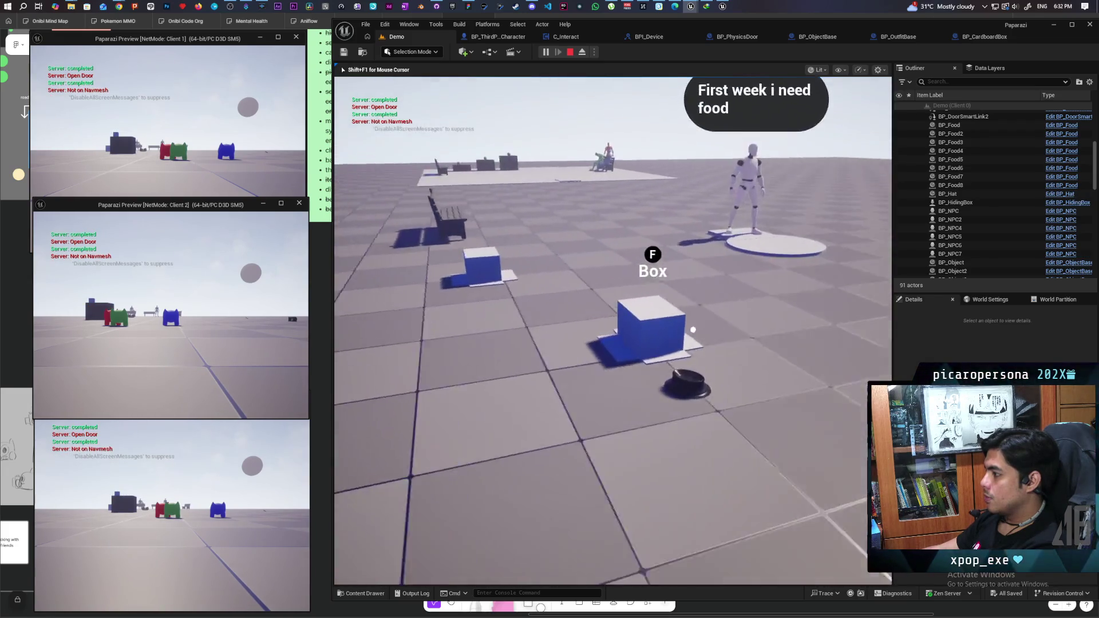
key("s")
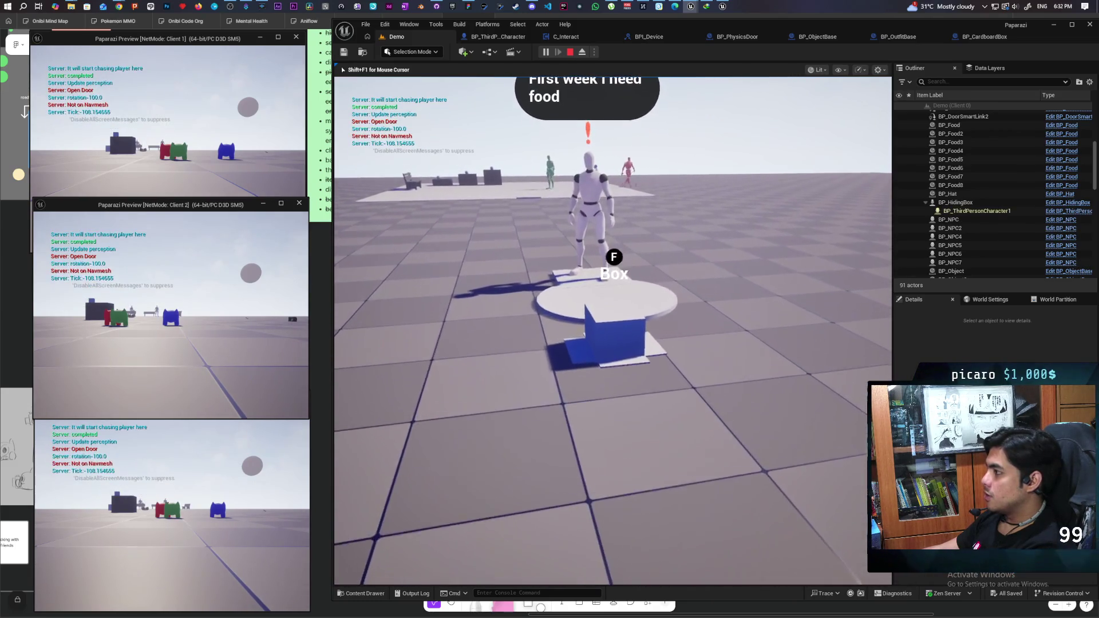
Move the hiding box toward the NPC's platform while circling the camera around it.
key("a")
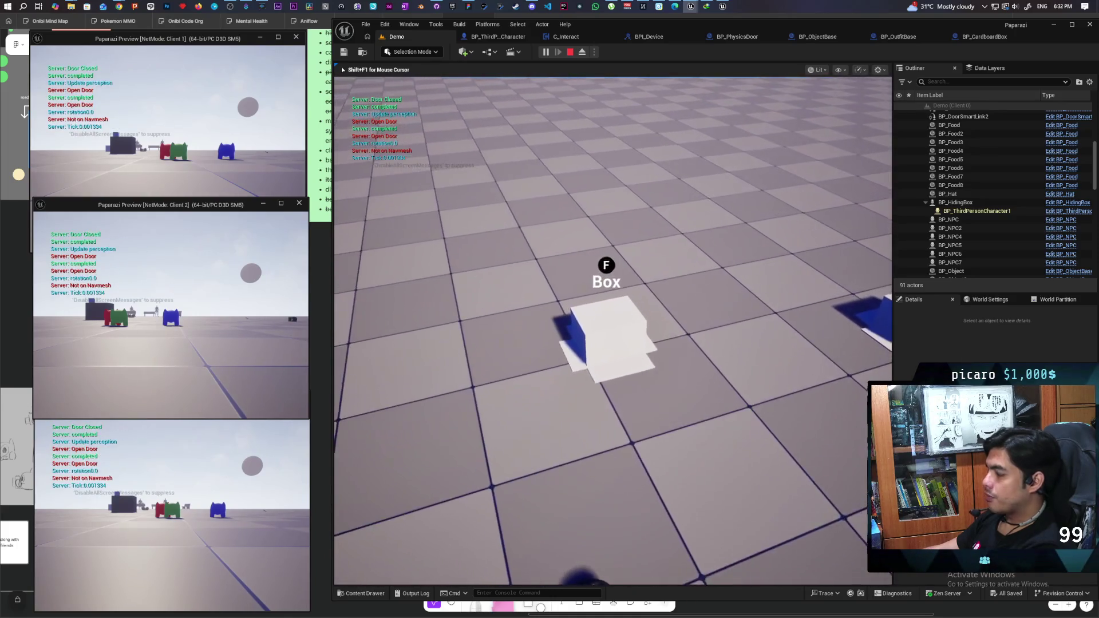
key("d")
key("d")
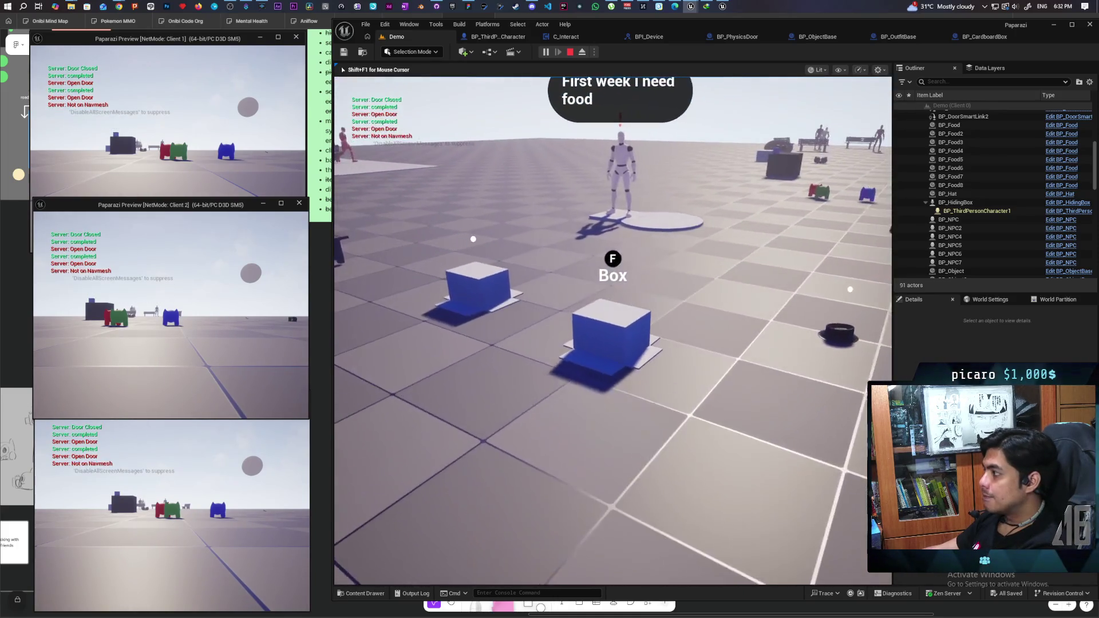
key("d")
key("w")
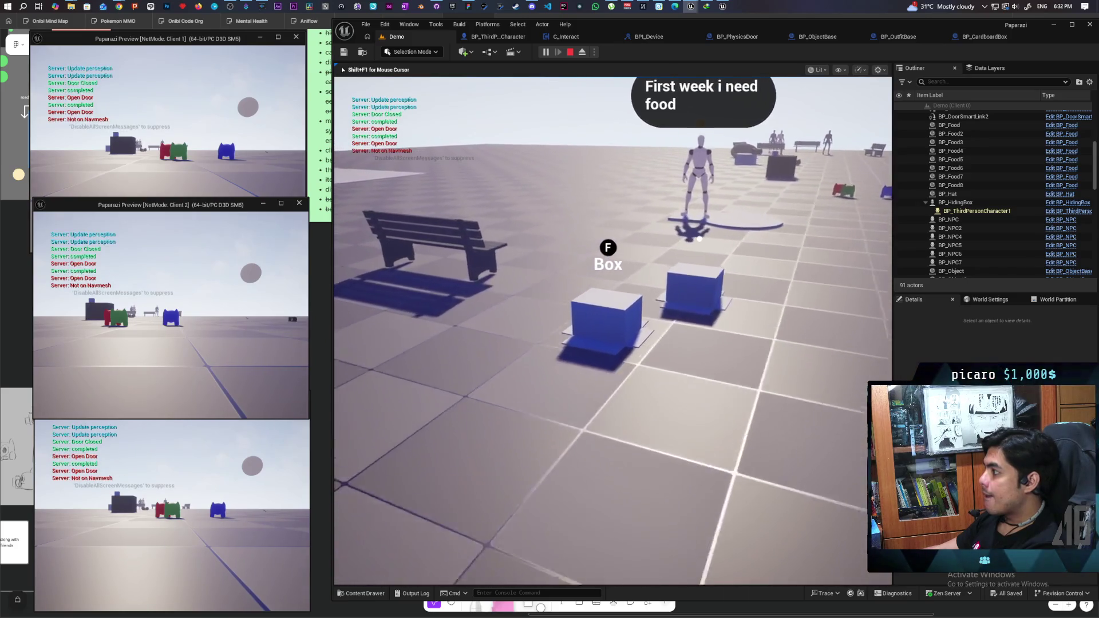
key("d")
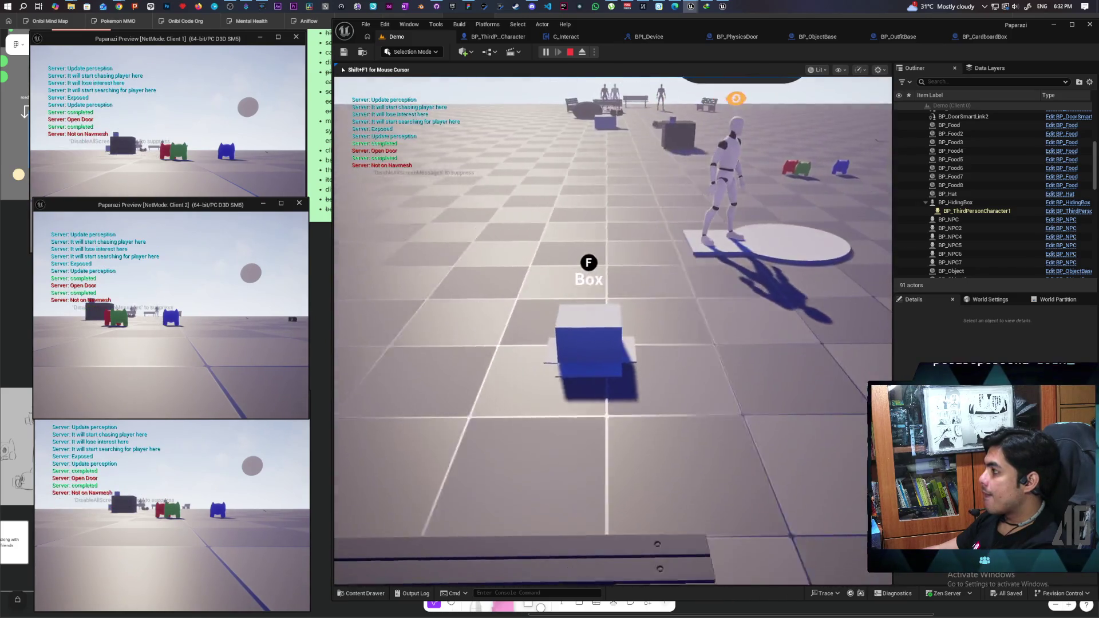
key("d")
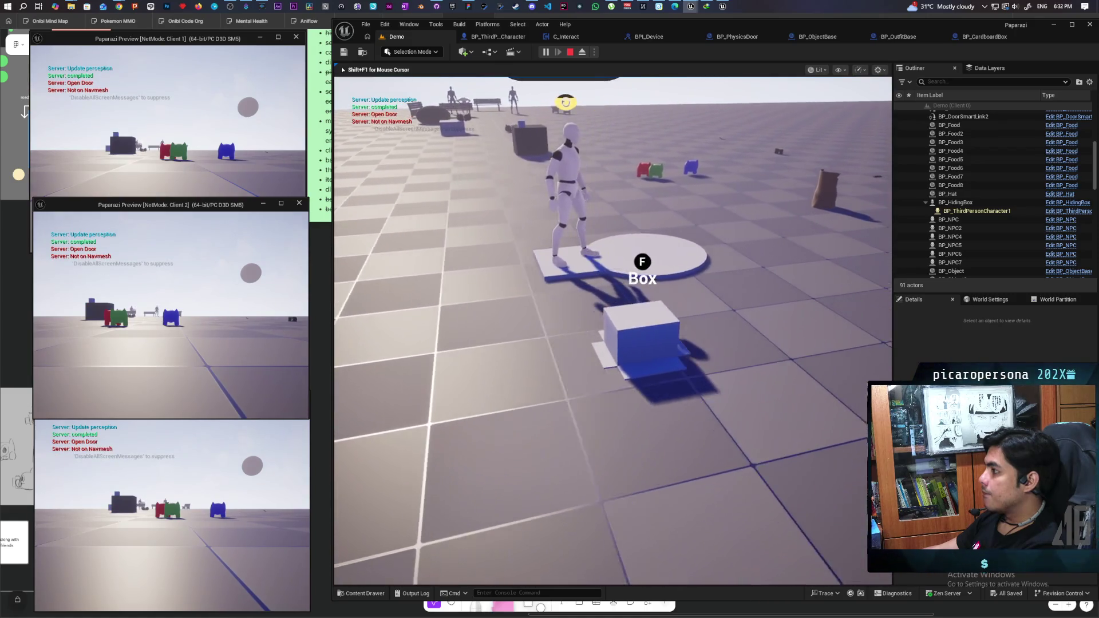
key("d")
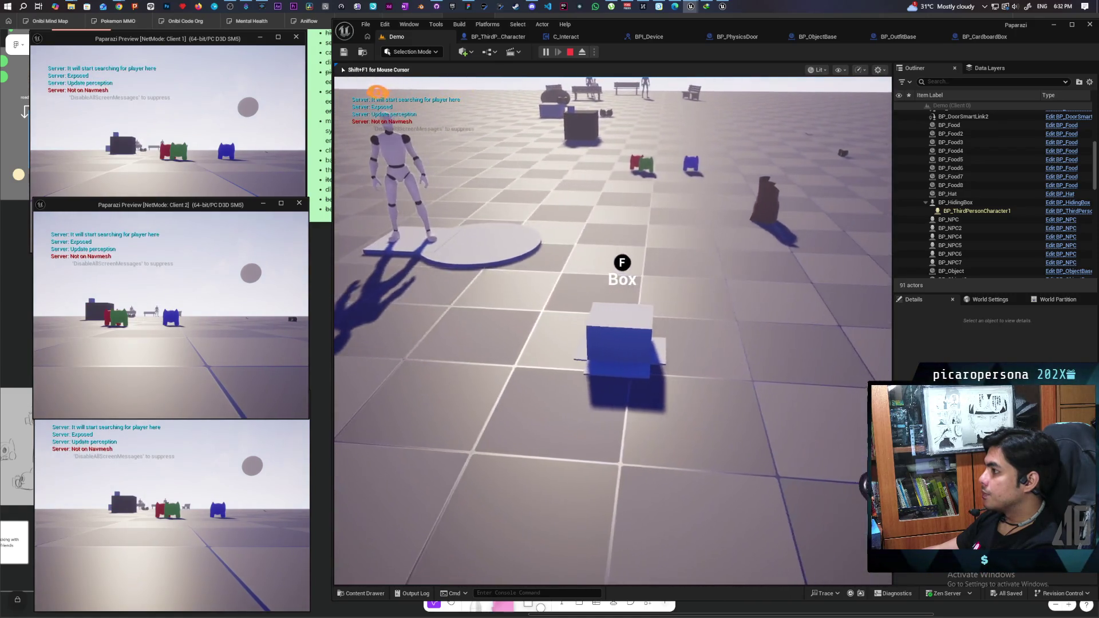
key("a")
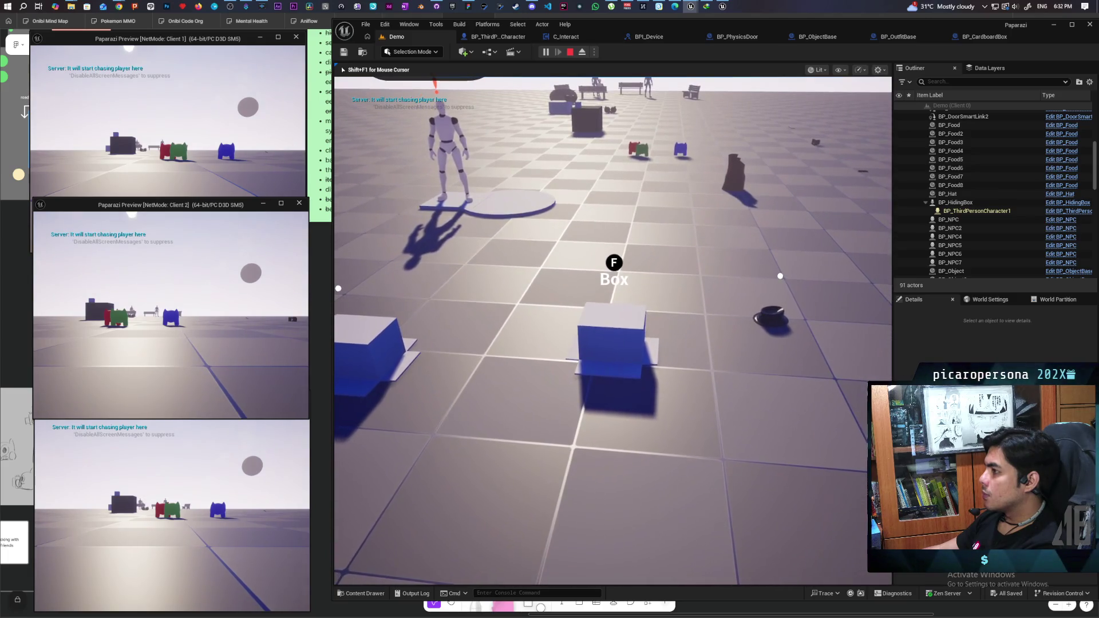
Slide the box onto the platform under the NPC and back, then end the play session.
key("w")
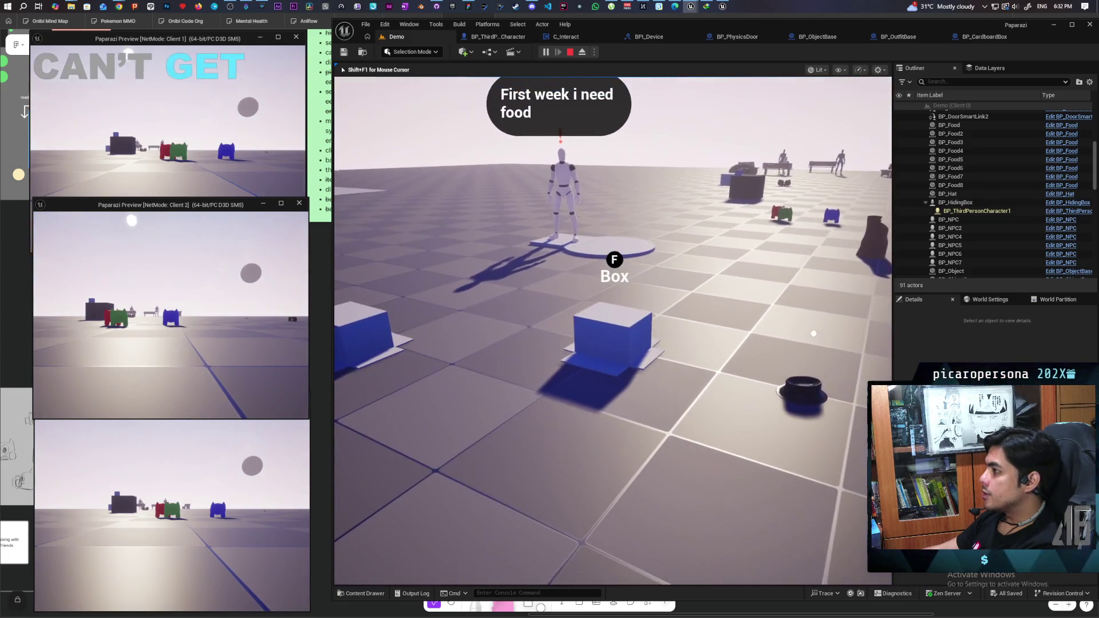
key("w")
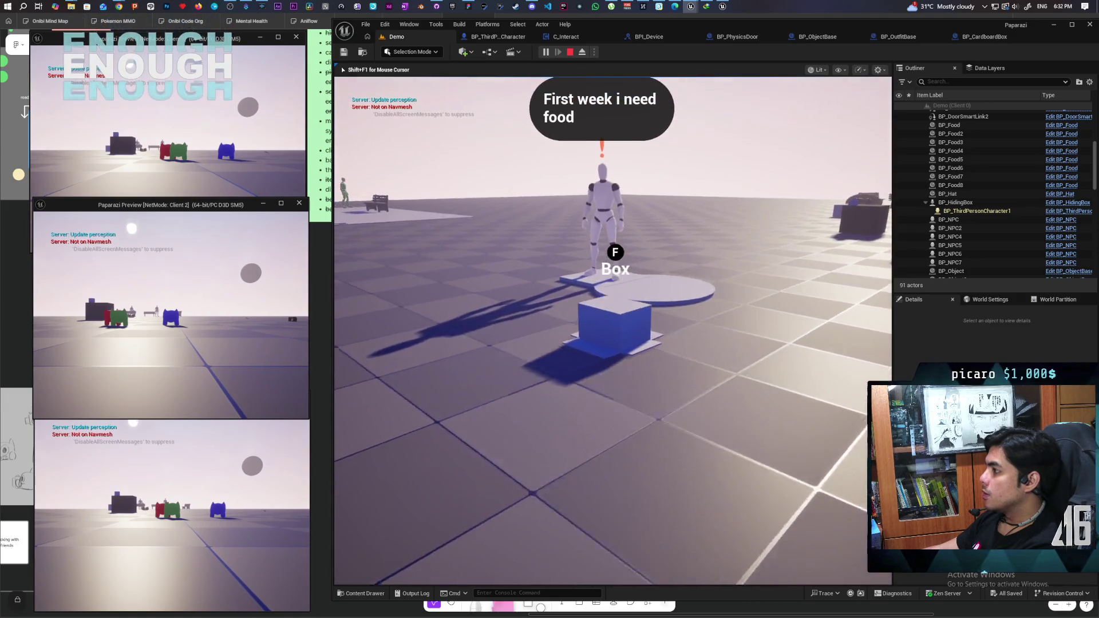
key("s")
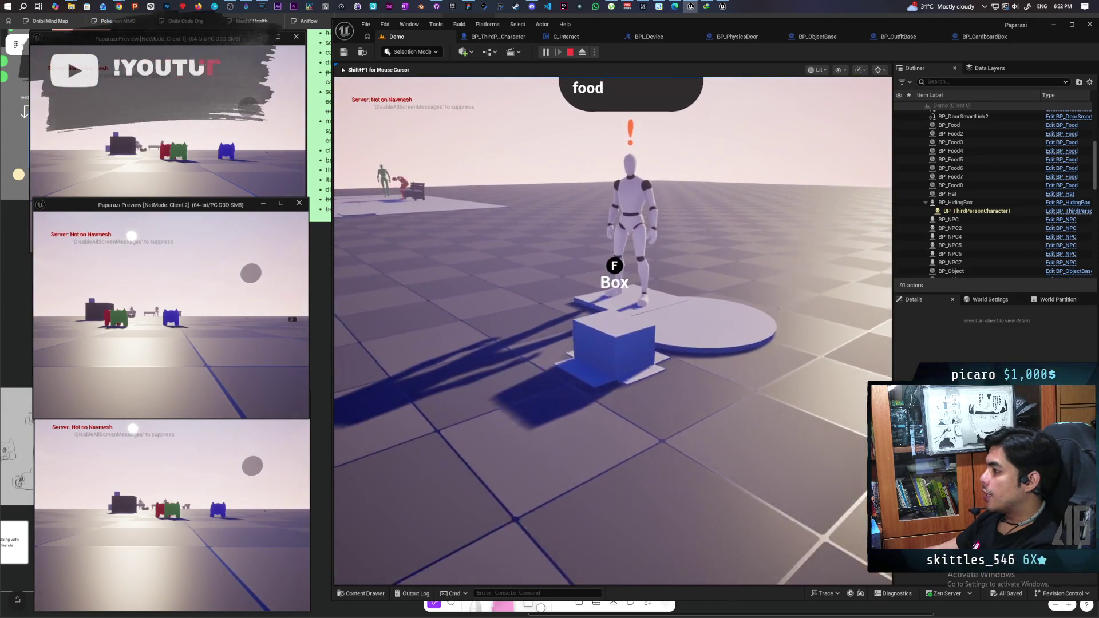
key("w")
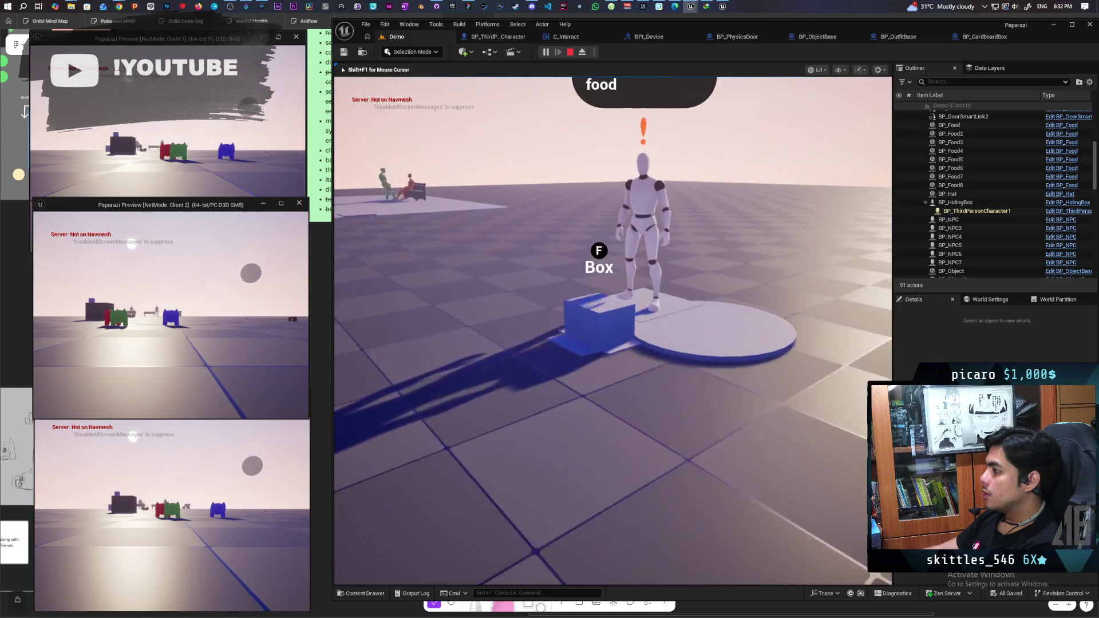
key("Escape")
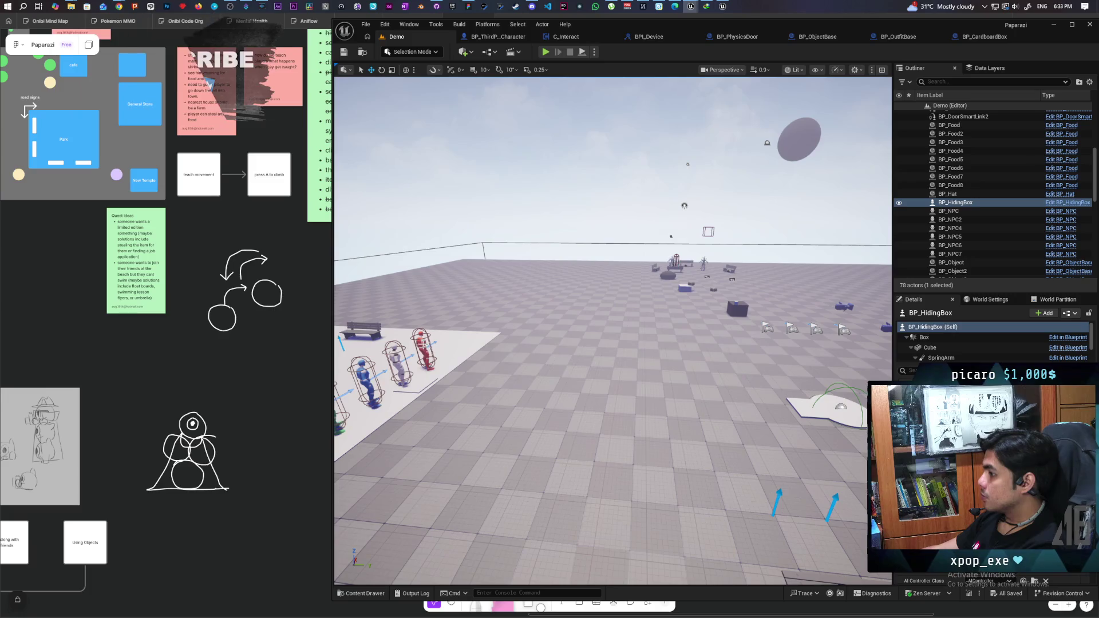
Select the red NPC BP_NPC4 and open BP_NPCController from the Content Drawer on its Perception graph.
left_click(424, 349)
key("ctrl+b")
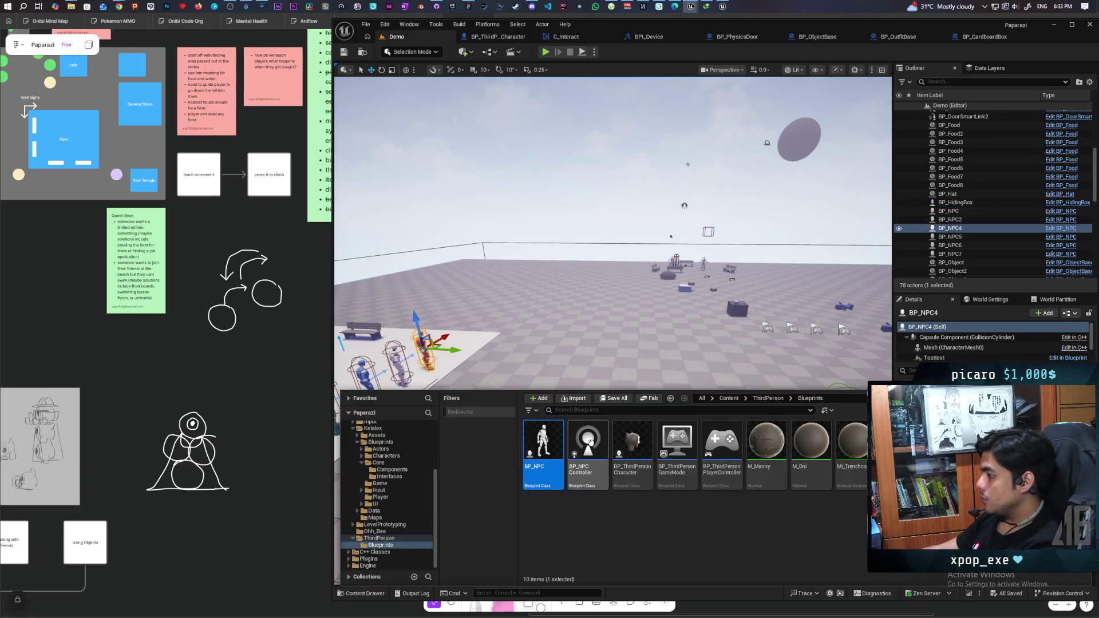
left_click(590, 446)
scroll(635, 361, "down", 5)
scroll(700, 359, "up", 8)
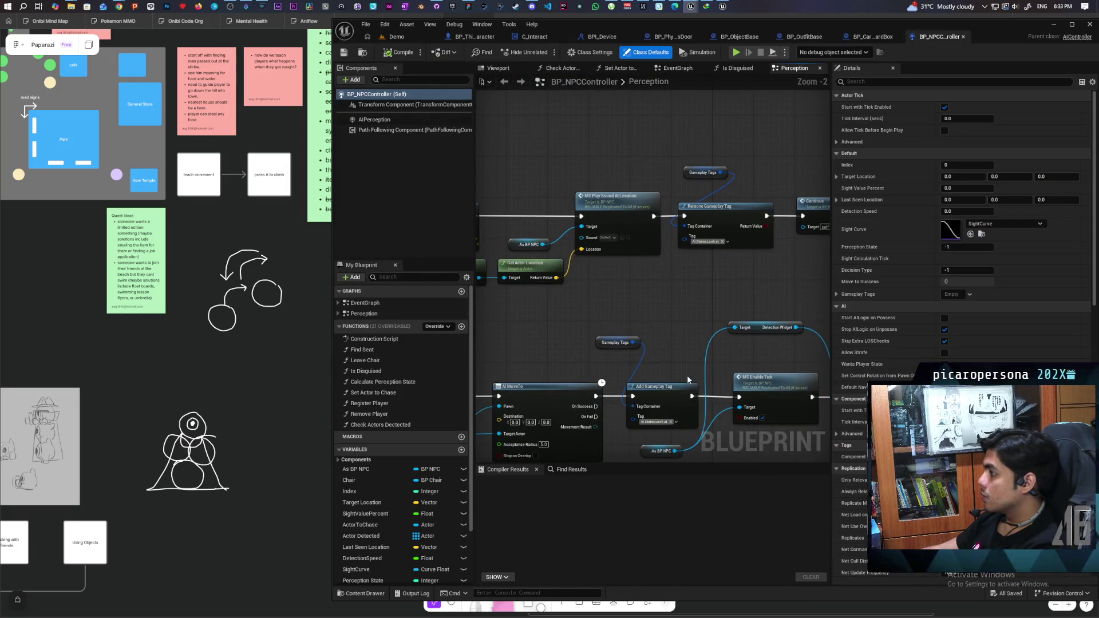
Pan to the MC Play Sound At Location node and open its Alert sound from the Sounds folder.
scroll(689, 380, "down", 1)
left_click_drag(692, 328, 632, 336)
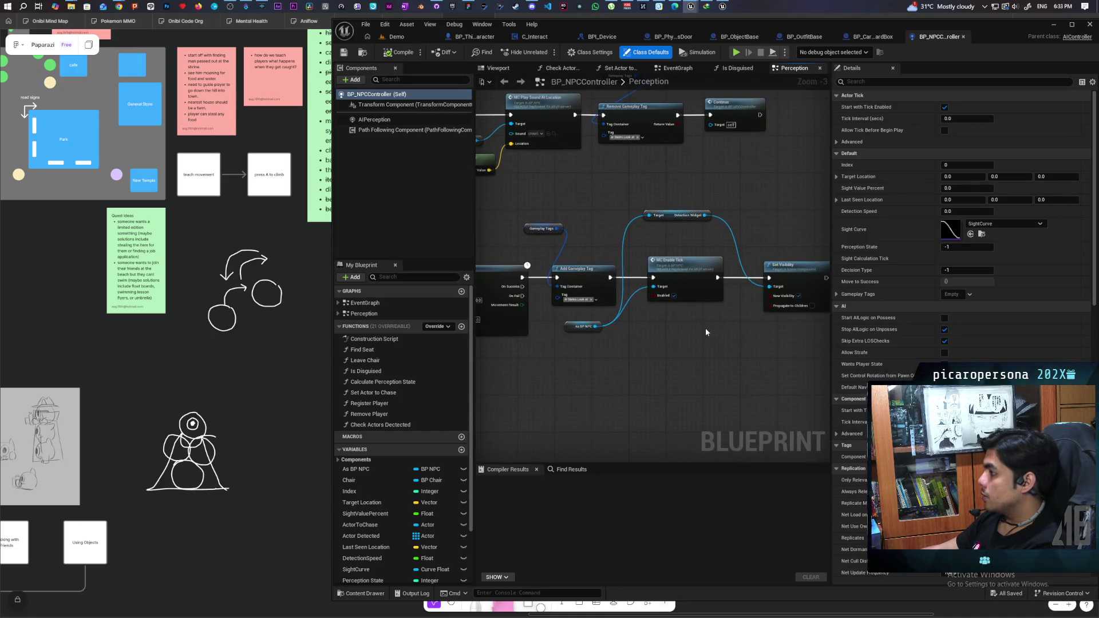
scroll(706, 333, "up", 4)
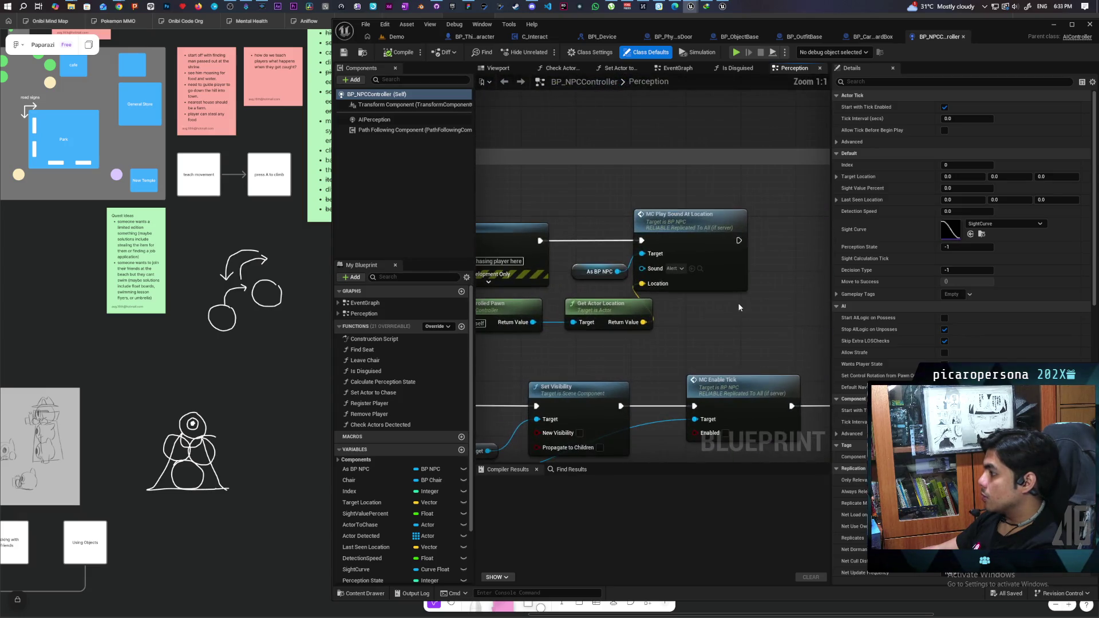
left_click(700, 269)
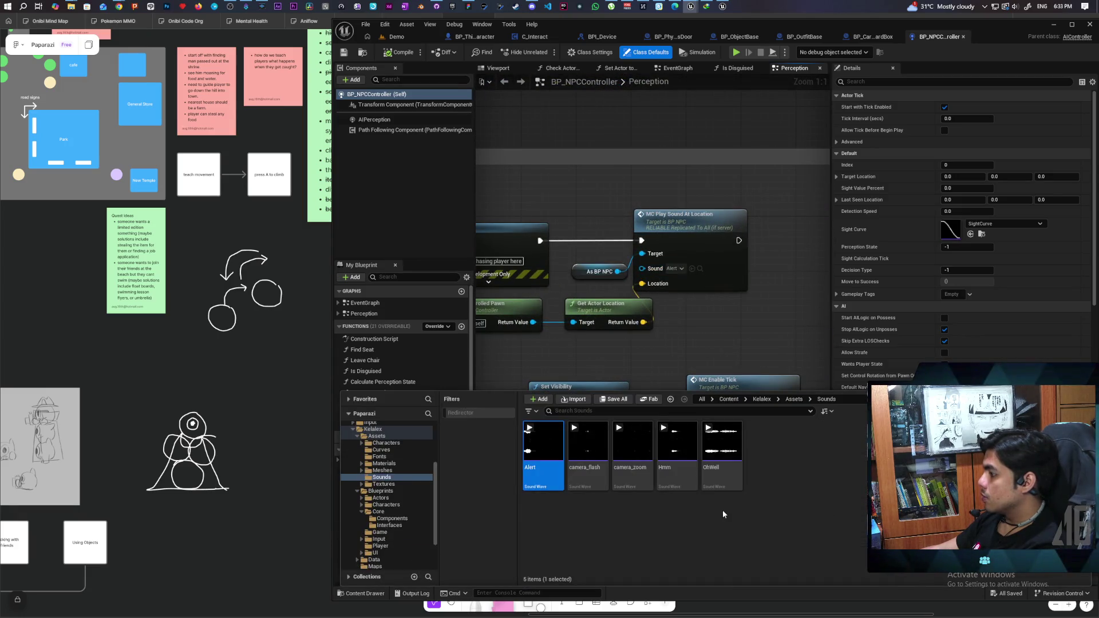
double_click(542, 482)
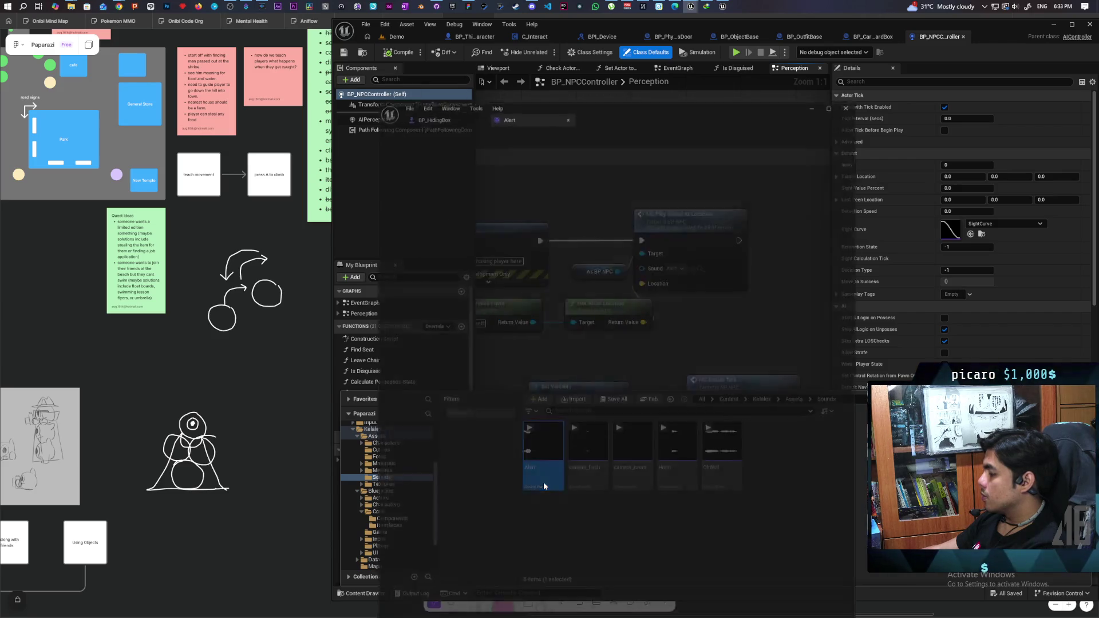
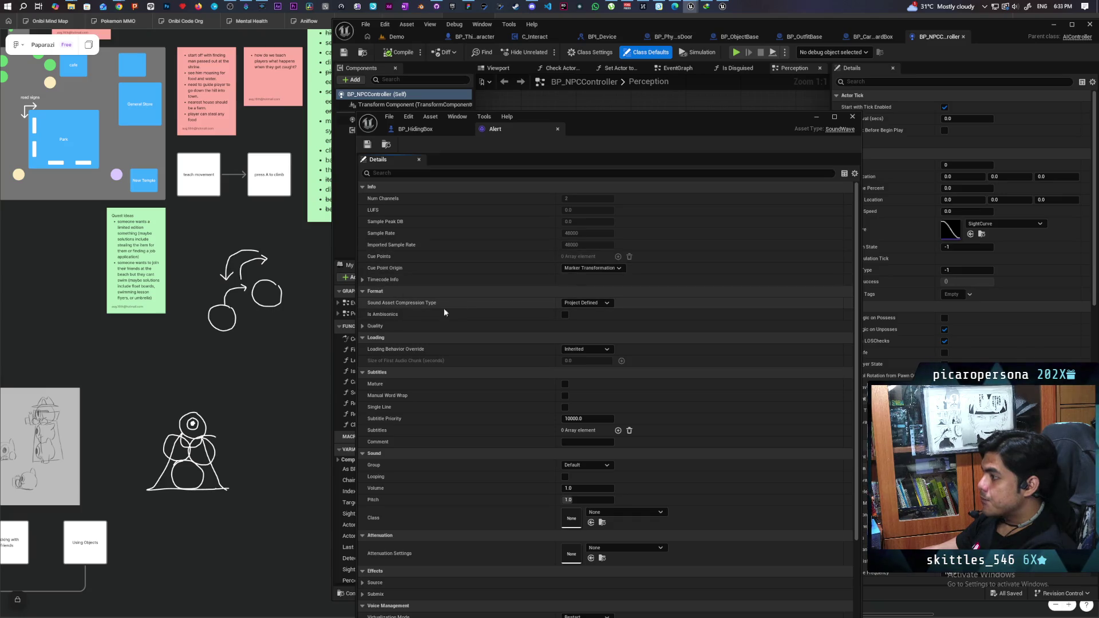
Set the Alert sound wave's Volume to 0.5.
scroll(473, 305, "down", 2)
scroll(473, 307, "down", 1)
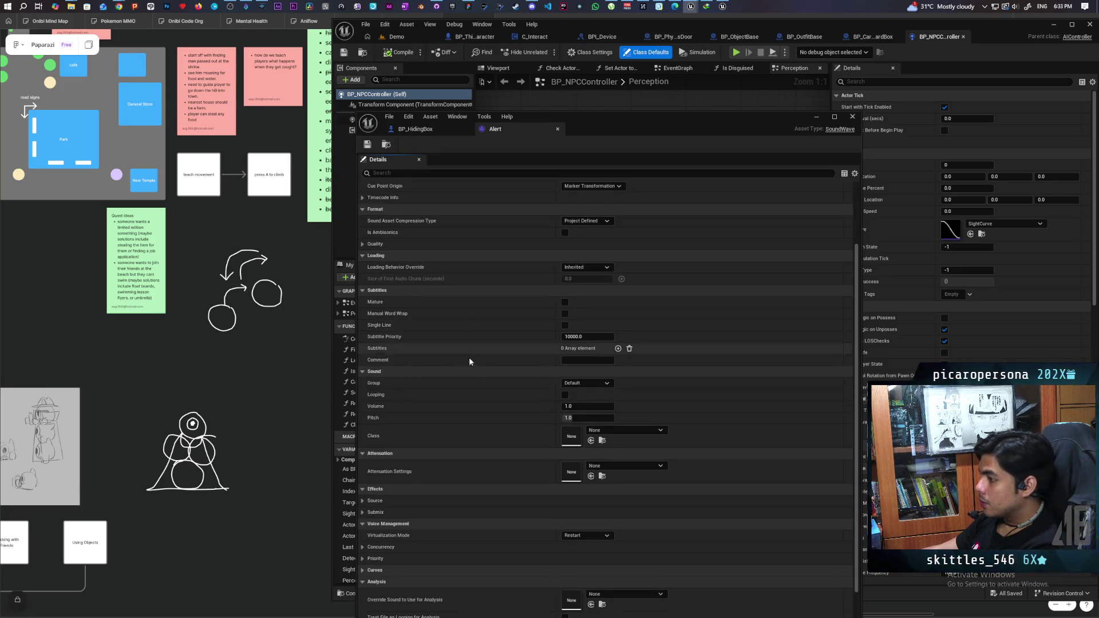
left_click(586, 406)
type(".5")
key("Return")
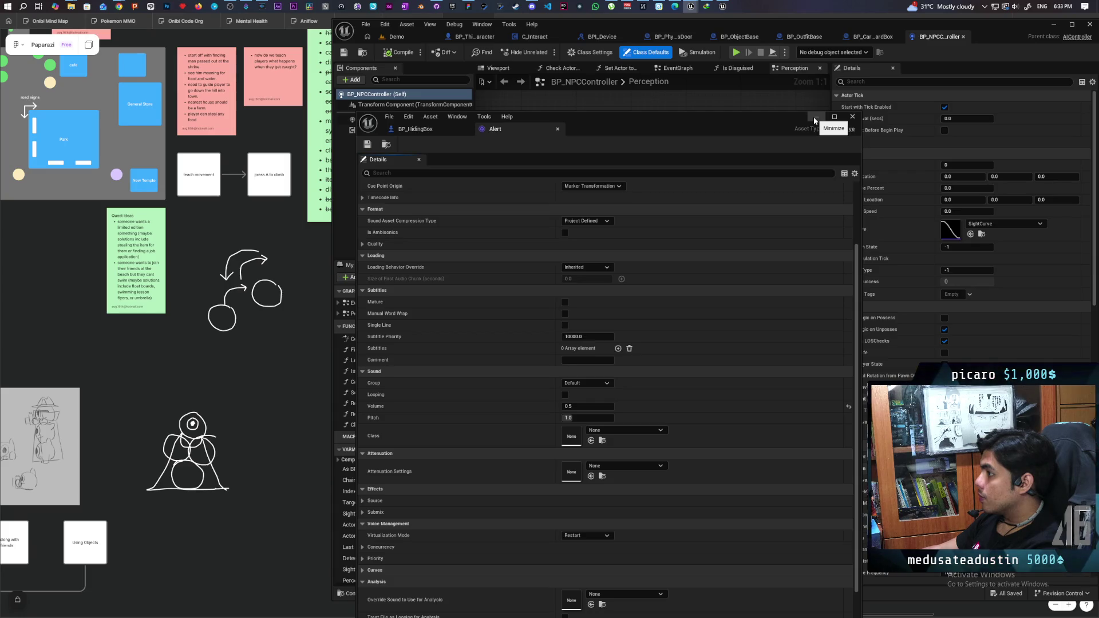
Close the Alert sound editor and minimize the BP_HidingBox Blueprint window.
left_click(559, 133)
mouse_move(578, 129)
left_mouse_down()
mouse_move(628, 64)
mouse_move(630, 81)
left_mouse_up()
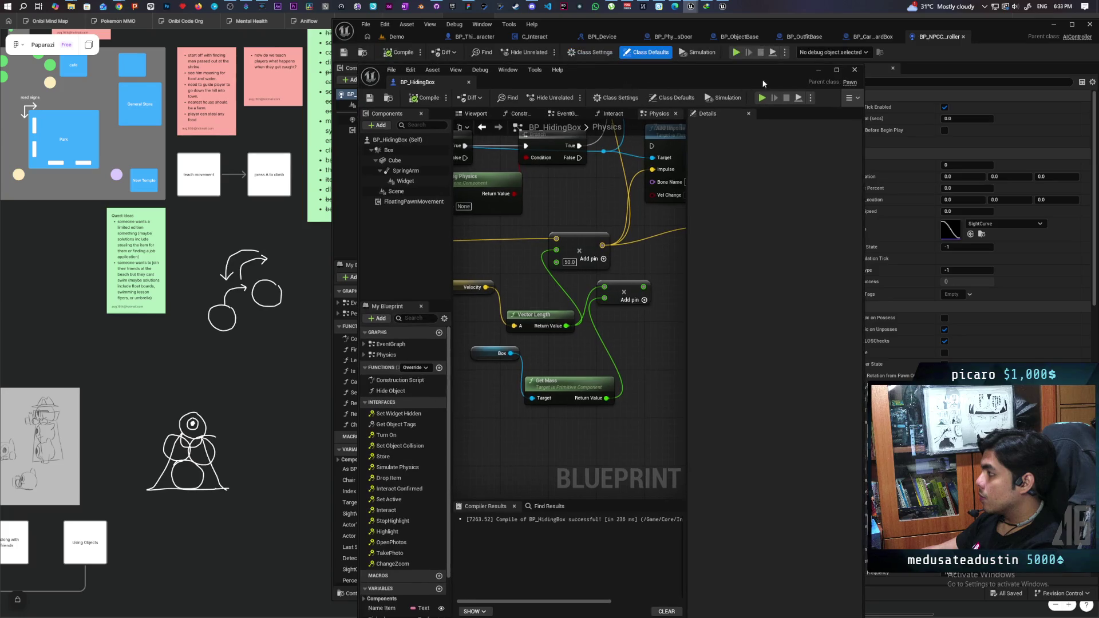
left_click(817, 70)
Preview the Alert sound from the Sounds folder, then return to the Demo level.
left_click(361, 593)
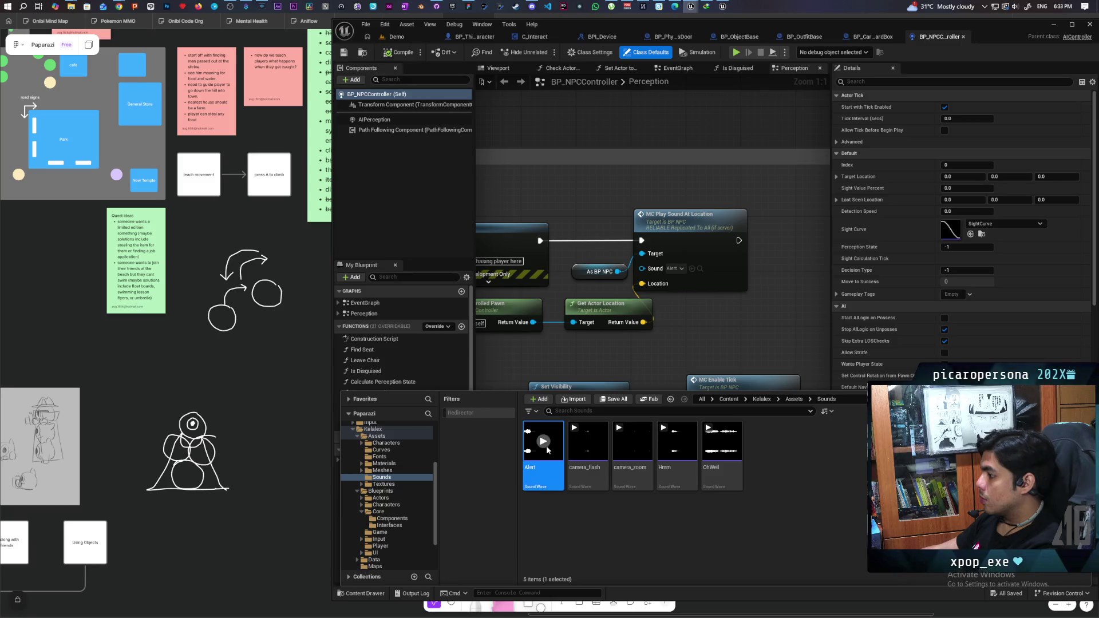
left_click(546, 447)
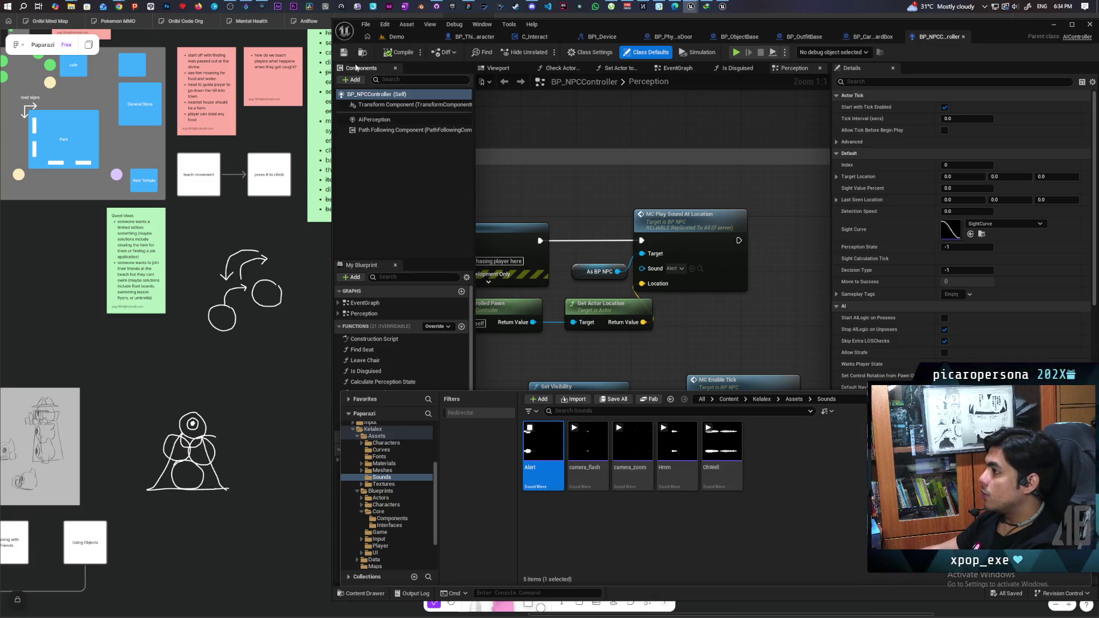
left_click(535, 82)
left_click(396, 36)
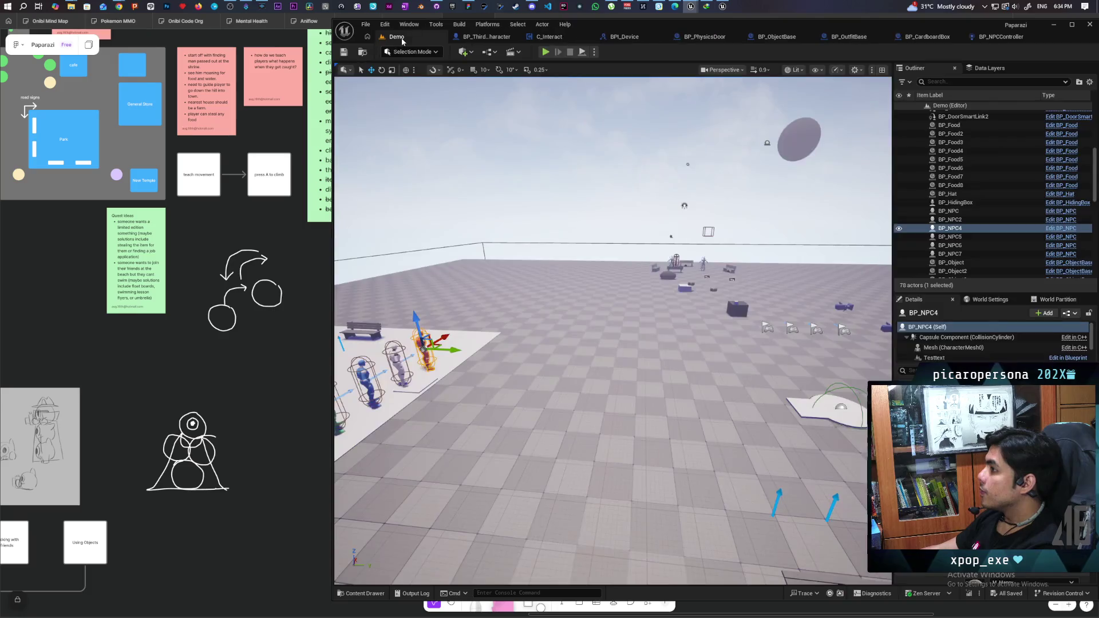
Fly to the blue cube, select it, and open BP_HidingBox with its Box component selected.
key("e")
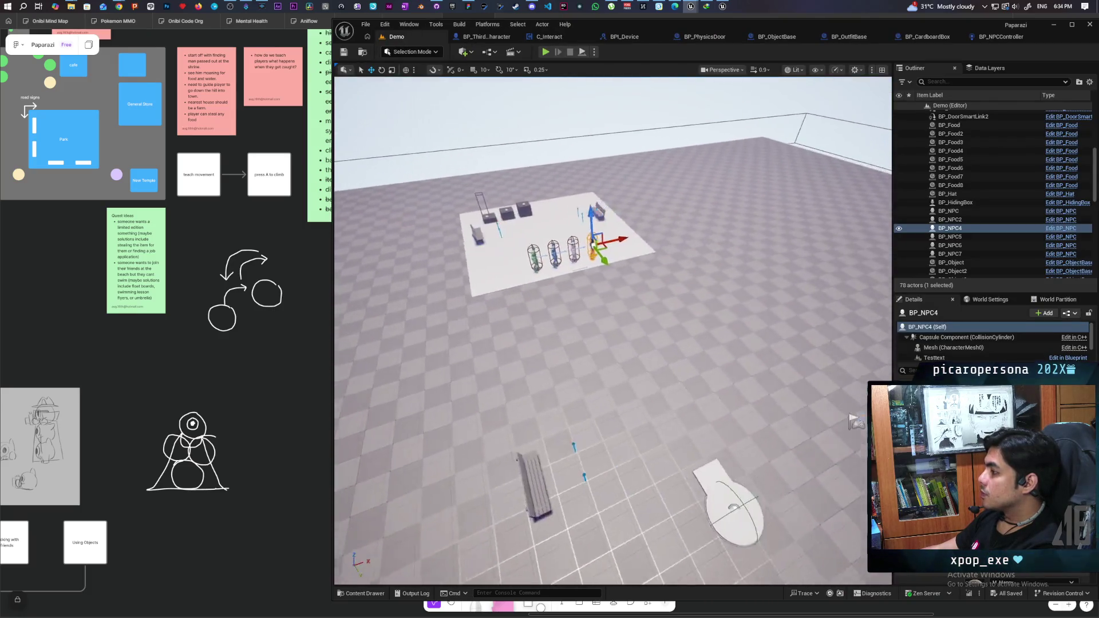
key("w")
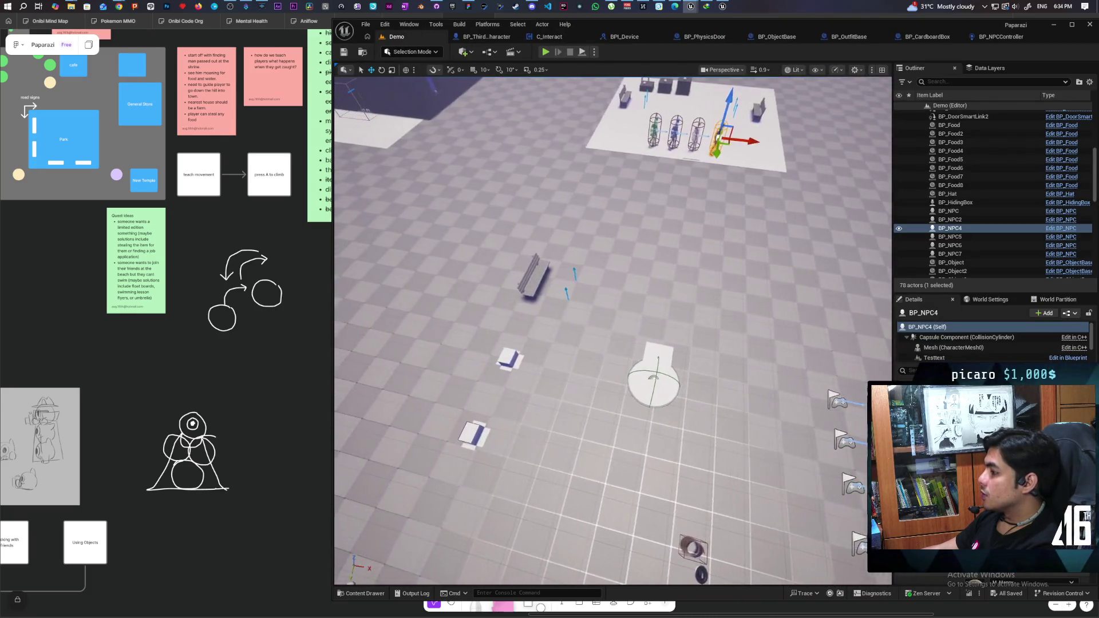
key("q")
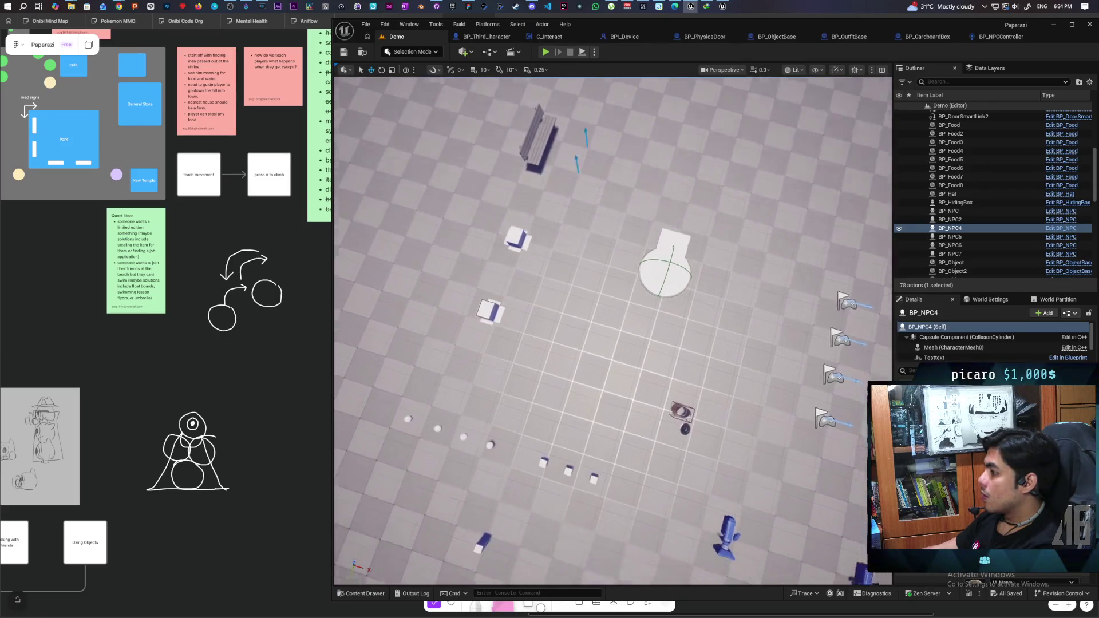
key("w")
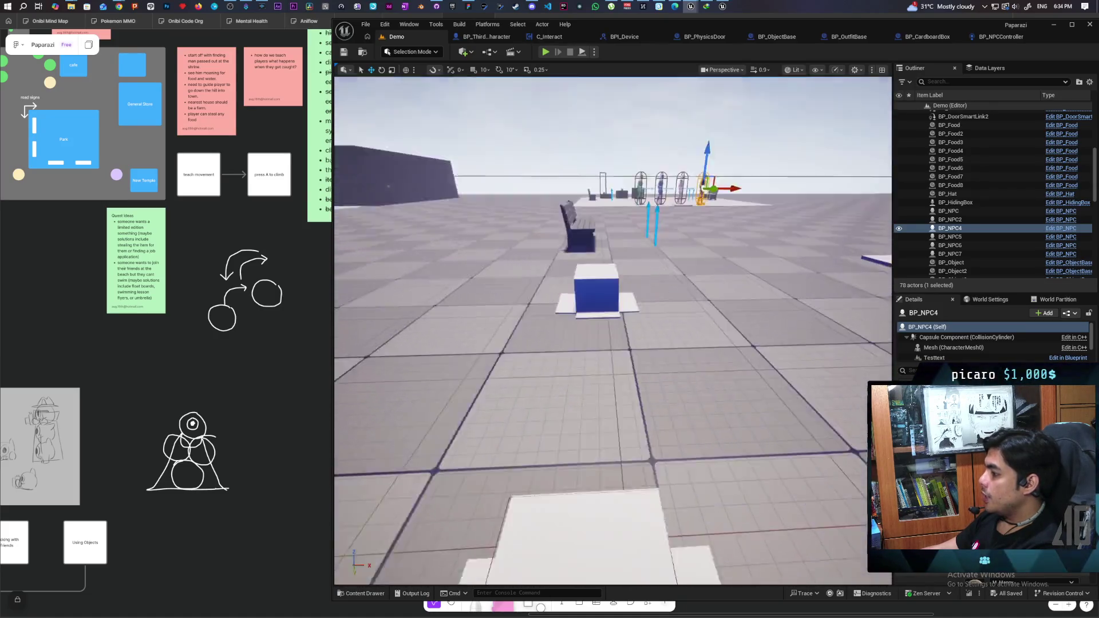
key("w")
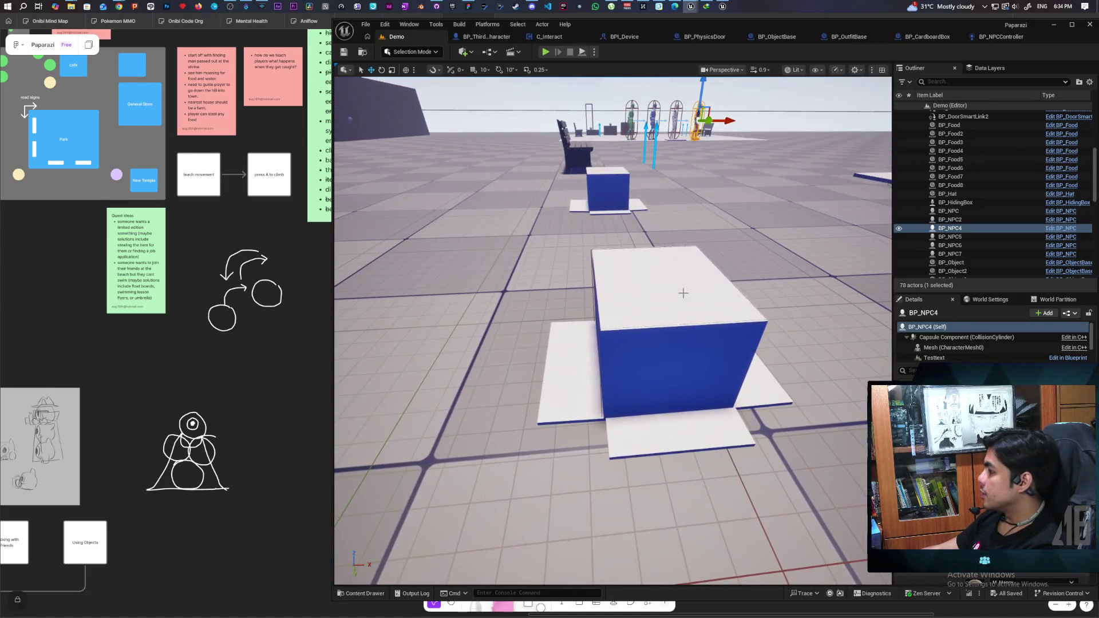
left_click(684, 293)
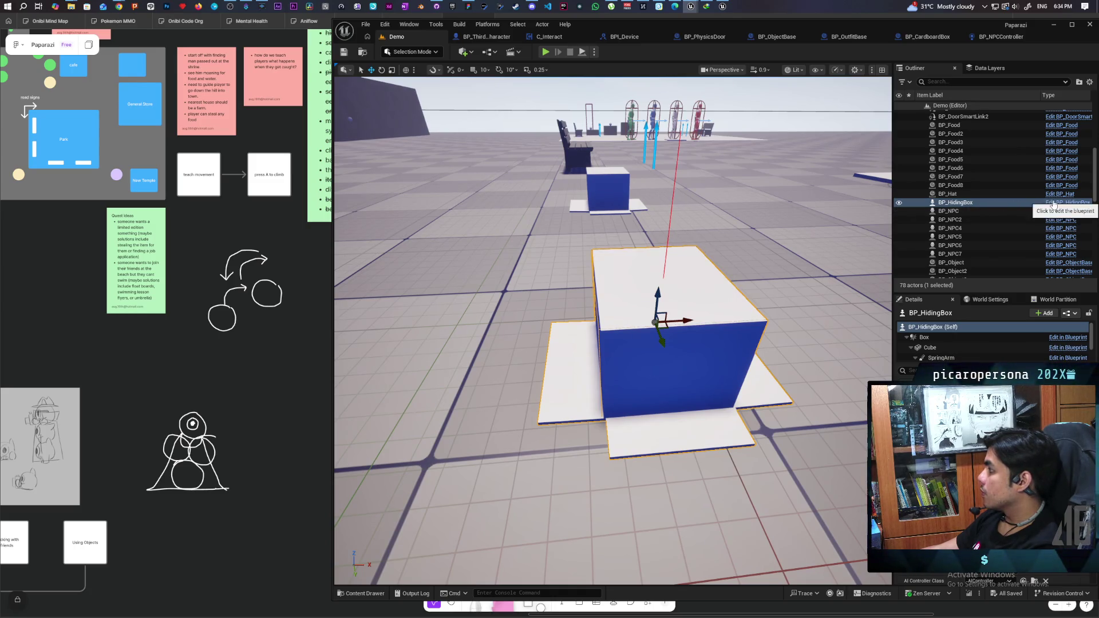
left_click(1049, 203)
left_click(399, 151)
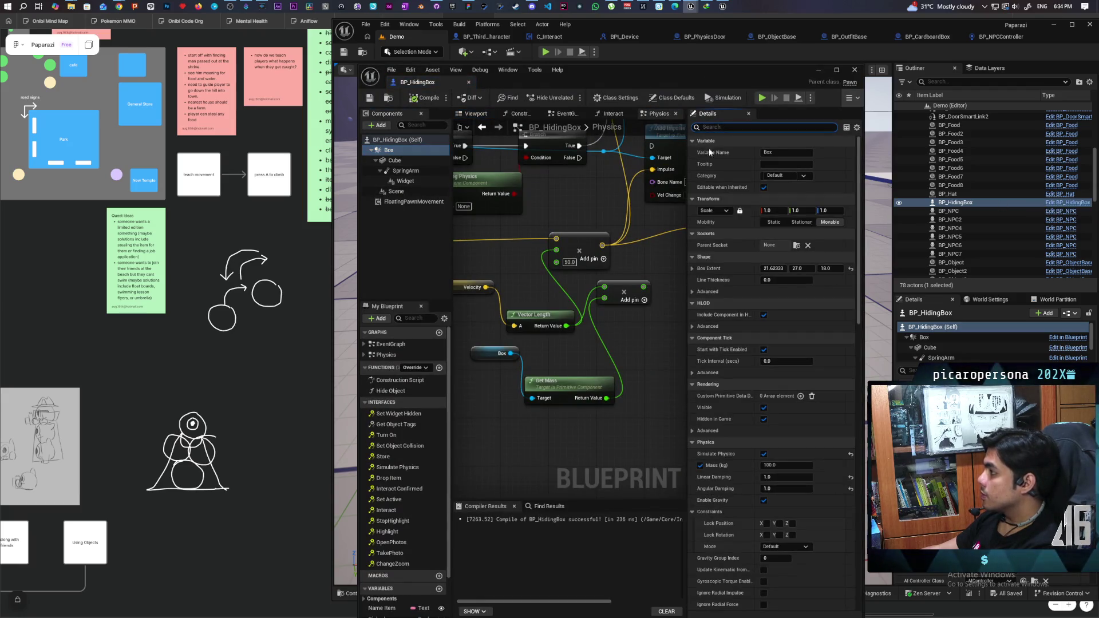
Filter the Box's Details by 'colli' and set Camera and Visibility traces to Block.
type("colli")
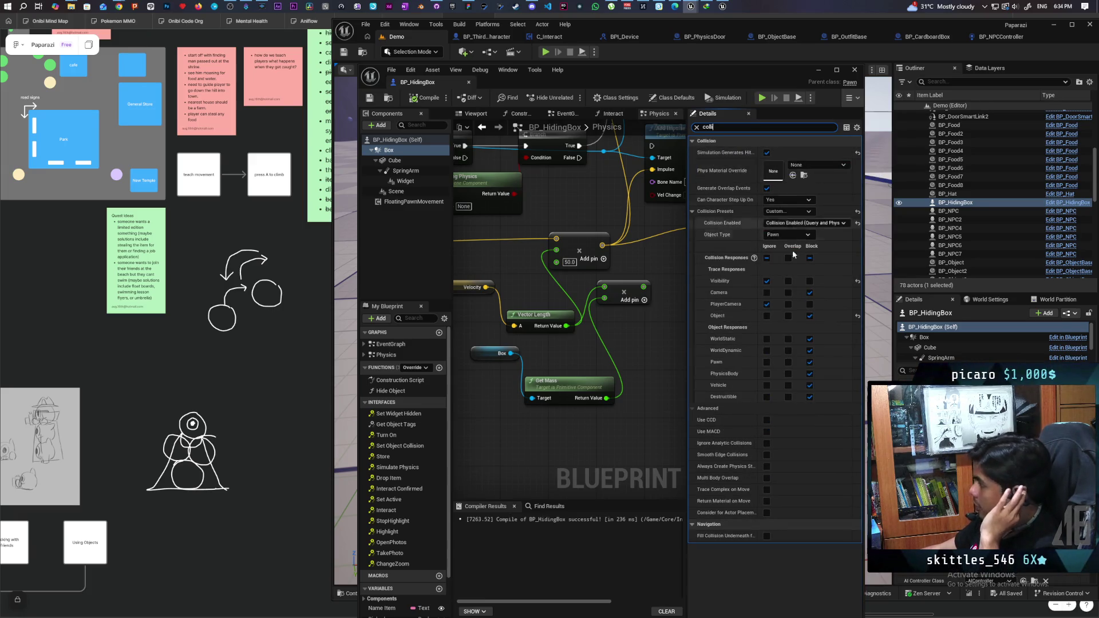
left_click(809, 293)
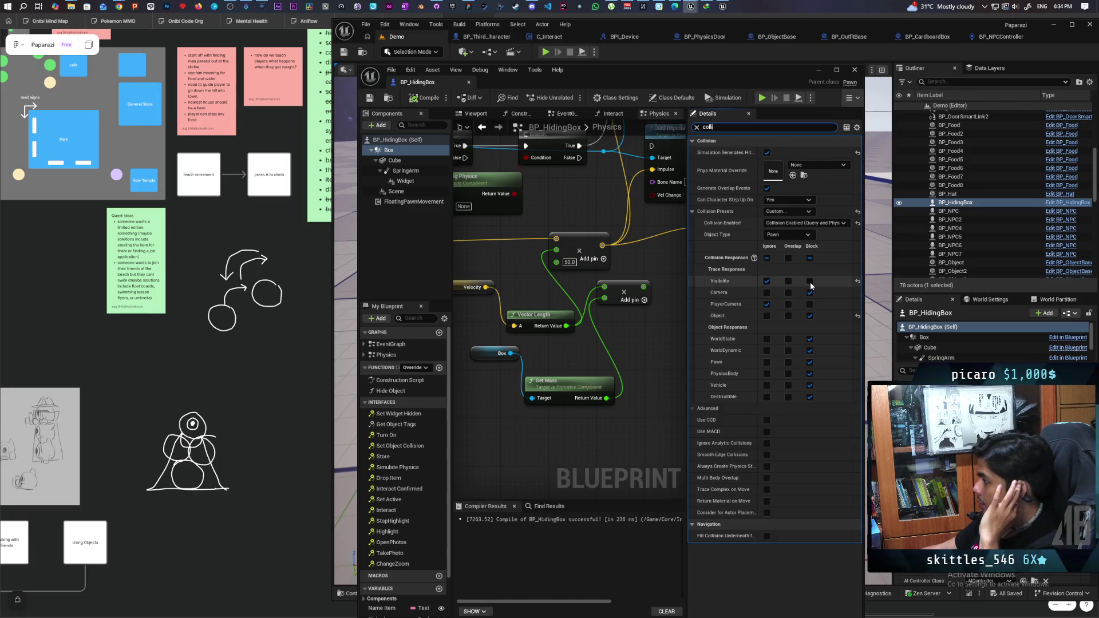
left_click(810, 281)
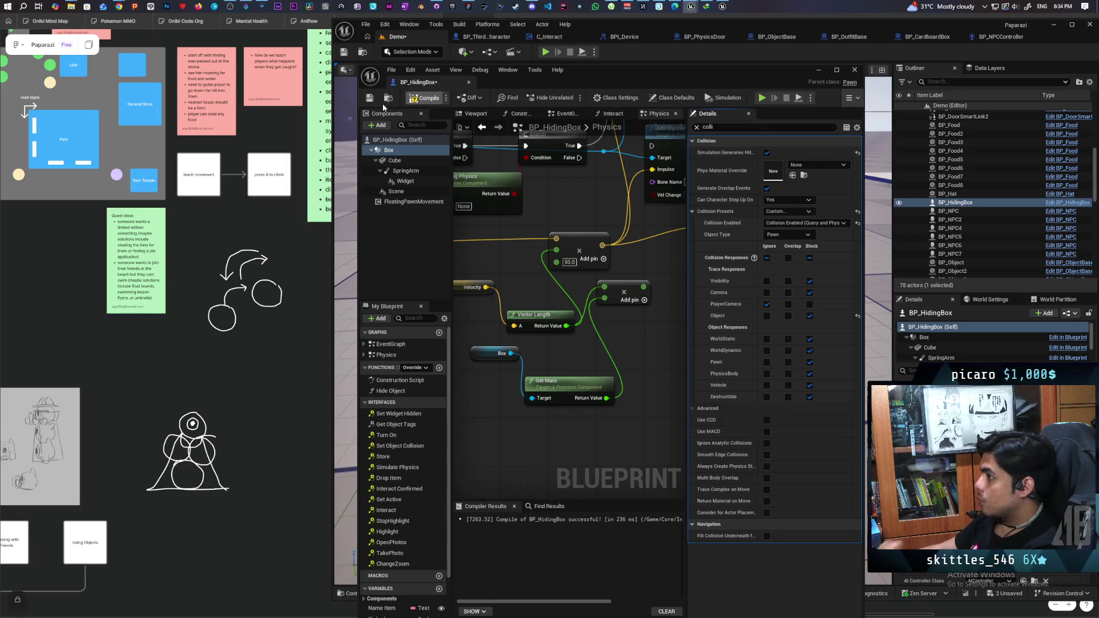
Minimize the BP_HidingBox window and start a multiplayer play-in-editor test.
key("ctrl+space")
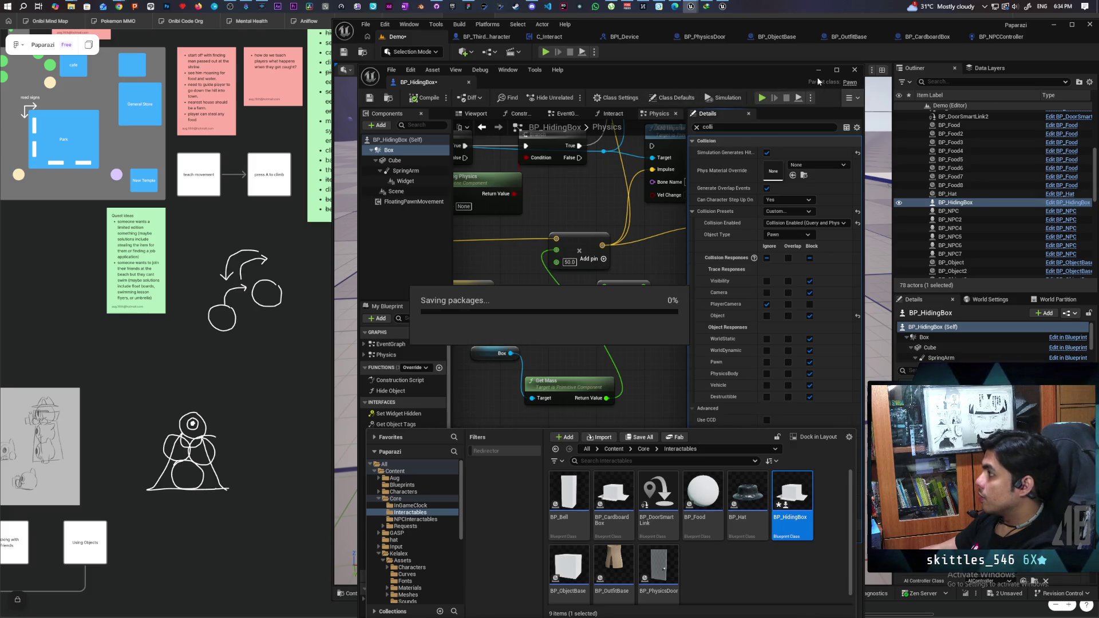
left_click(819, 70)
left_click(545, 53)
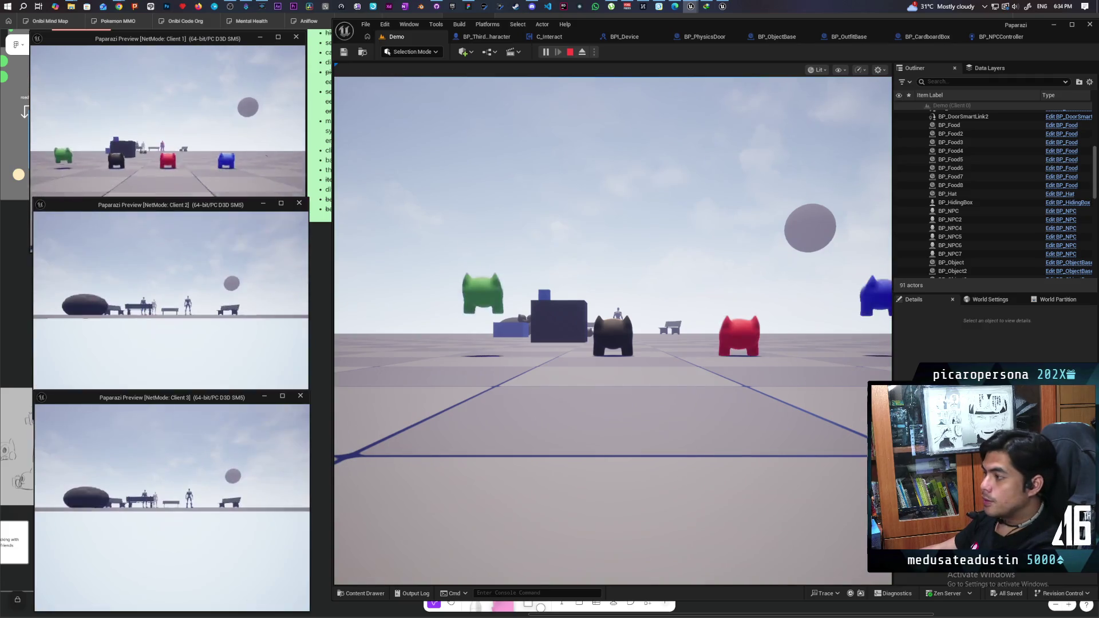
Walk the player up to the blue hiding box and look around it.
key("alt+Tab")
key("w")
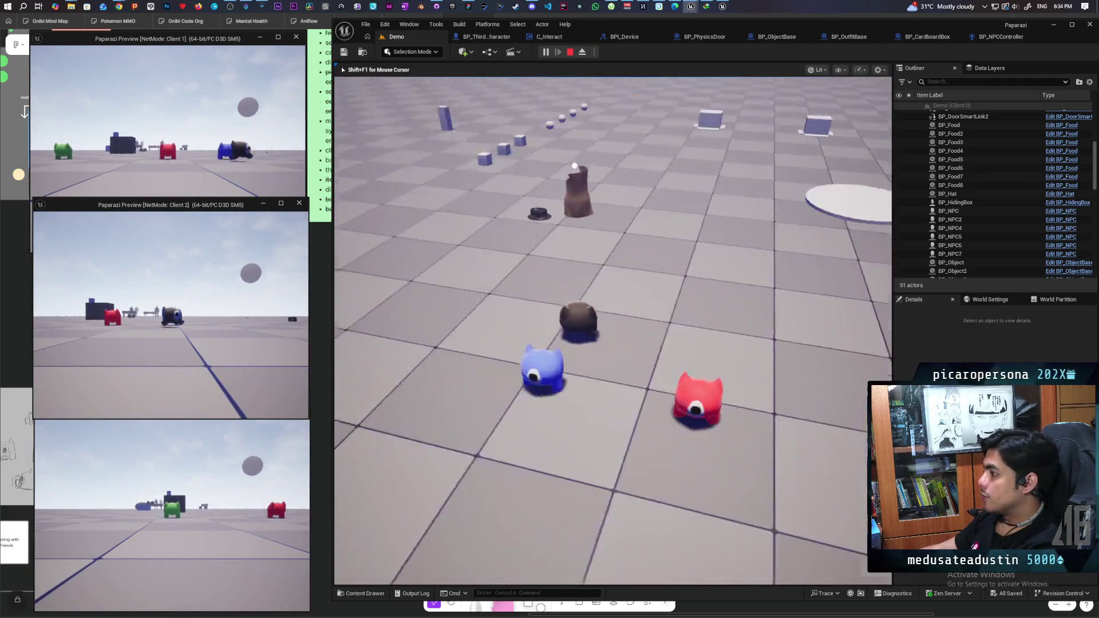
key("w")
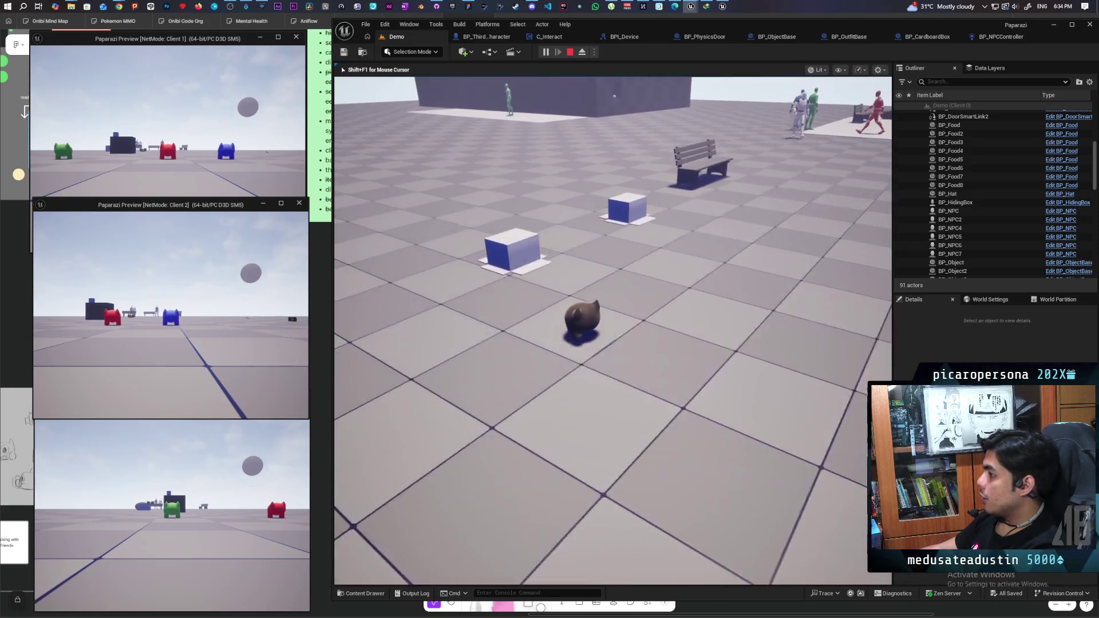
key("w")
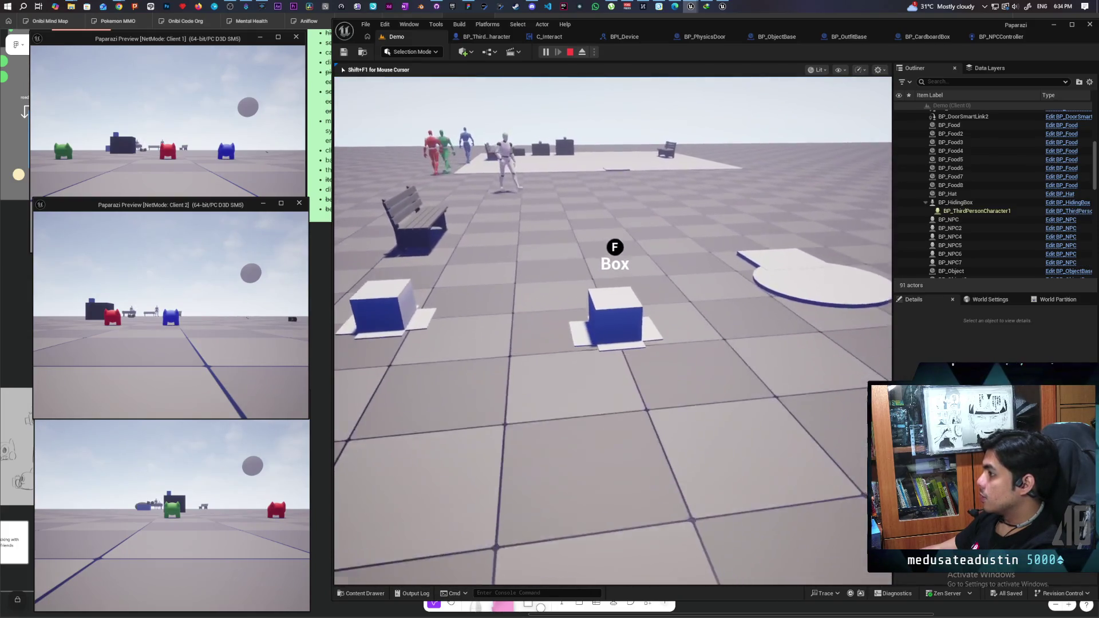
key("w")
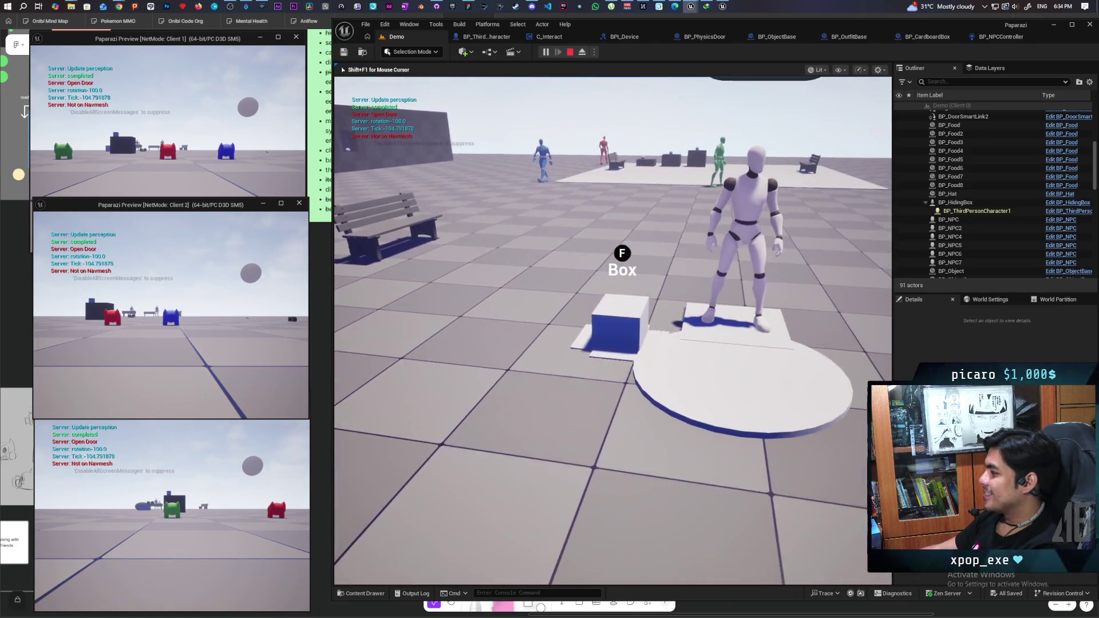
key("w")
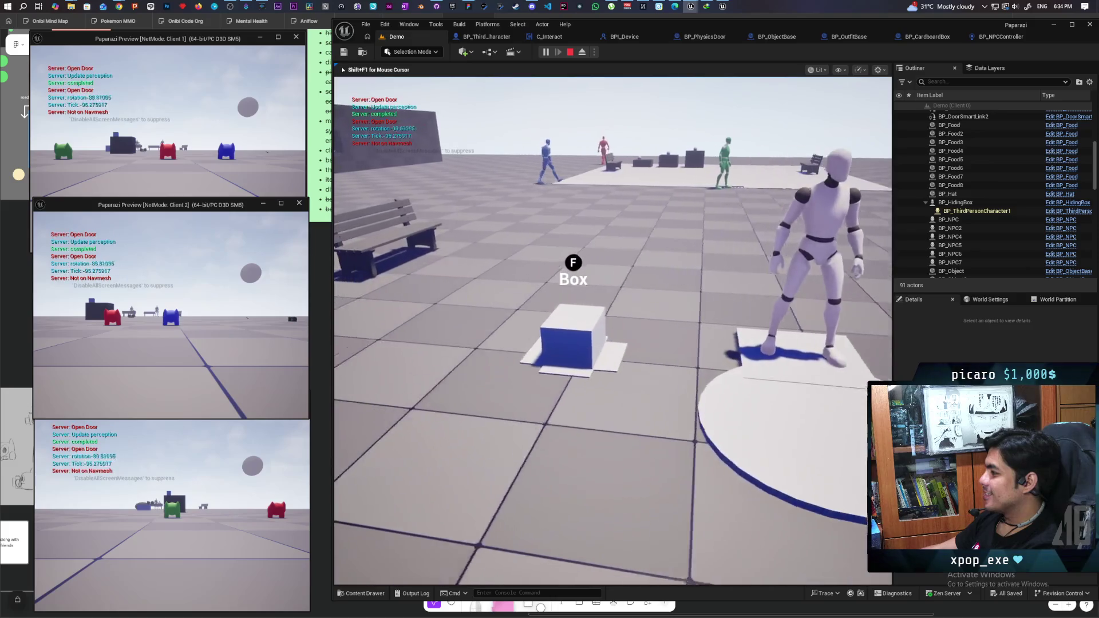
key("s")
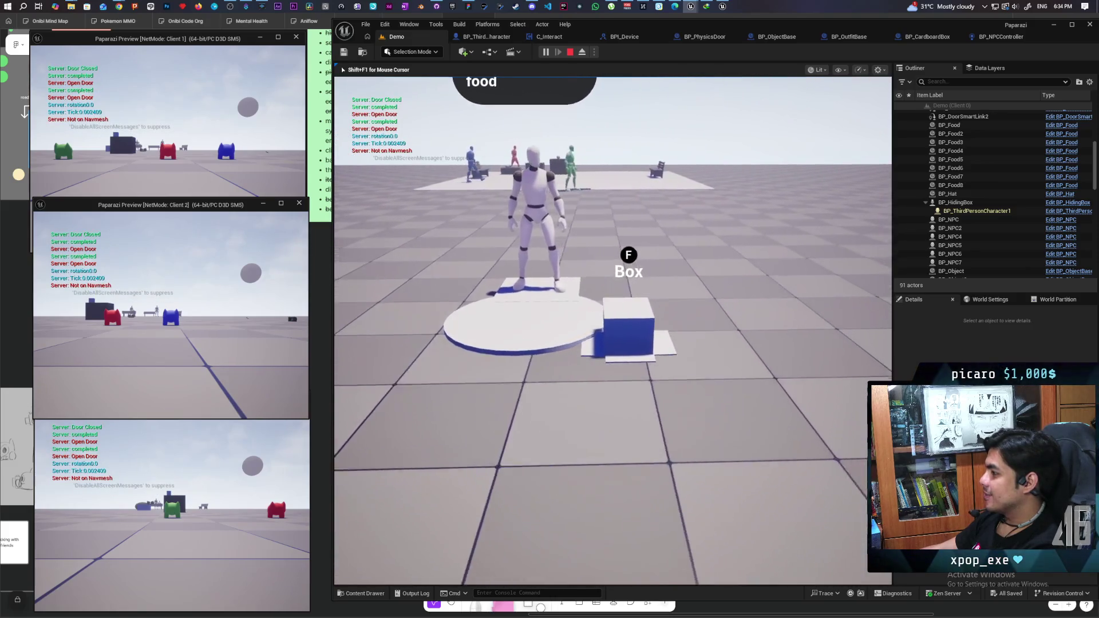
key("w")
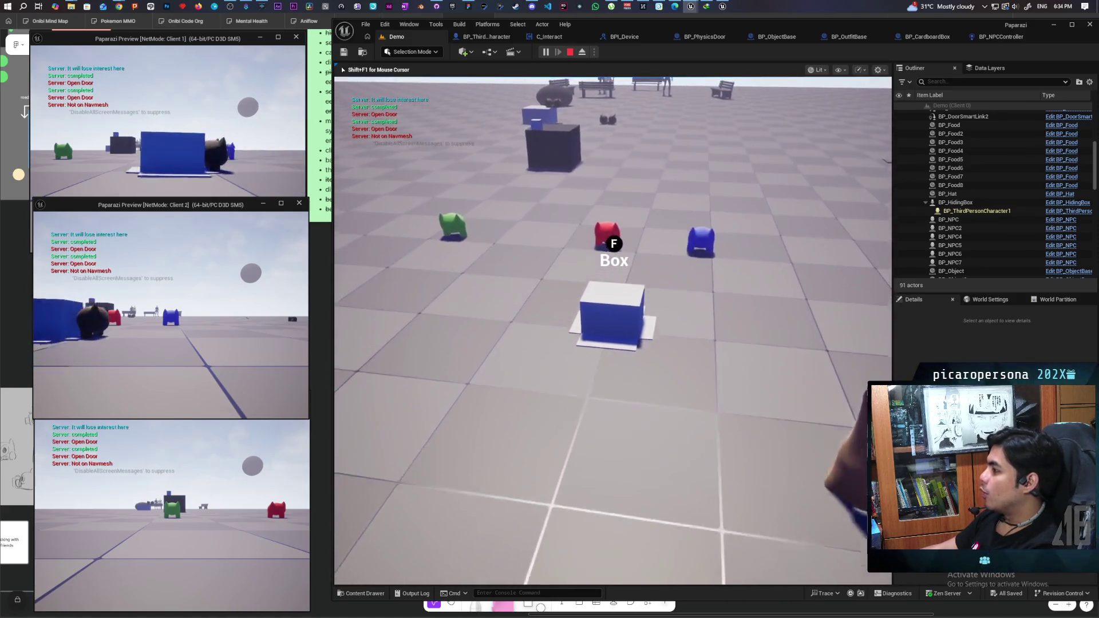
Release and regain the mouse with Shift+F1, move around more, then stop the play session.
key("shift+F1")
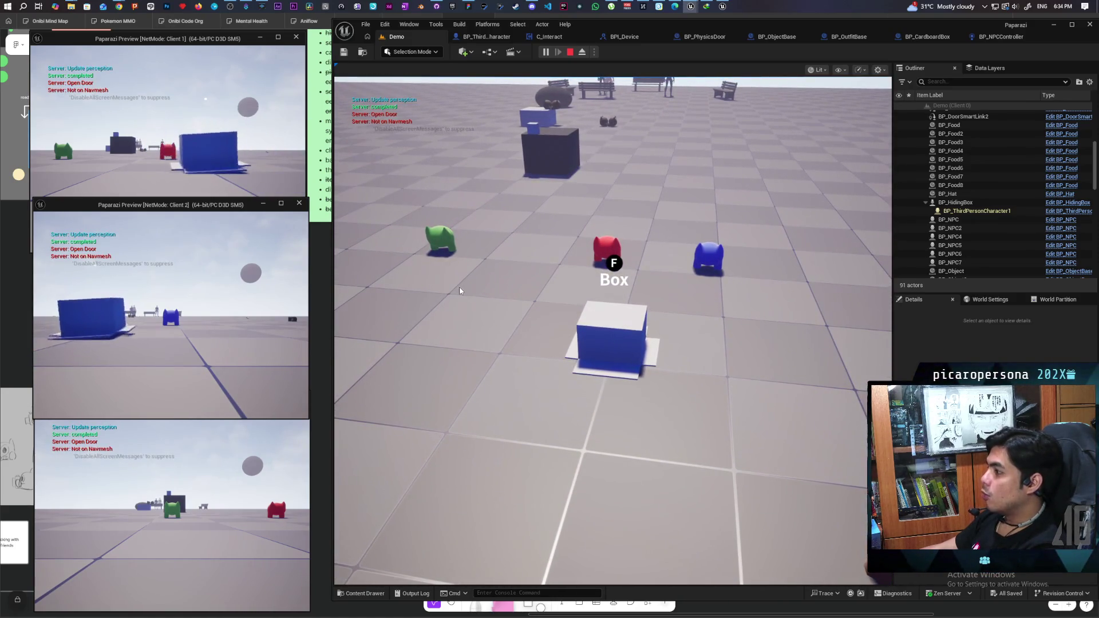
left_click(553, 277)
key("w")
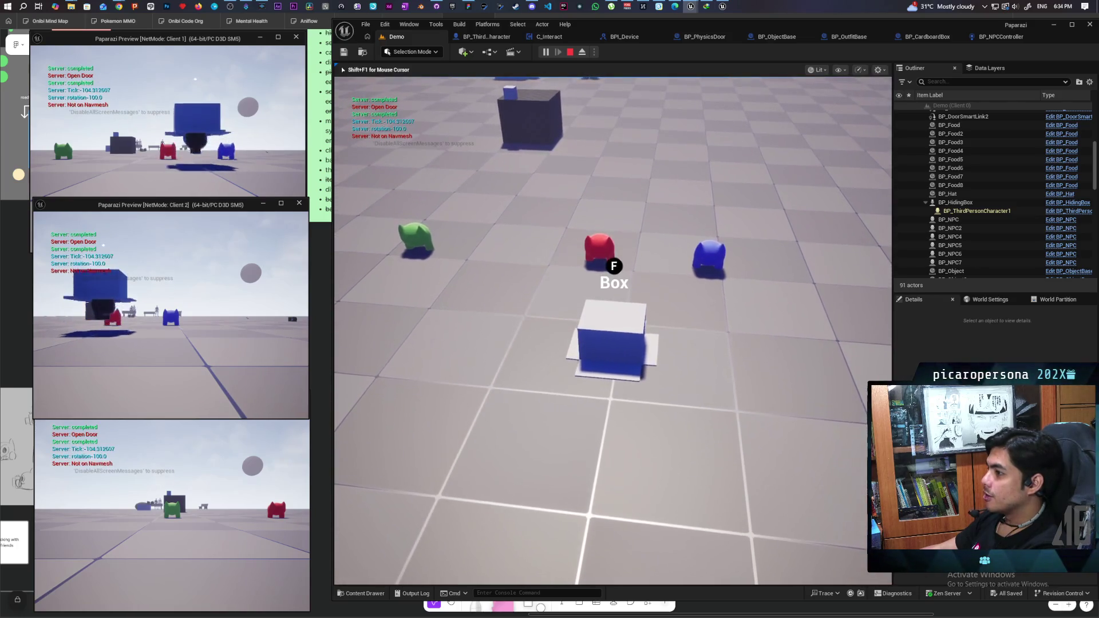
key("w")
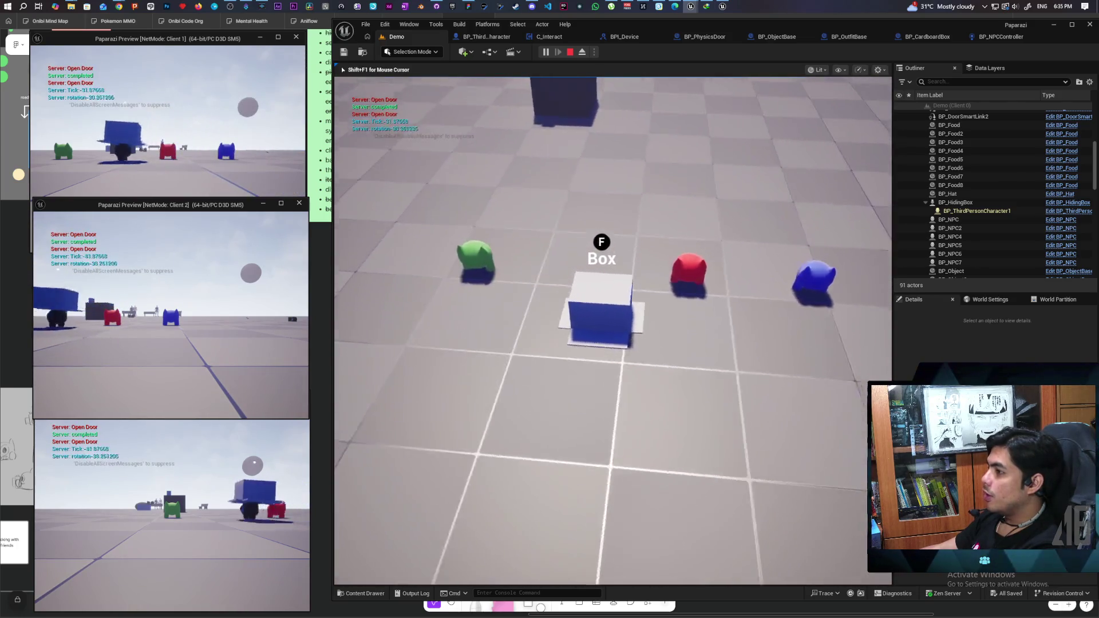
key("a")
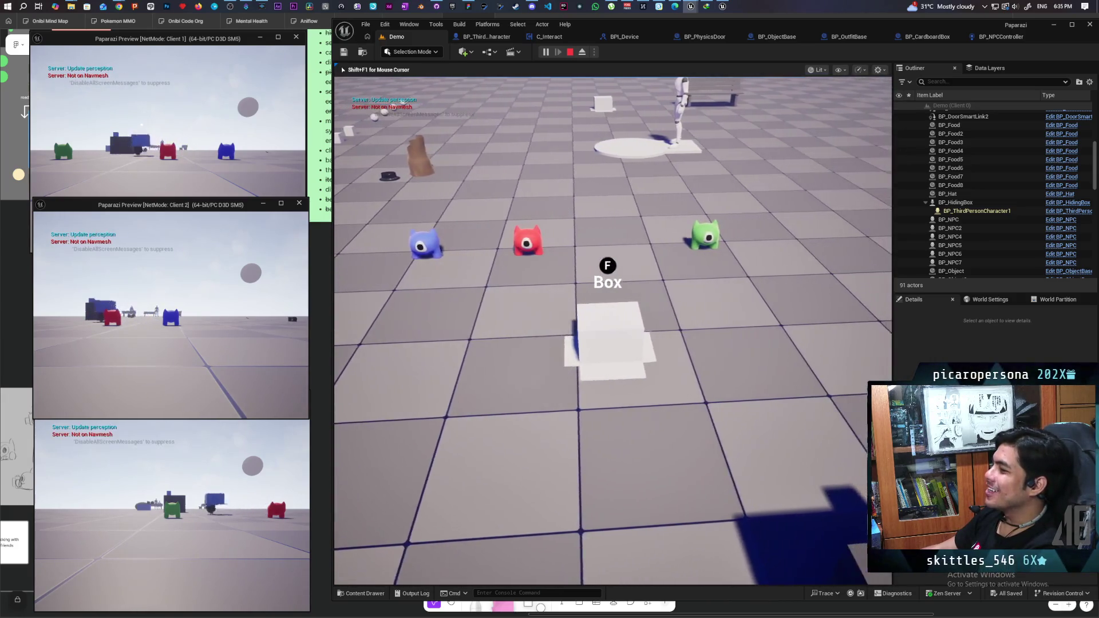
key("alt+Tab")
key("Escape")
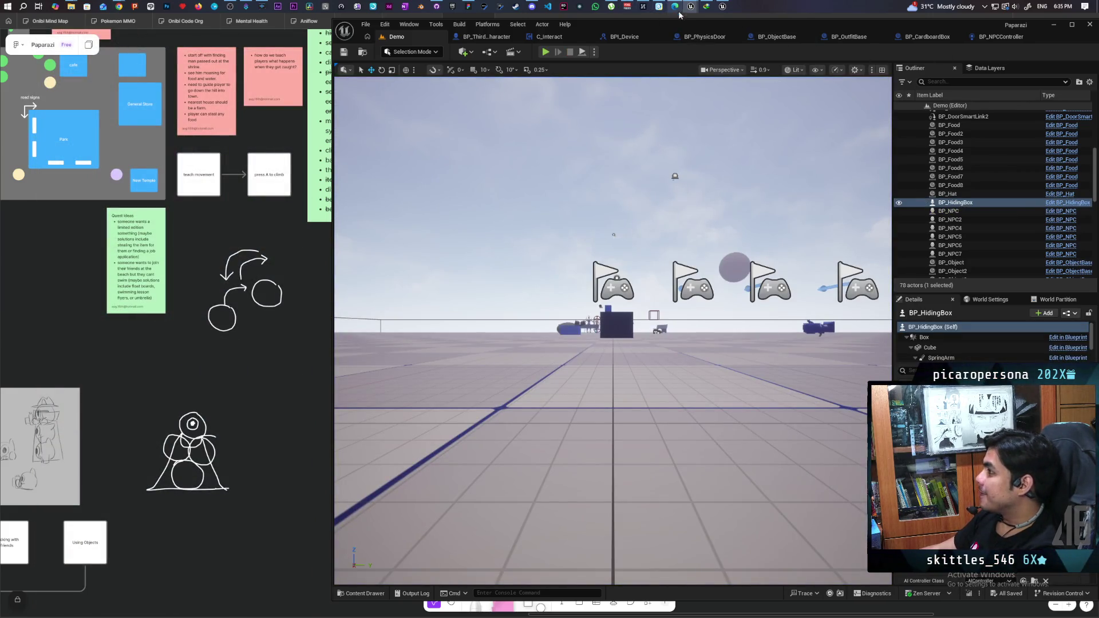
Maximize the BP_HidingBox editor, widen the graph area, and open the Interact graph.
left_click(690, 46)
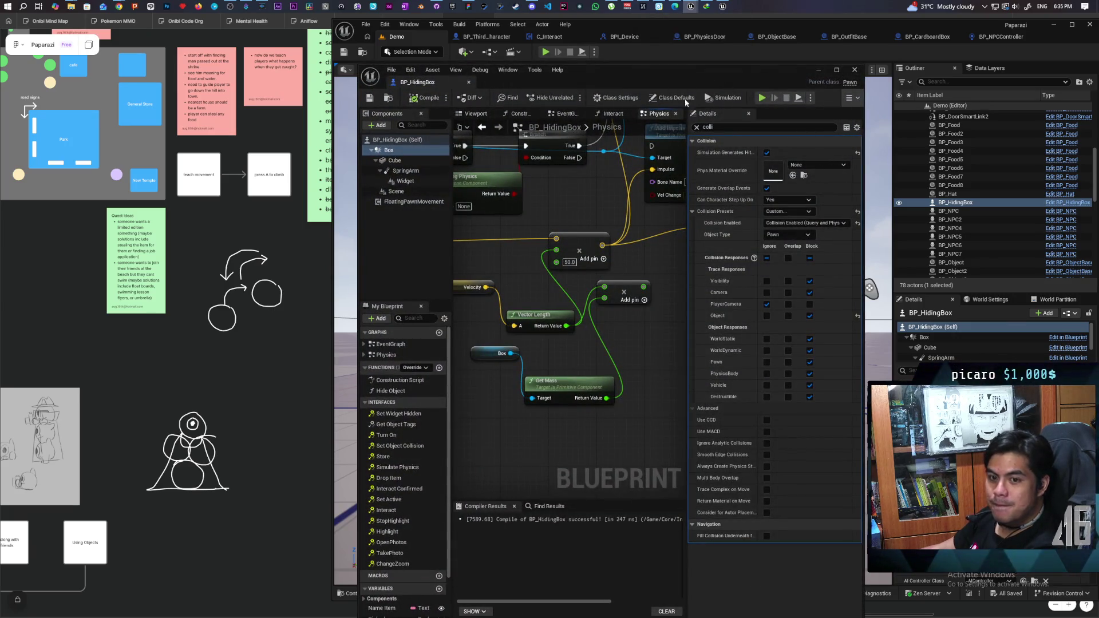
double_click(721, 78)
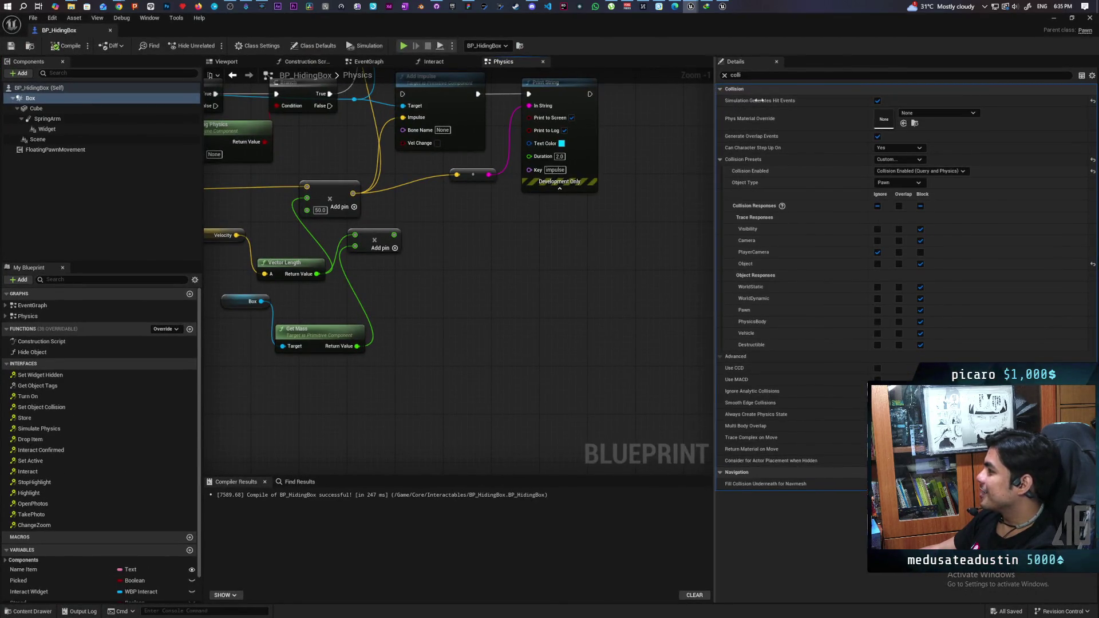
left_click_drag(715, 101, 885, 101)
scroll(539, 285, "down", 7)
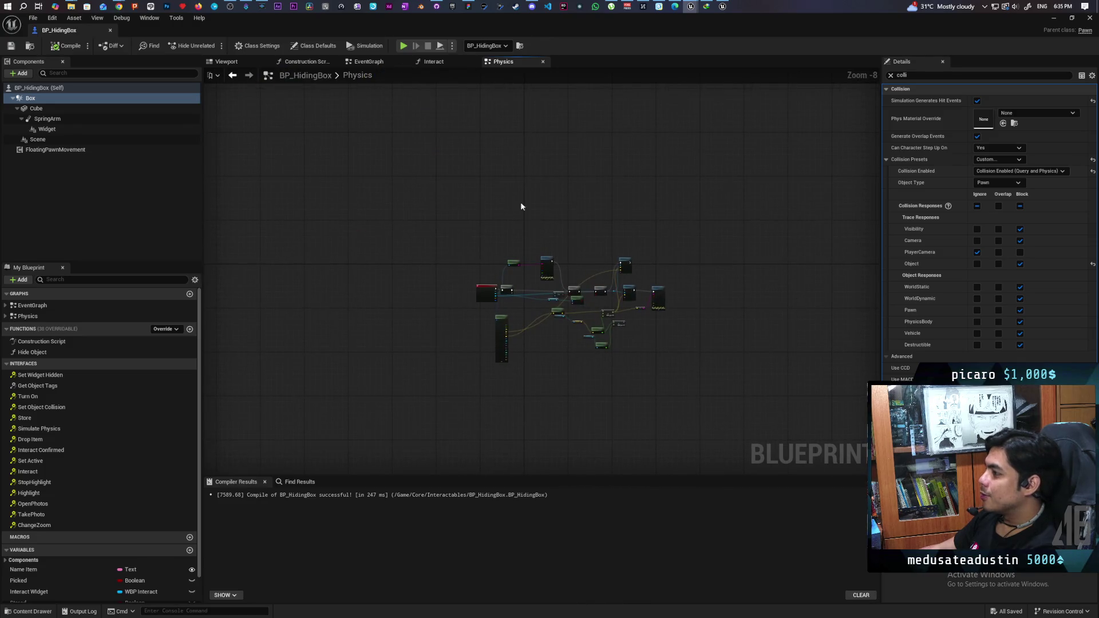
left_click(427, 62)
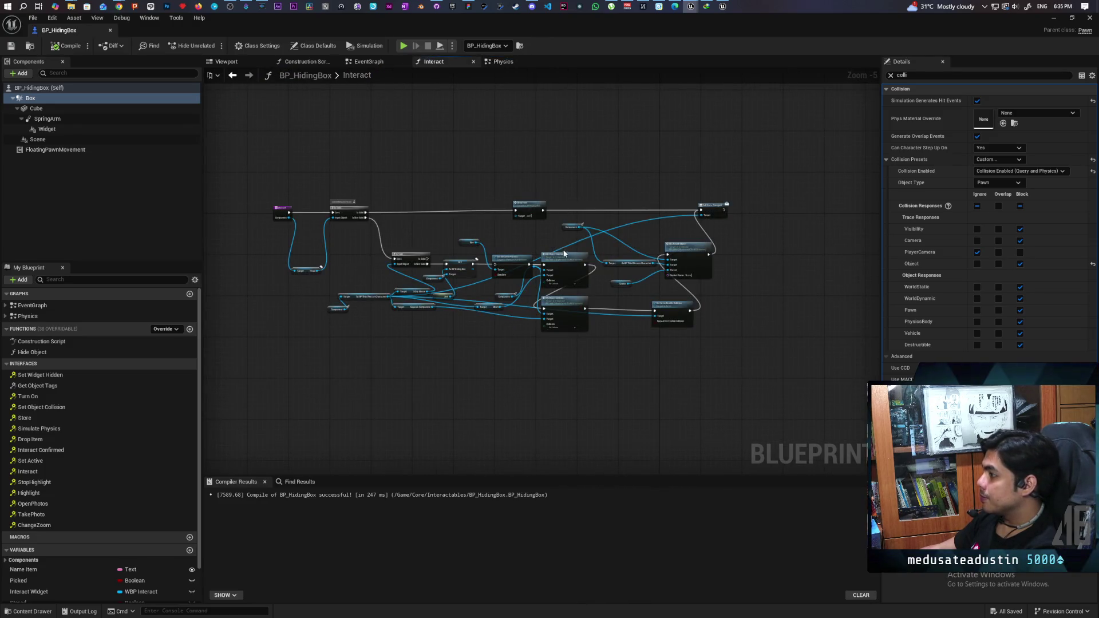
scroll(564, 252, "up", 5)
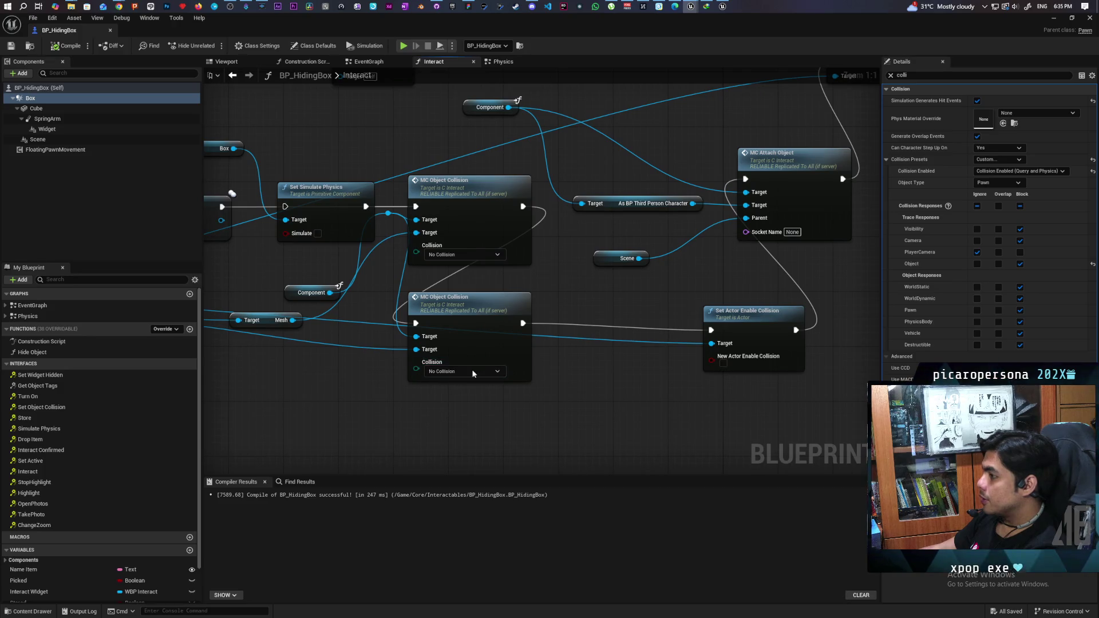
Inspect the MC Object Collision, Is Valid and Drop Item nodes, then dock the editor into the main window.
left_click_drag(462, 430, 479, 195)
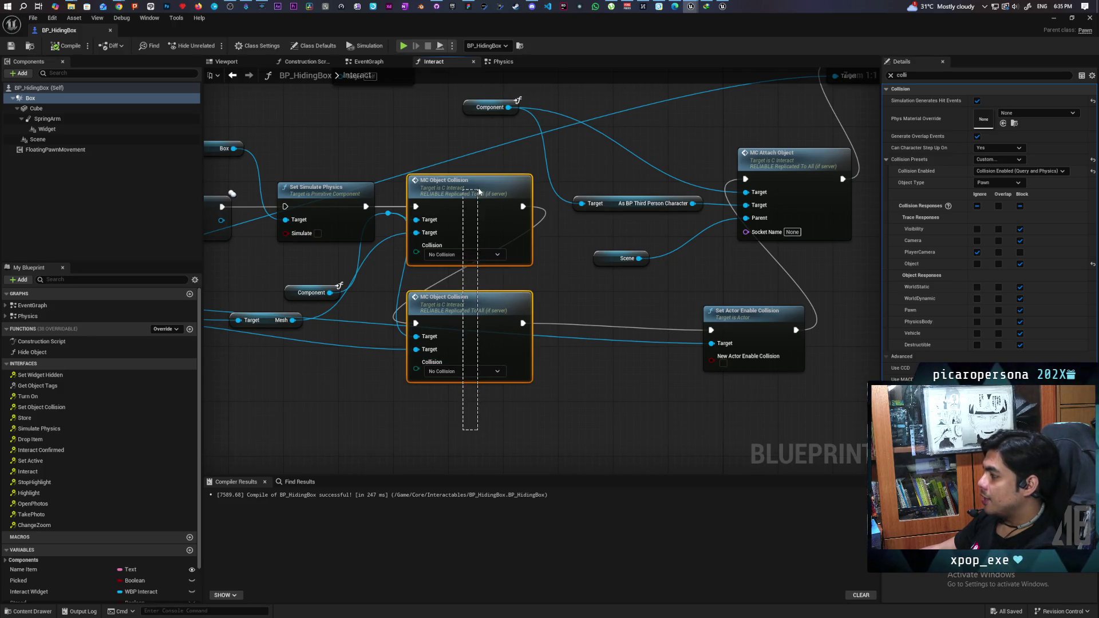
left_click(709, 375)
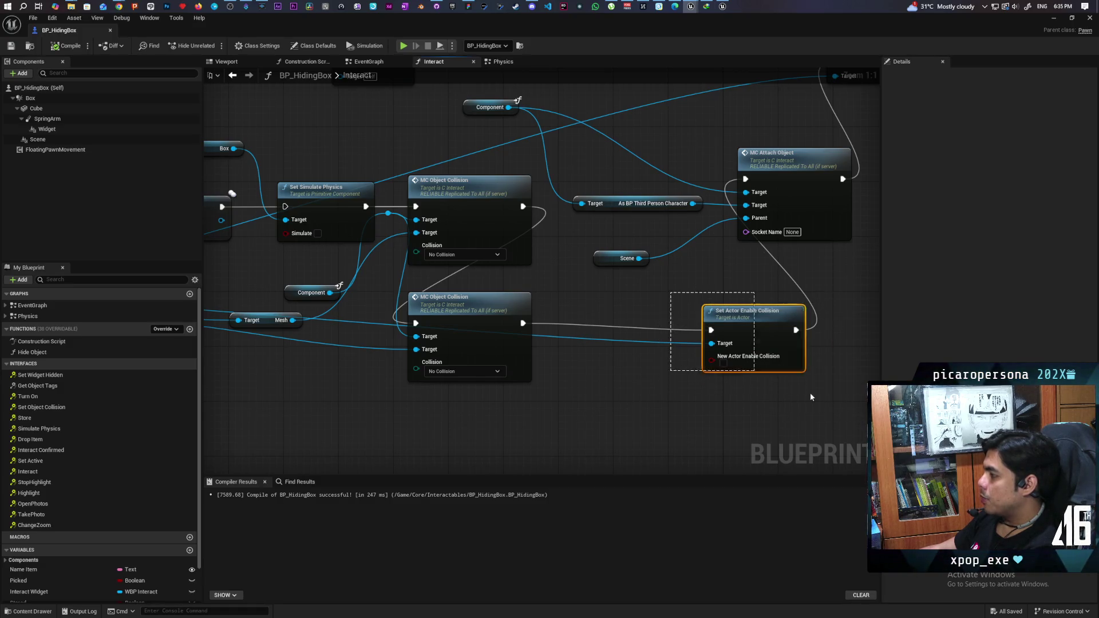
scroll(693, 348, "down", 2)
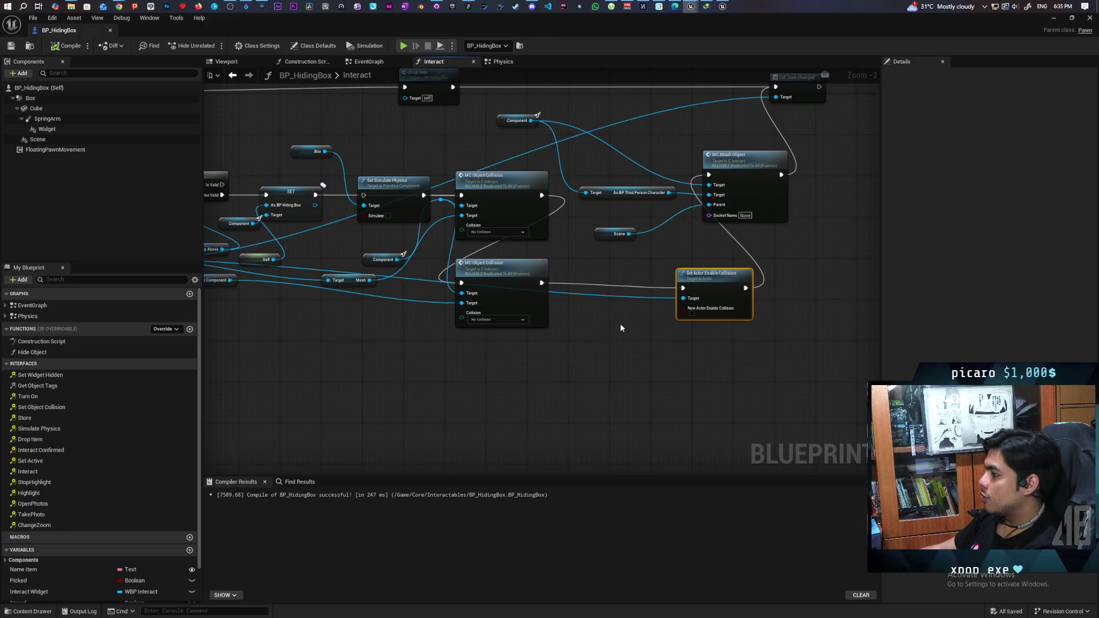
scroll(621, 328, "up", 2)
left_click_drag(570, 362, 600, 174)
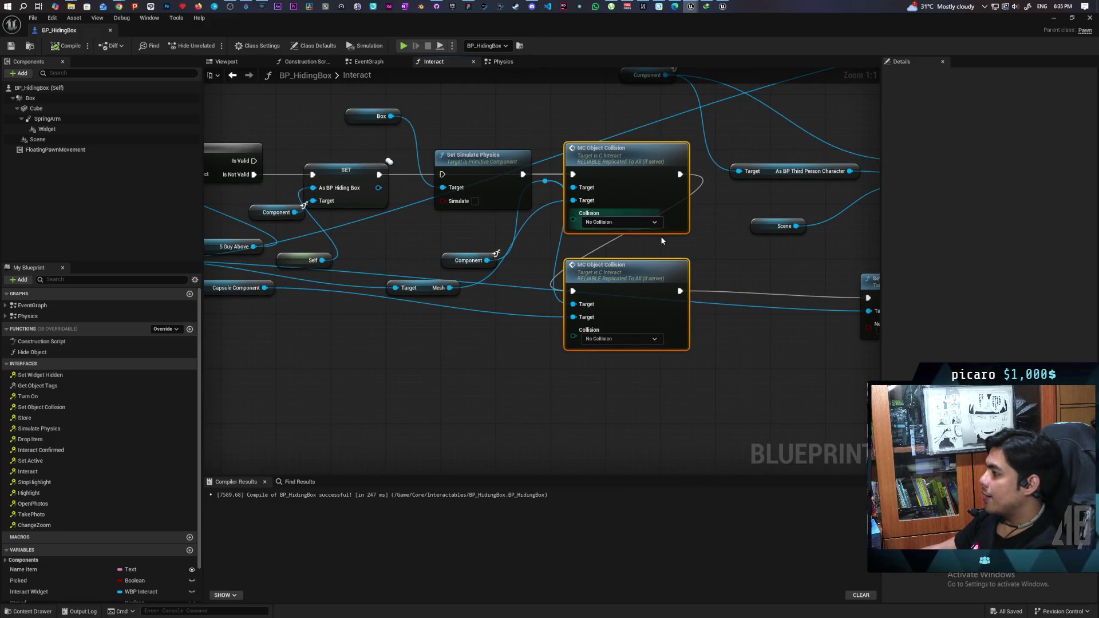
mouse_move(624, 344)
left_mouse_down()
mouse_move(584, 314)
mouse_move(533, 366)
mouse_move(658, 348)
mouse_move(589, 366)
mouse_move(620, 350)
left_mouse_up()
scroll(620, 350, "down", 3)
mouse_move(544, 372)
left_mouse_down()
mouse_move(706, 355)
mouse_move(651, 358)
left_mouse_up()
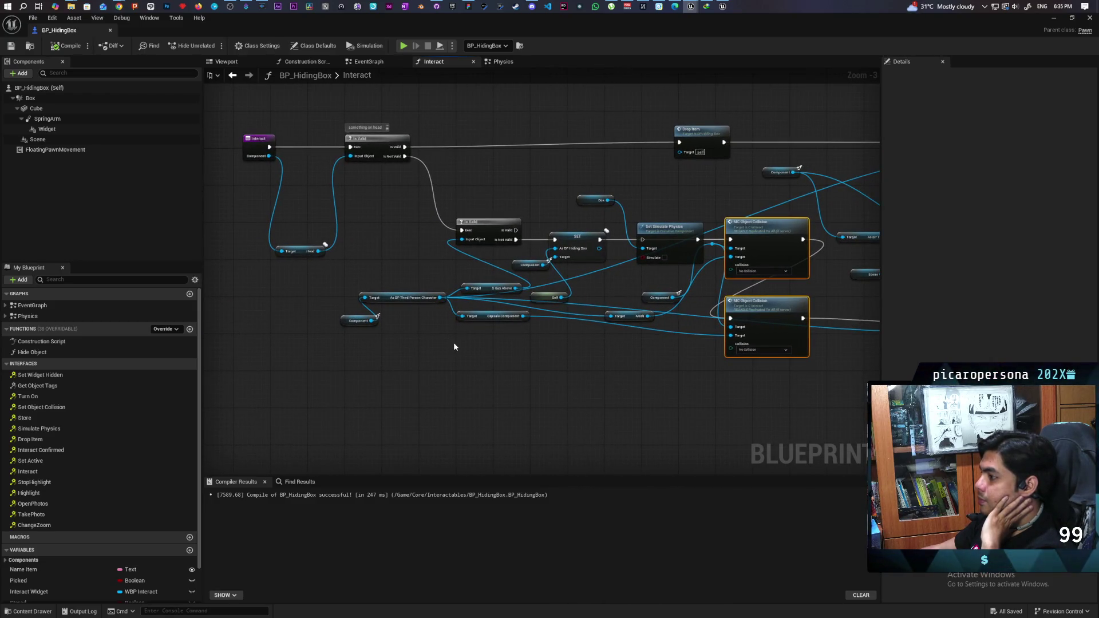
scroll(454, 343, "up", 2)
left_click(398, 289)
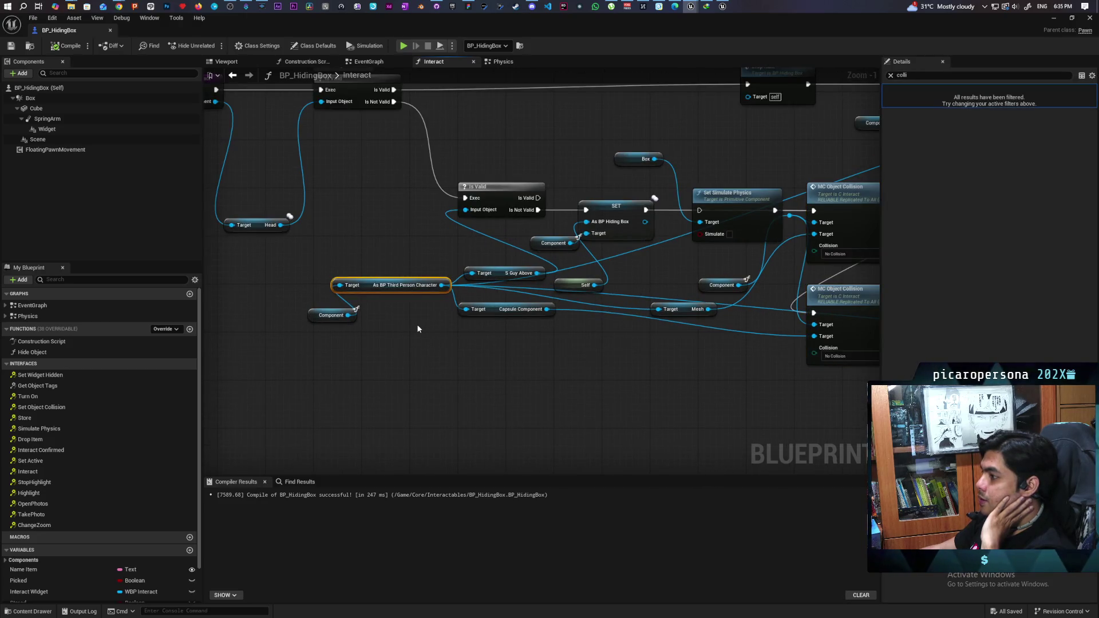
mouse_move(91, 30)
left_mouse_down()
mouse_move(240, 100)
mouse_move(514, 39)
left_mouse_up()
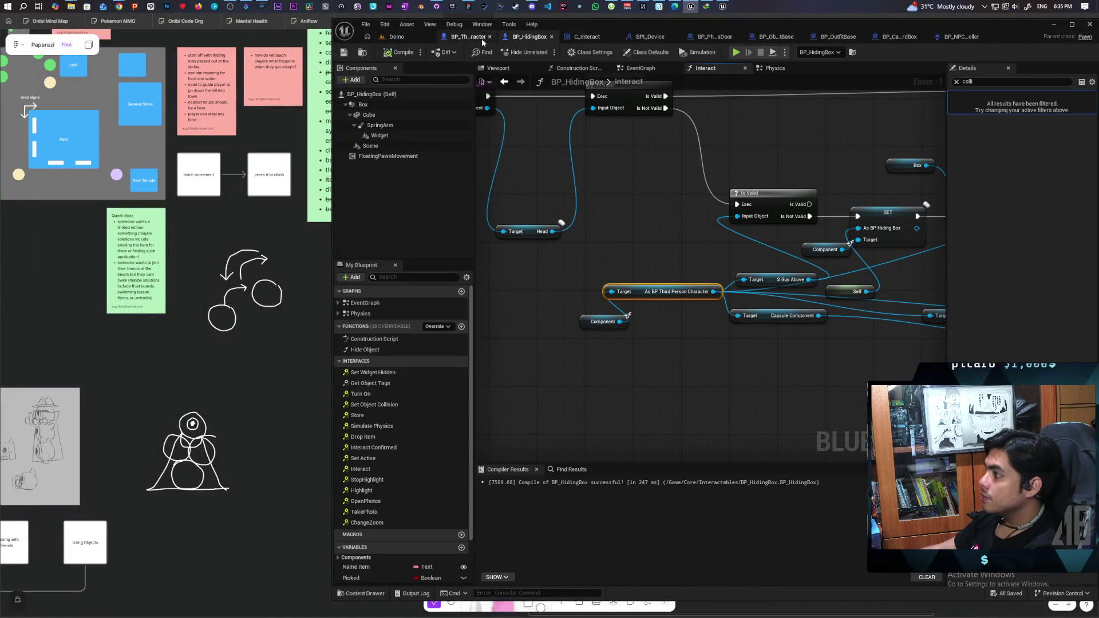
left_click(467, 37)
Add a Set Actor Enable Collision node to BP_ThirdPersonCharacter's EventGraph.
scroll(565, 304, "down", 8)
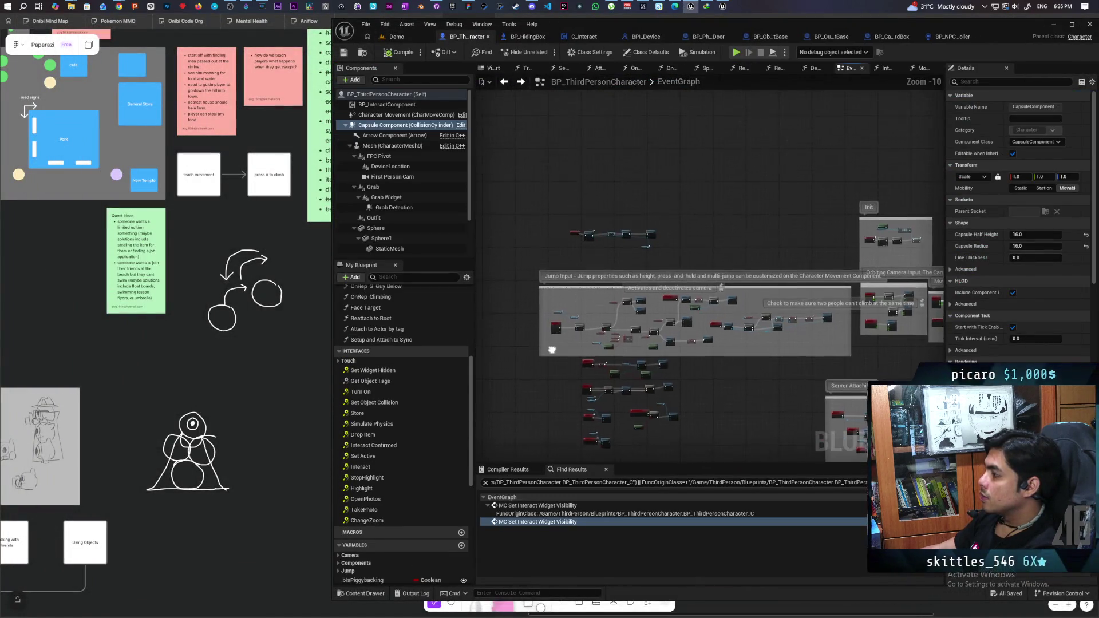
scroll(563, 302, "up", 9)
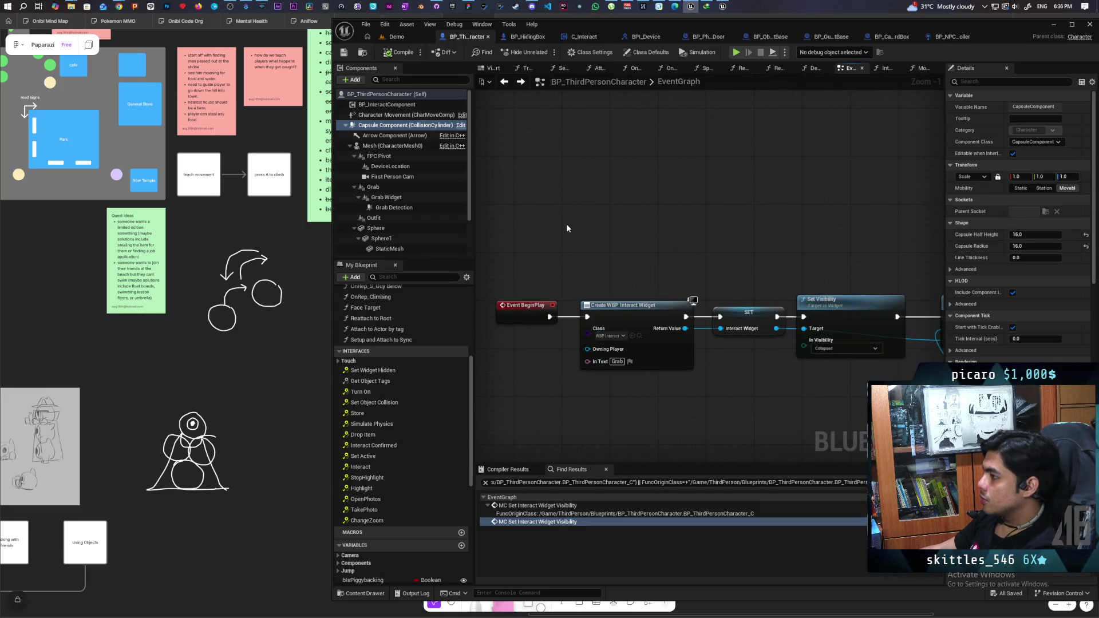
right_click(551, 161)
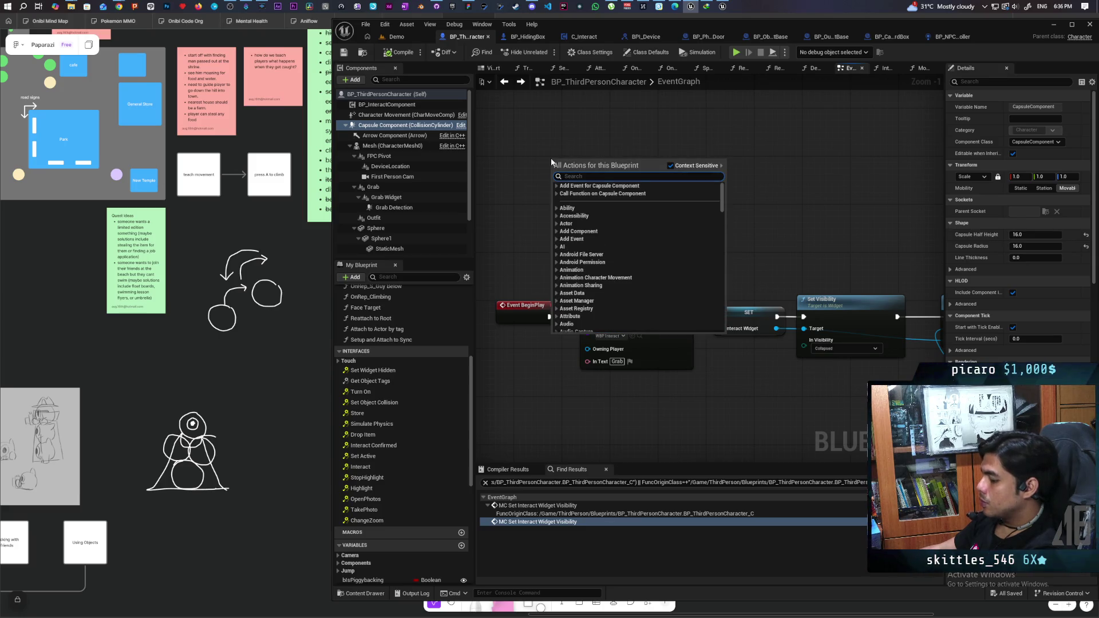
type("enable ac")
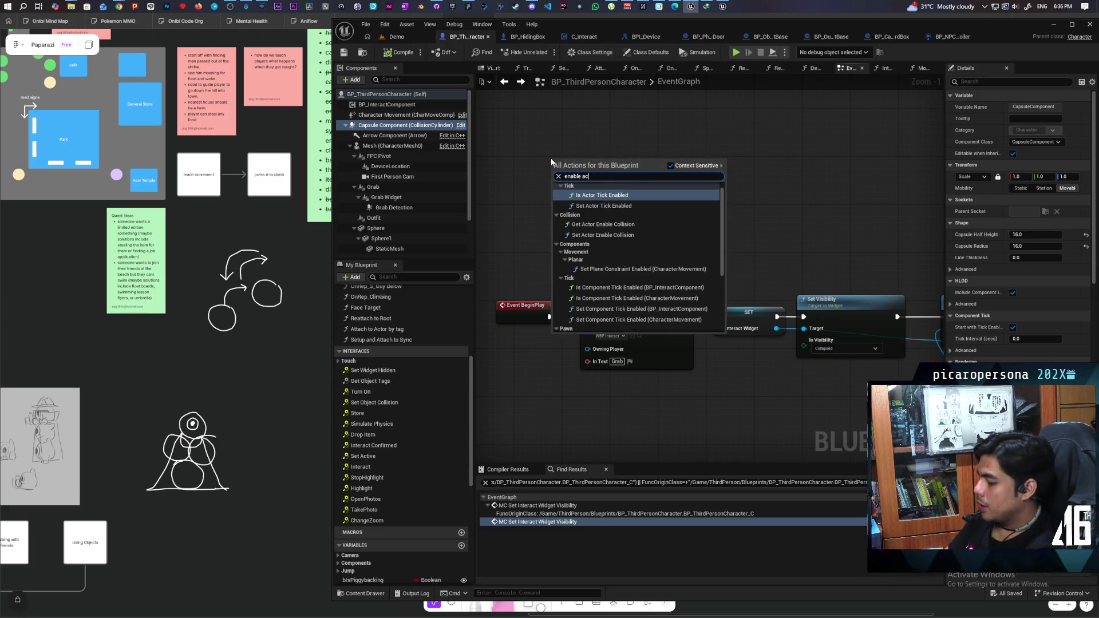
type("tor l coll")
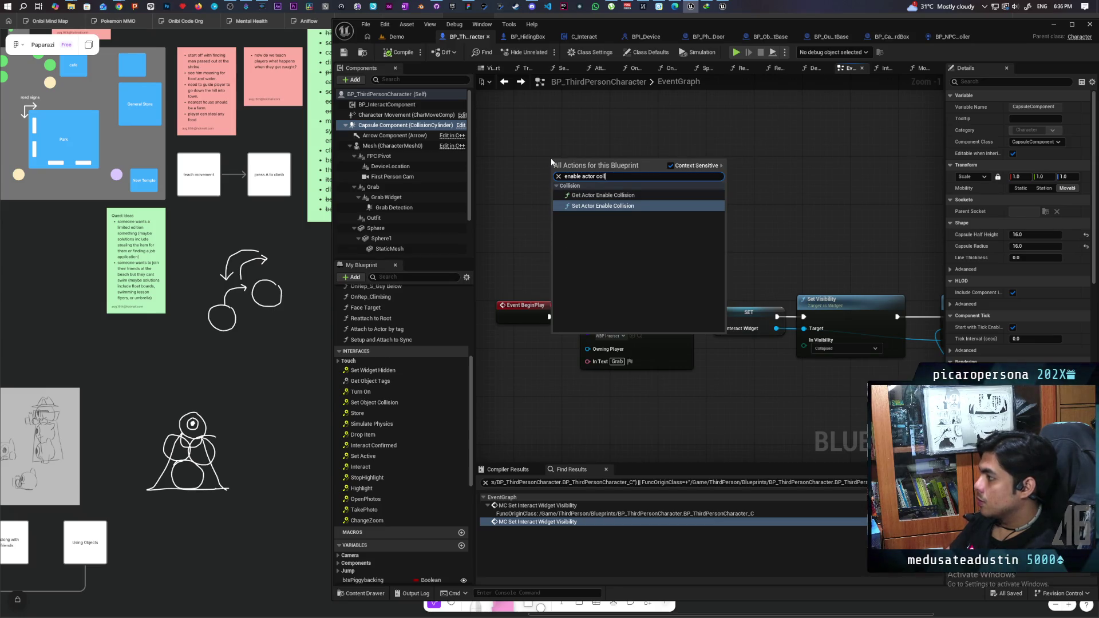
left_click(602, 206)
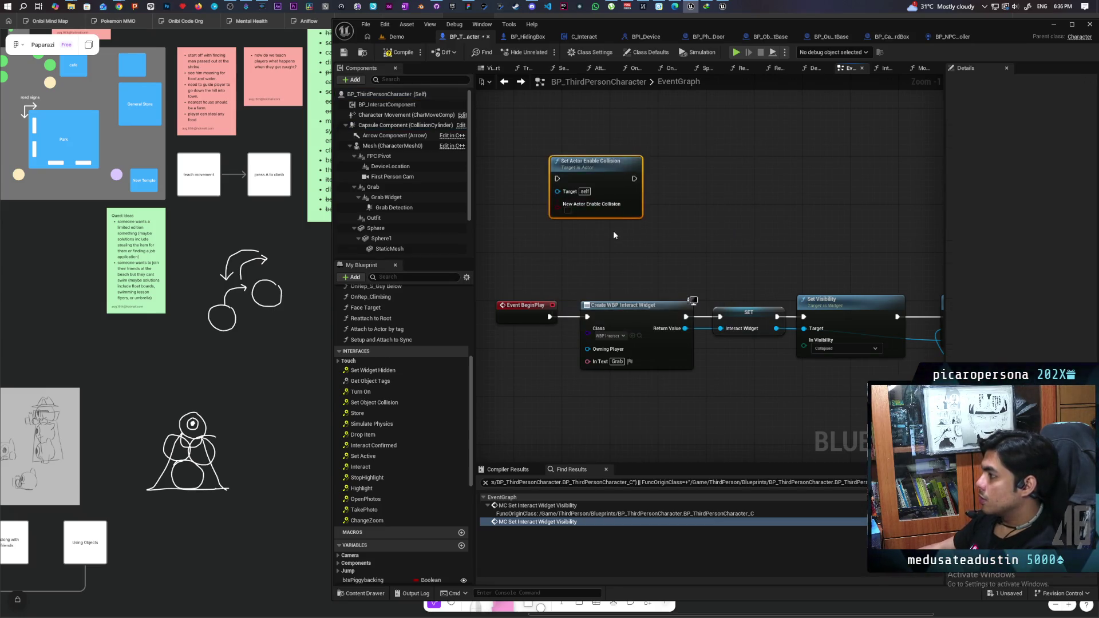
mouse_move(648, 241)
left_mouse_down()
mouse_move(695, 191)
mouse_move(664, 164)
mouse_move(661, 143)
mouse_move(687, 265)
mouse_move(673, 344)
left_mouse_up()
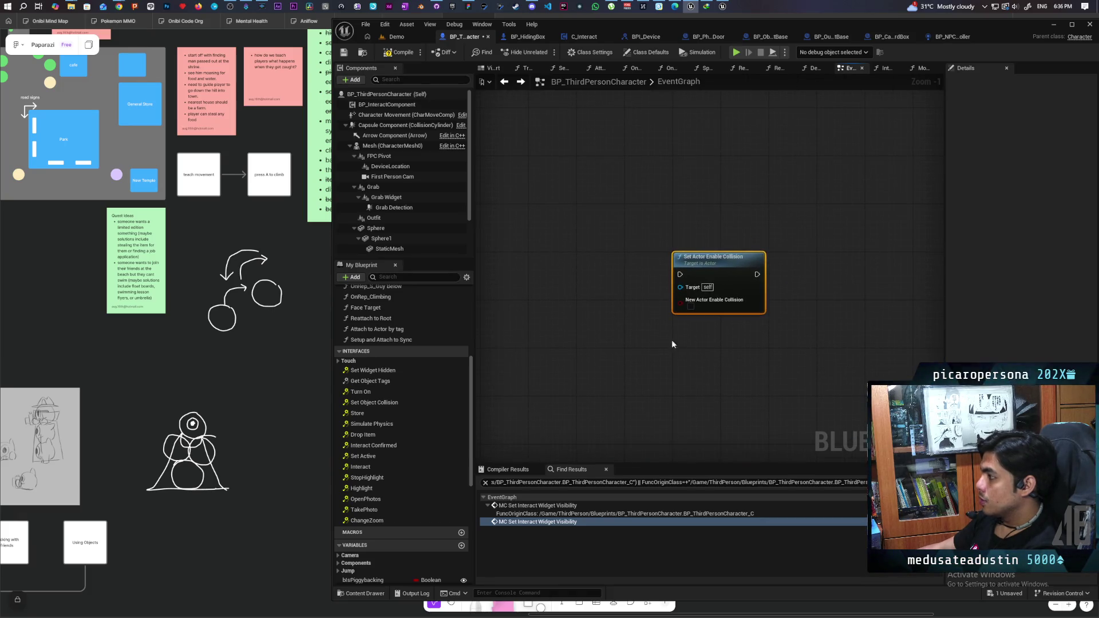
Create a custom event MC Set Actor Collision set to Multicast, Reliable.
left_click(599, 249)
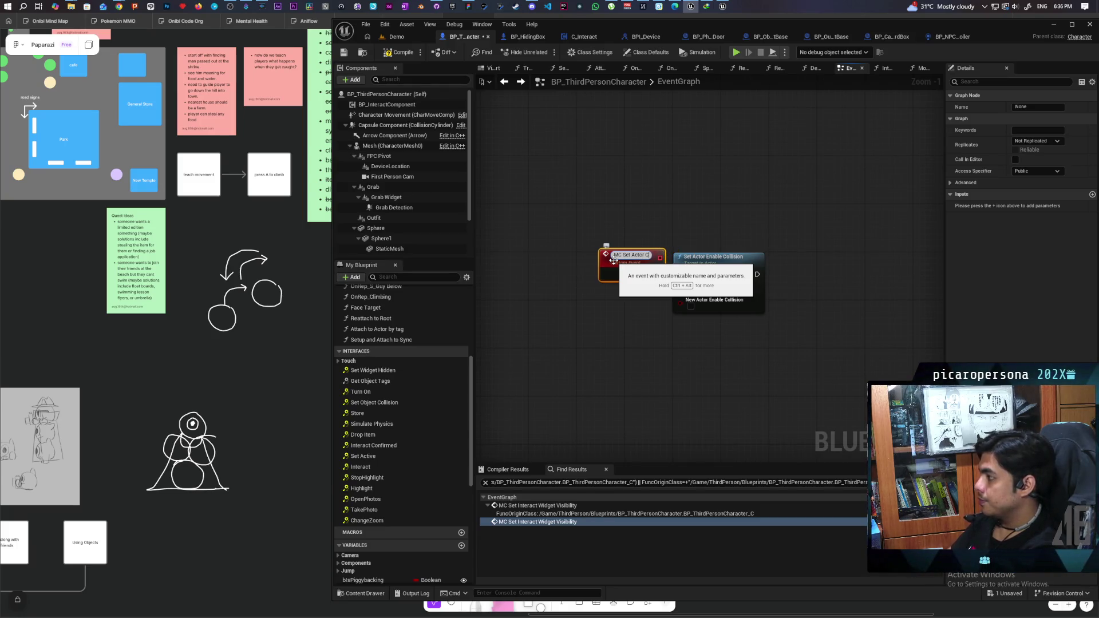
left_click(631, 235)
left_click_drag(718, 264, 743, 259)
left_click(636, 265)
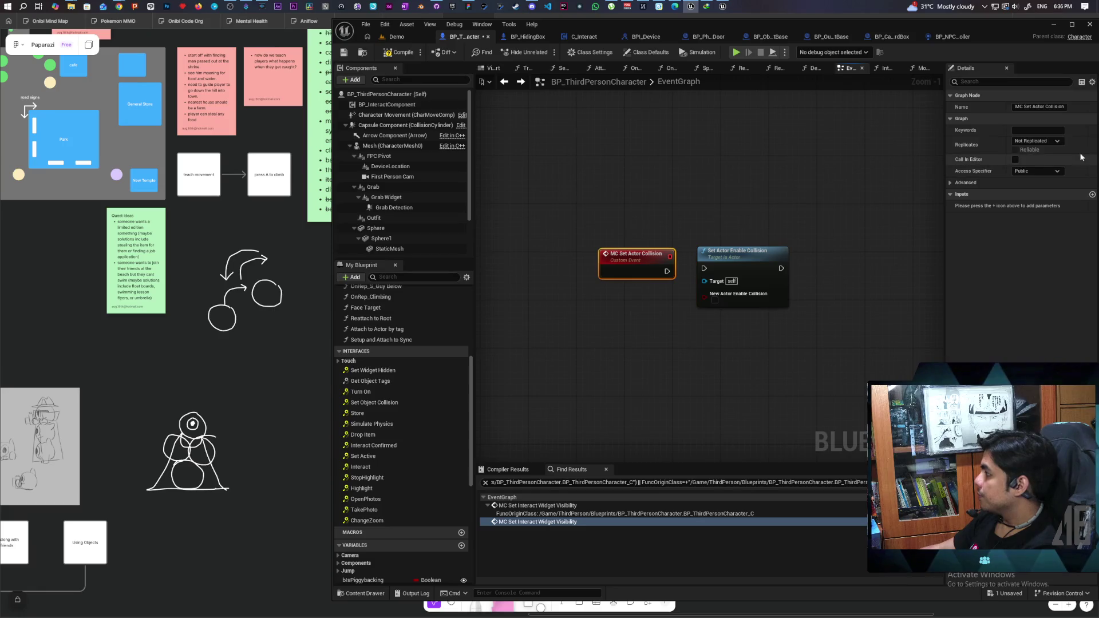
left_click(1038, 140)
left_click(1015, 150)
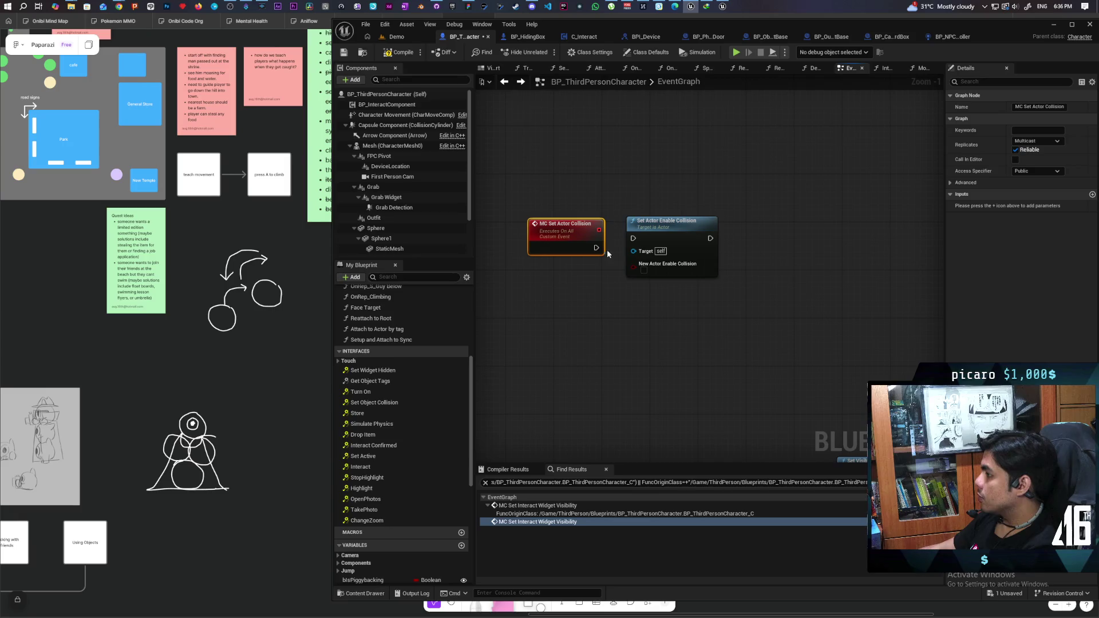
Wire the event into Set Actor Enable Collision, expose the collision flag as an input, and save.
left_click_drag(647, 237, 660, 243)
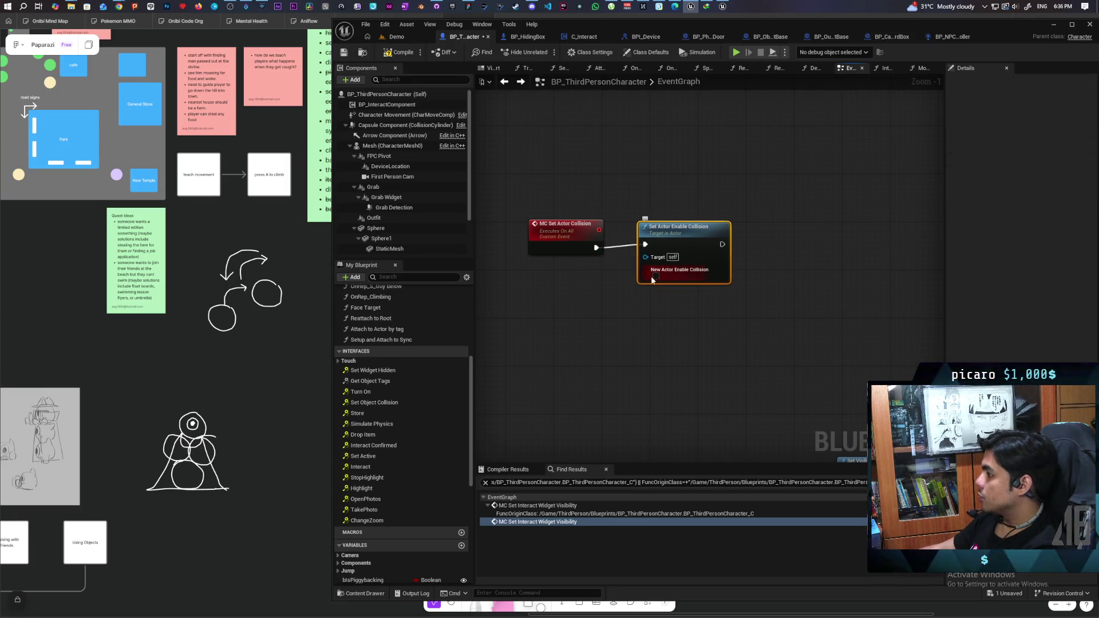
left_click_drag(566, 304, 664, 261)
left_click(632, 335)
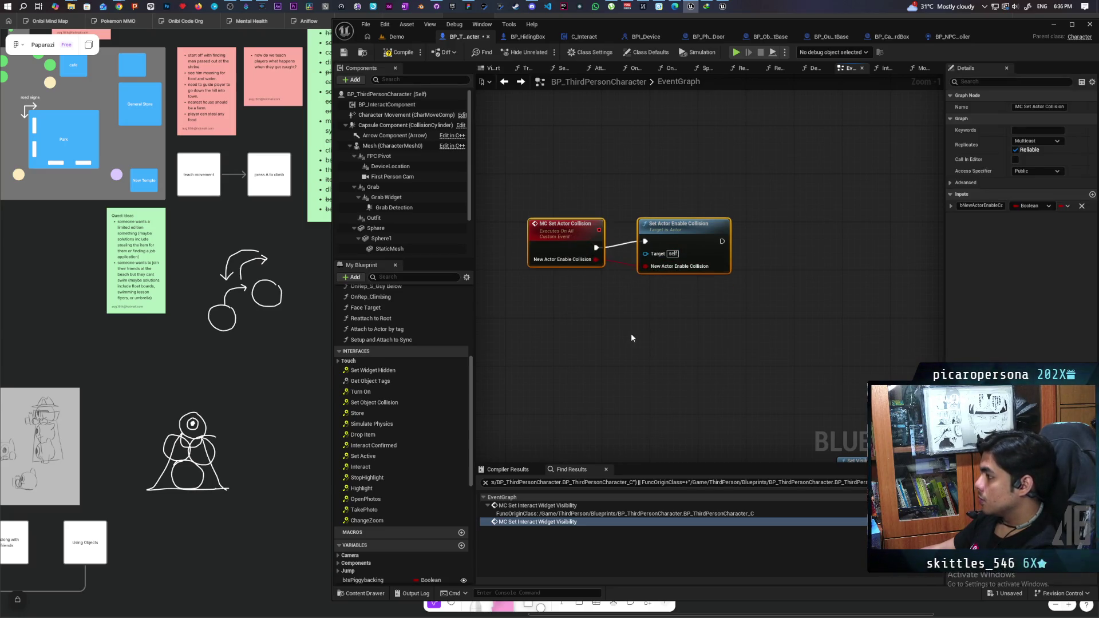
key("ctrl+s")
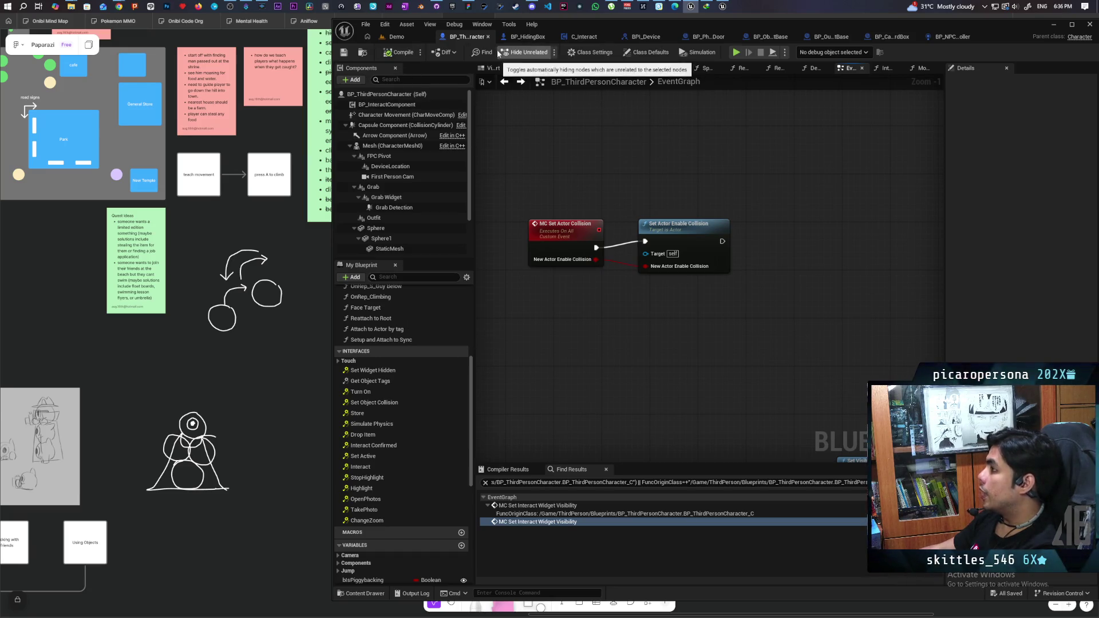
left_click(528, 37)
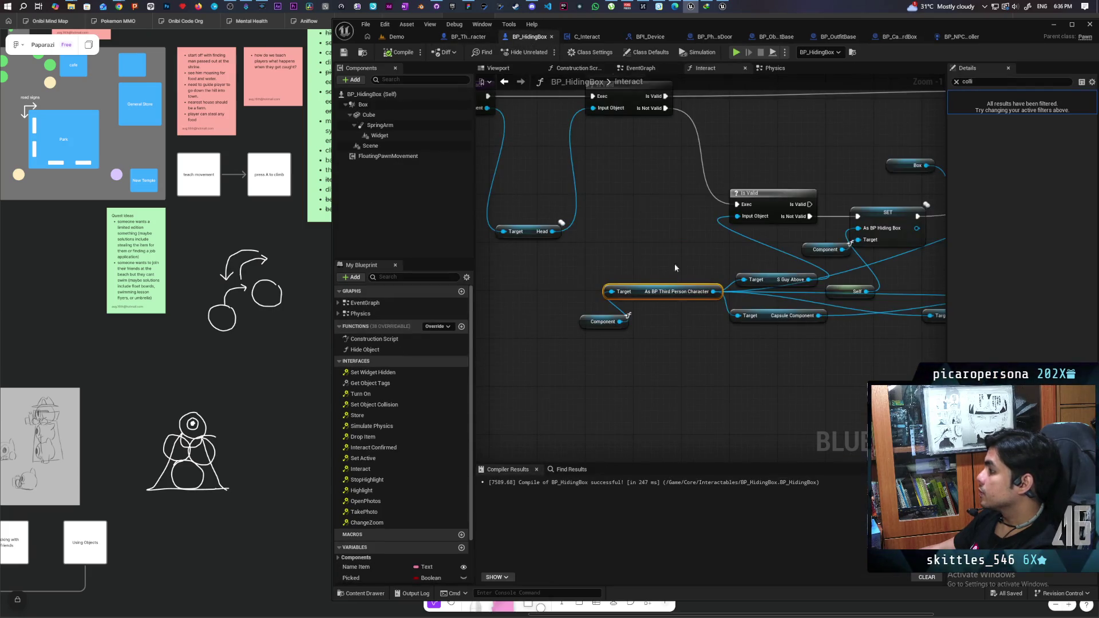
Call MC Set Actor Collision on the cast character right after Set Actor Enable Collision.
scroll(675, 268, "down", 1)
mouse_move(614, 299)
left_mouse_down()
mouse_move(655, 379)
mouse_move(618, 390)
left_mouse_up()
type("mc ")
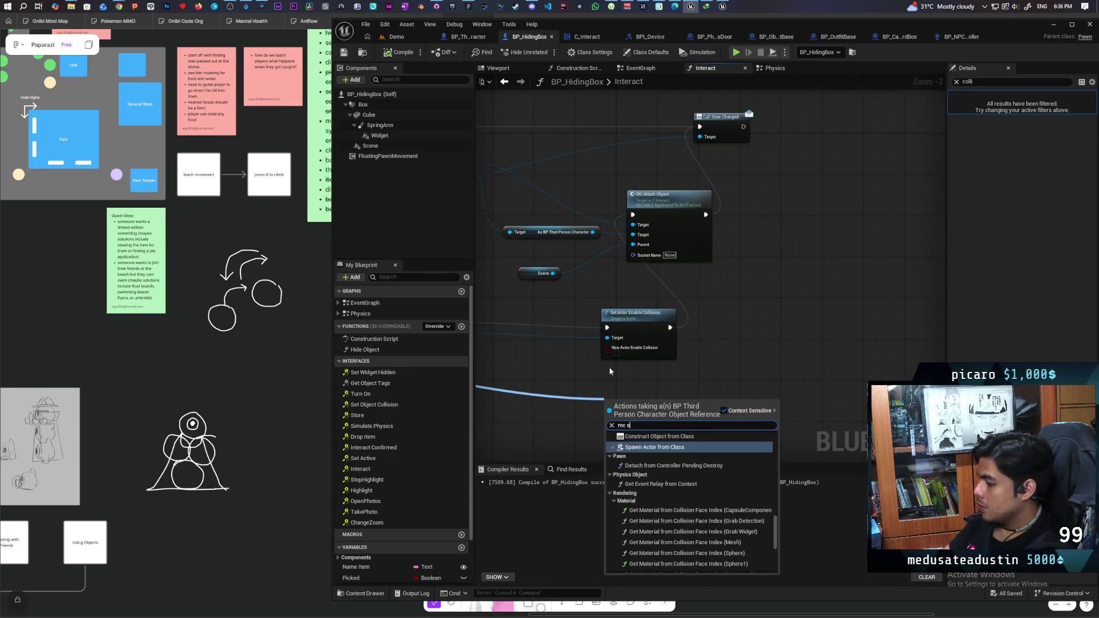
type("seta")
key("Return")
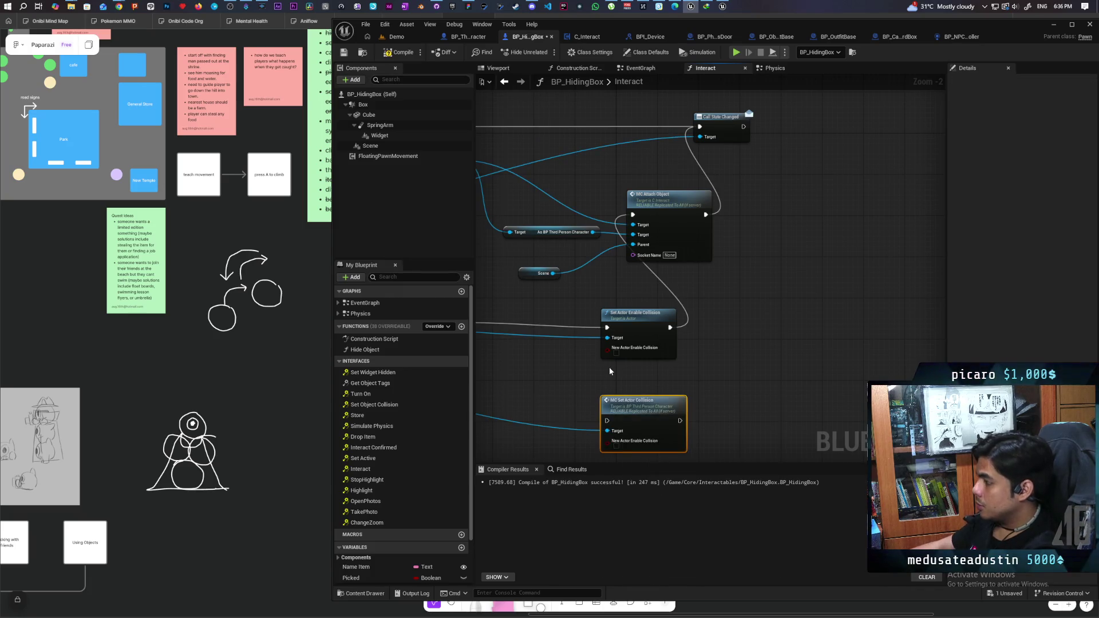
scroll(665, 332, "up", 2)
left_click_drag(698, 367, 706, 354)
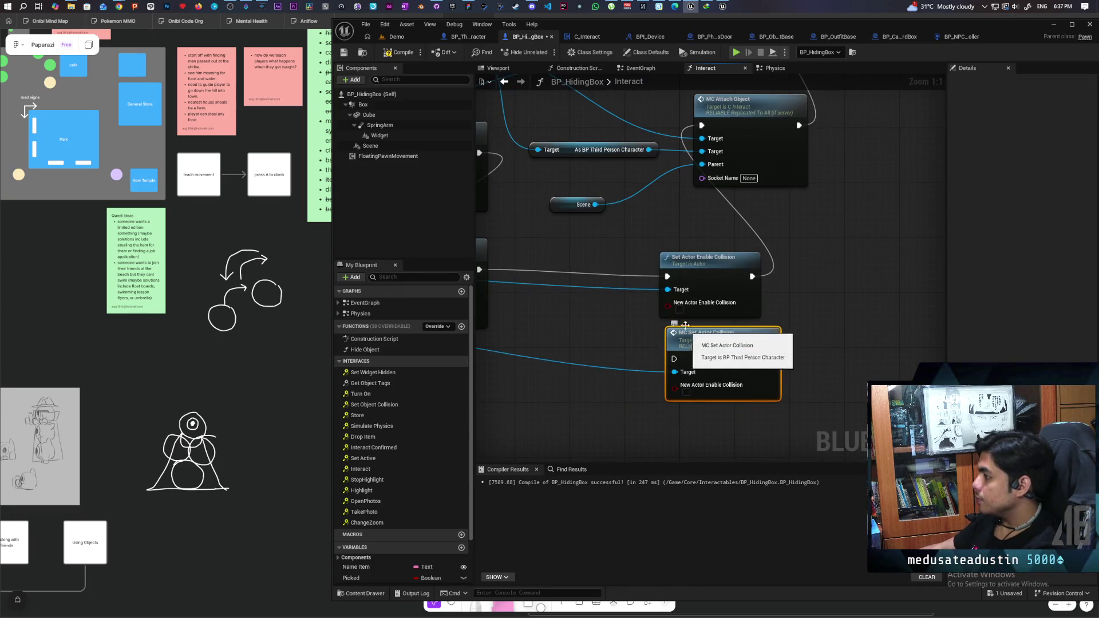
mouse_move(668, 276)
left_mouse_down()
mouse_move(664, 355)
mouse_move(674, 359)
left_mouse_up()
left_click_drag(751, 277, 769, 362)
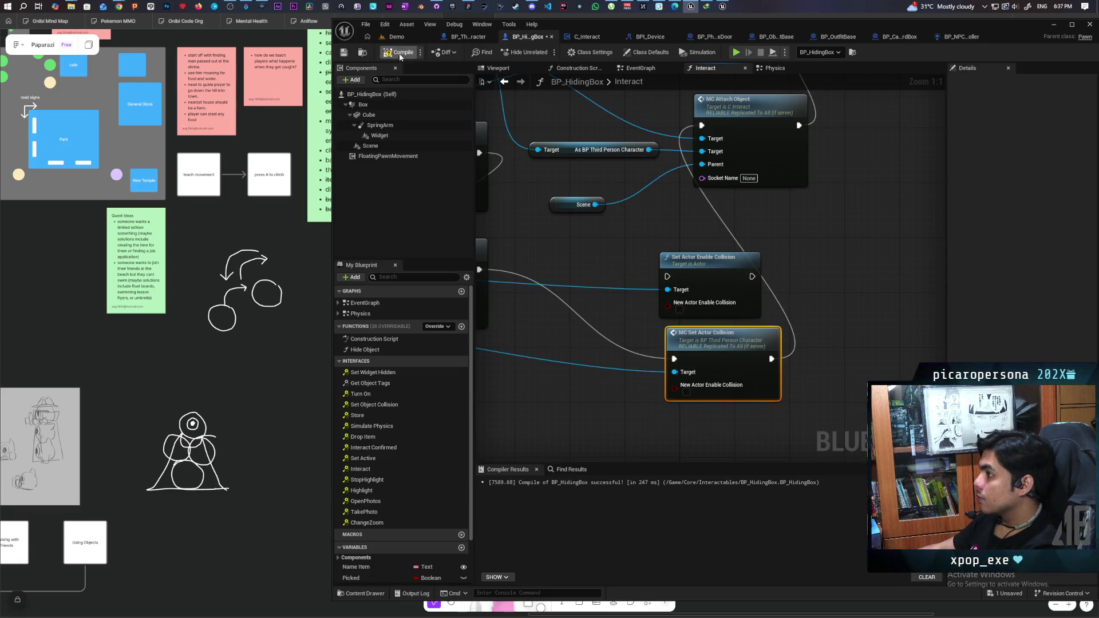
left_click(410, 36)
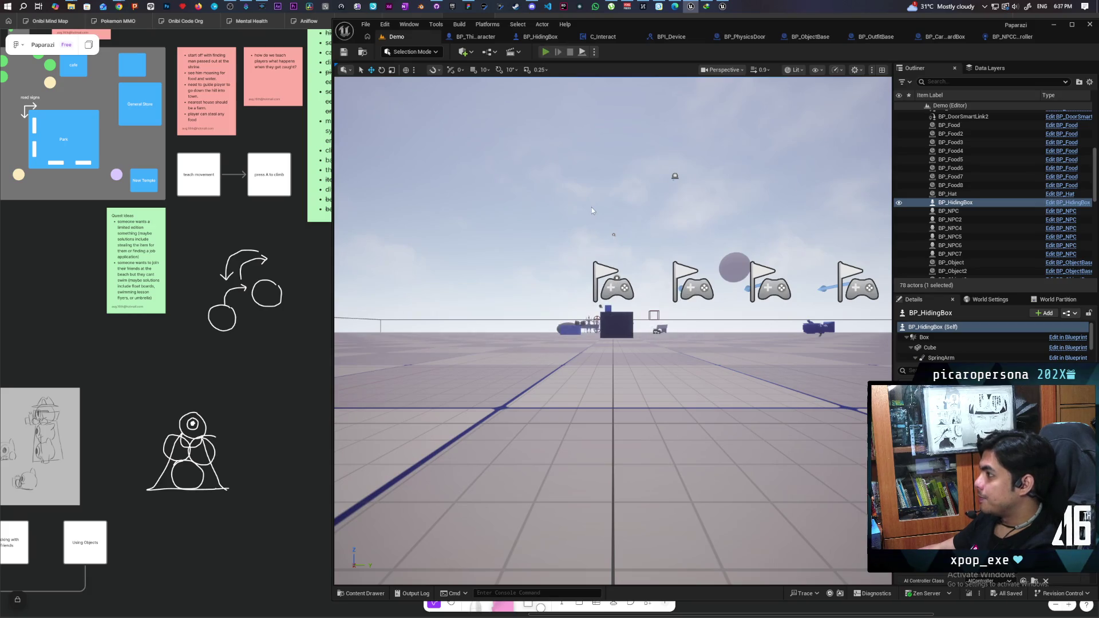
key("alt+p")
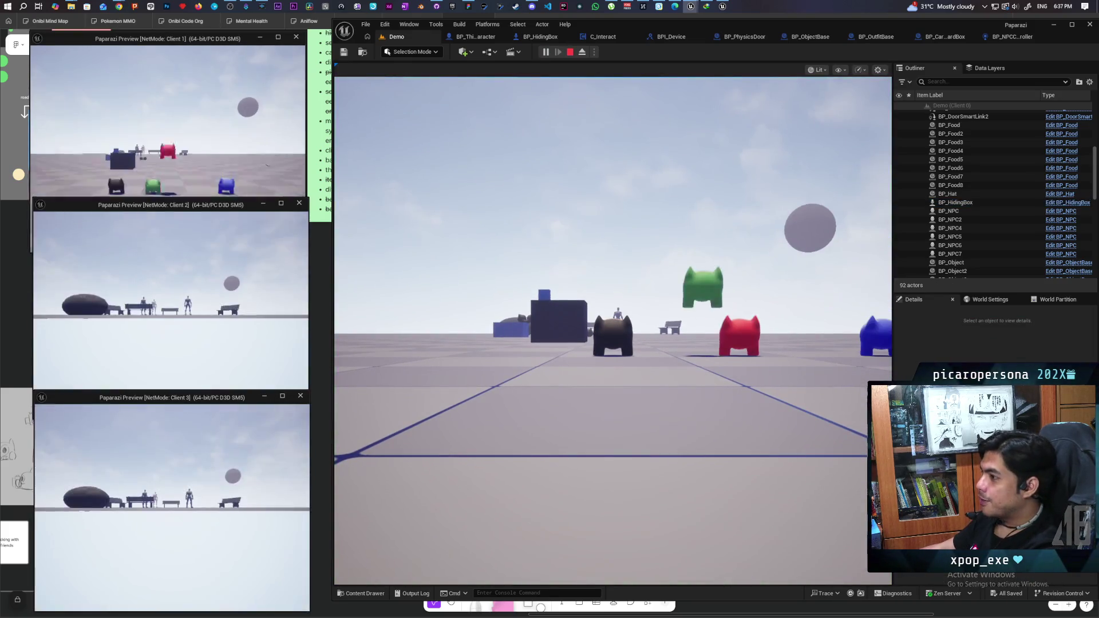
left_click(540, 239)
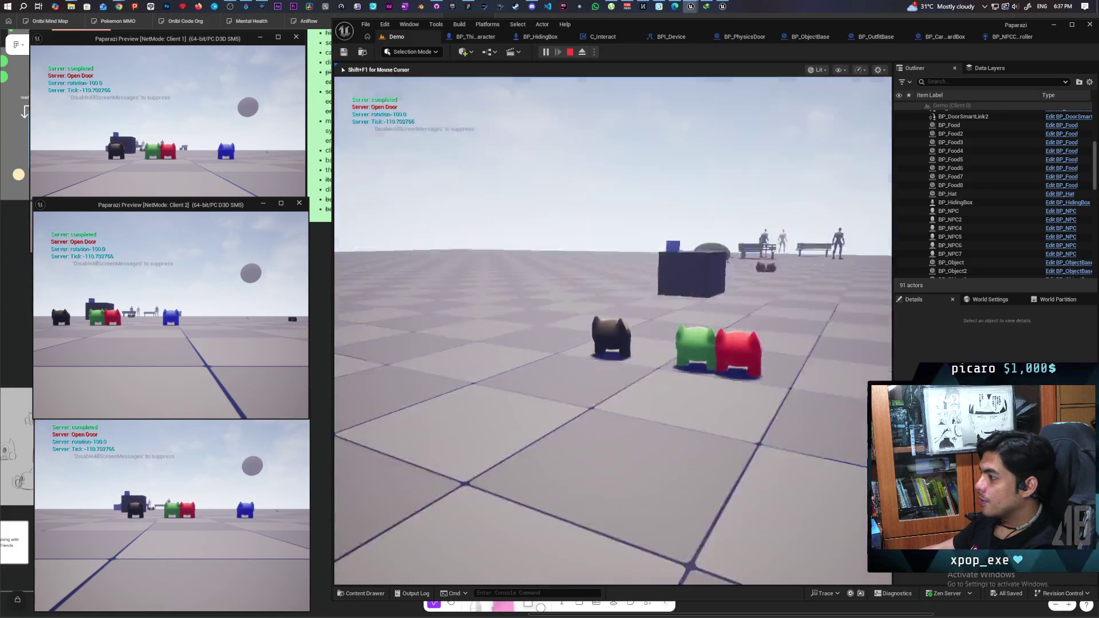
key("w")
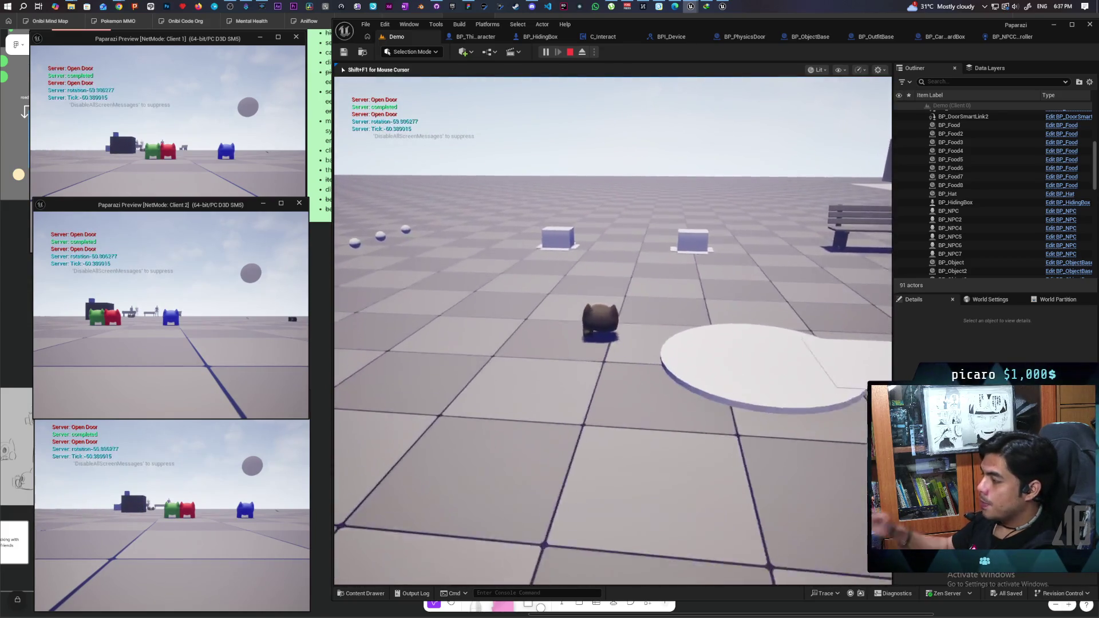
key("w")
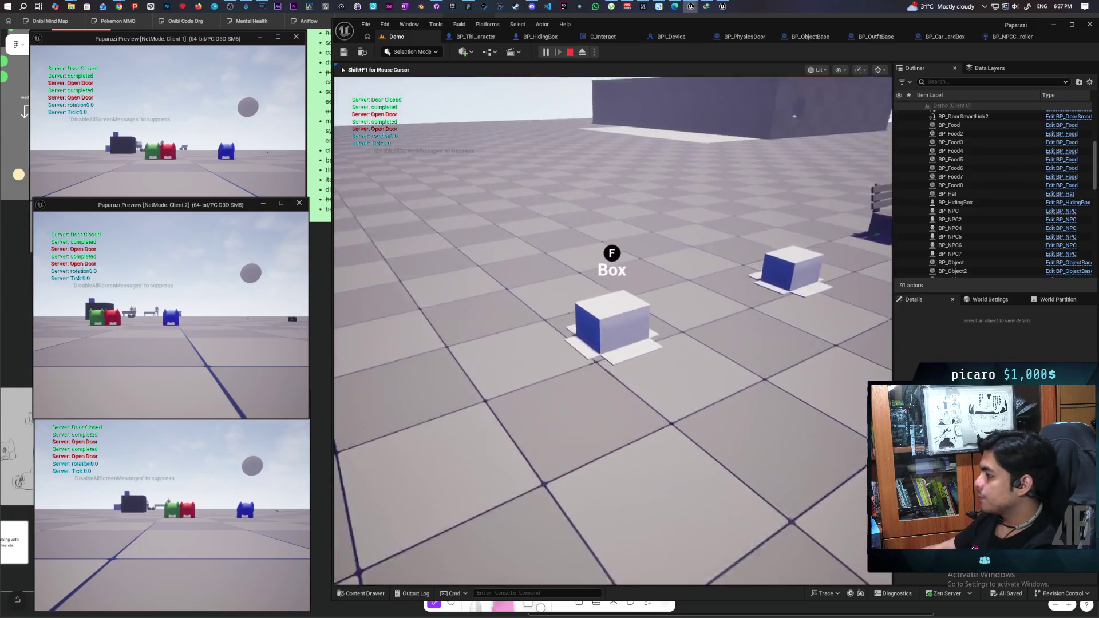
key("f")
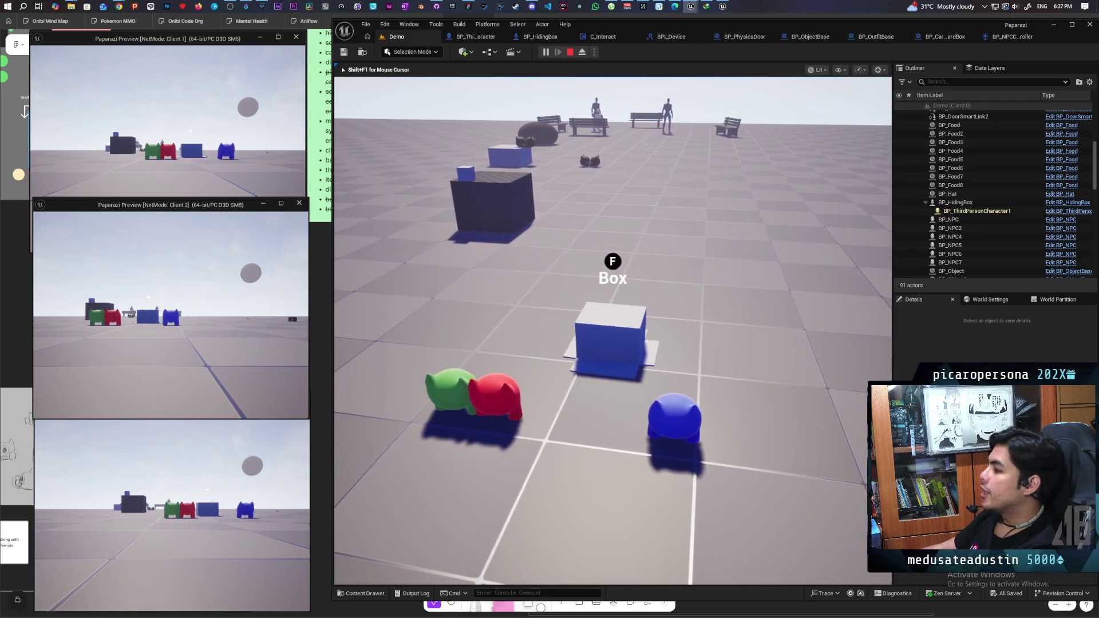
key("Escape")
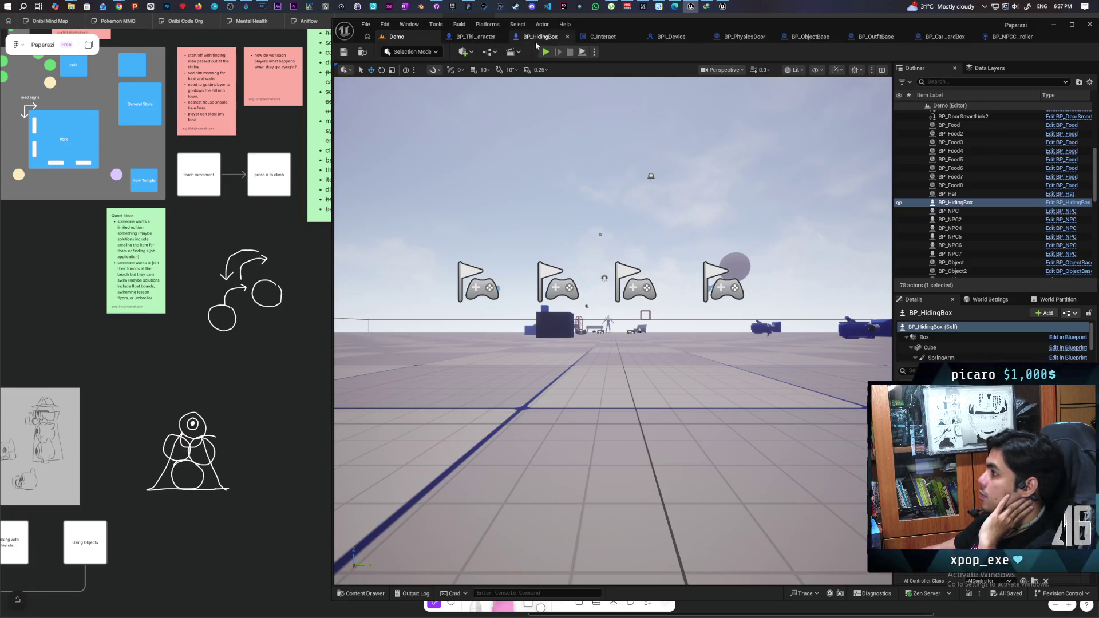
Add a Get Character Movement node off the character reference in the Interact graph.
left_click(534, 39)
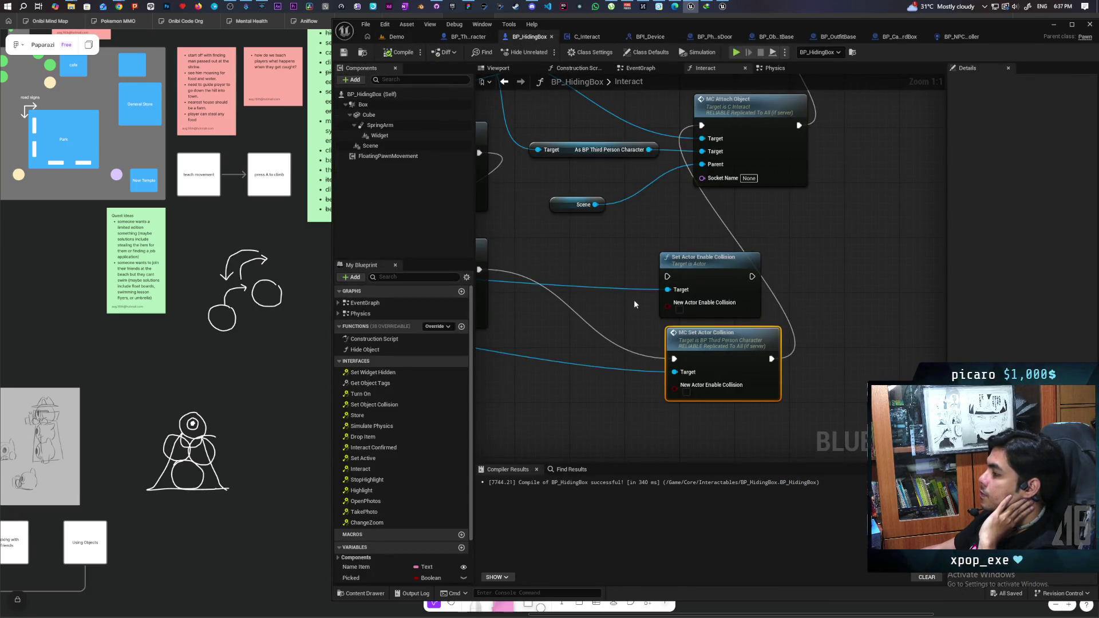
mouse_move(616, 331)
left_mouse_down()
mouse_move(699, 339)
mouse_move(594, 314)
mouse_move(808, 277)
mouse_move(747, 303)
mouse_move(791, 267)
mouse_move(859, 356)
left_mouse_up()
mouse_move(491, 205)
left_mouse_down()
mouse_move(573, 321)
mouse_move(834, 307)
mouse_move(626, 412)
mouse_move(616, 404)
left_mouse_up()
type("ignore")
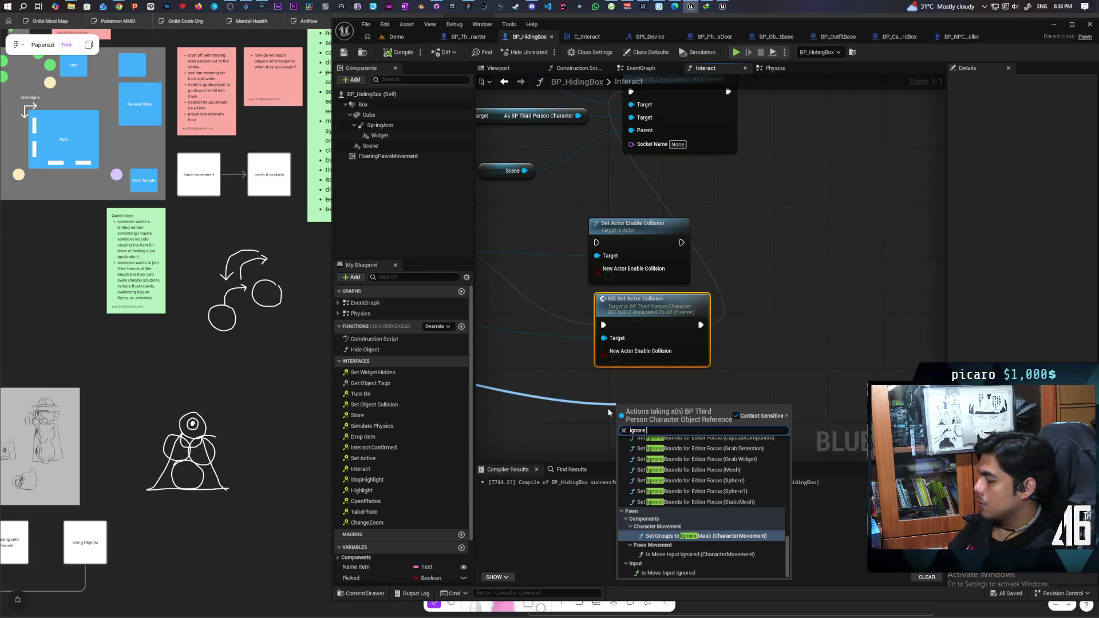
type("in")
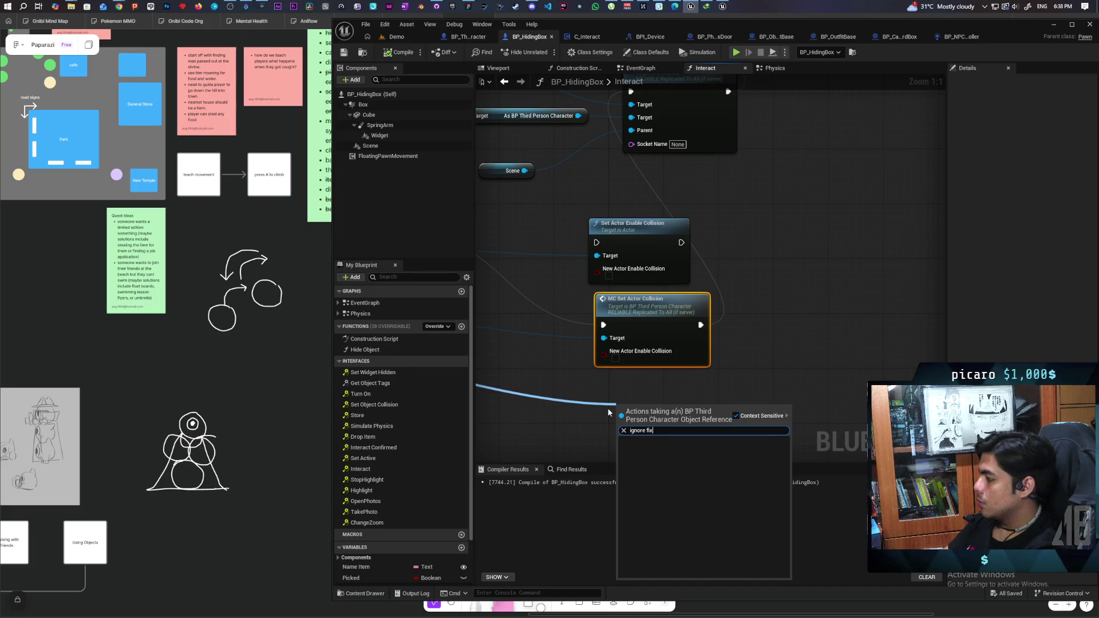
key("BackSpace")
key("BackSpace")
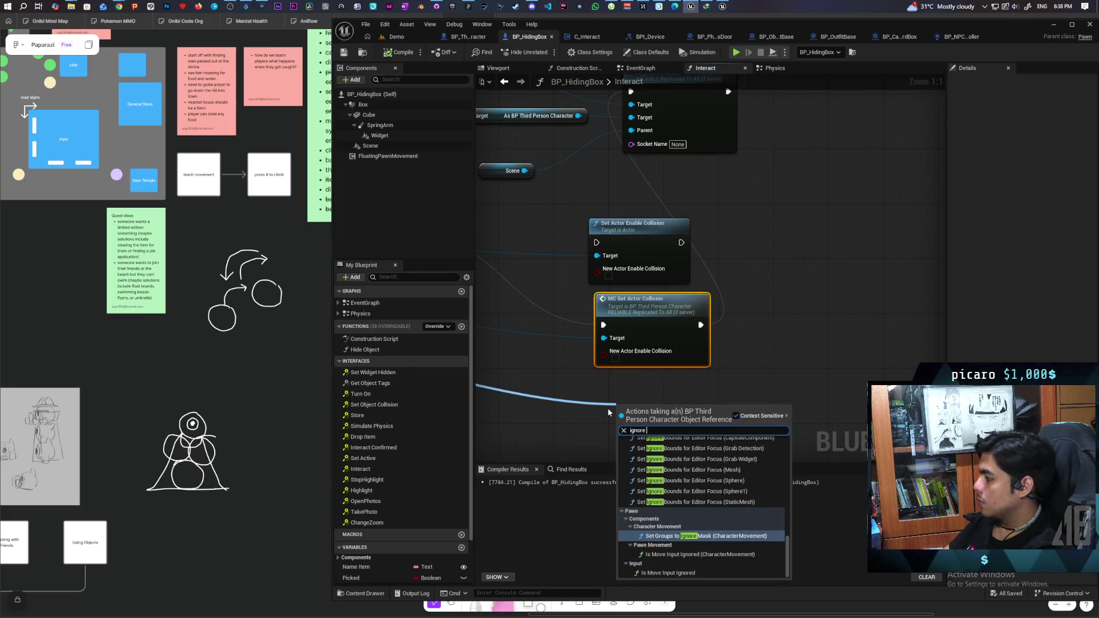
mouse_move(596, 406)
left_mouse_down()
mouse_move(546, 408)
mouse_move(666, 330)
mouse_move(565, 317)
mouse_move(596, 276)
left_mouse_up()
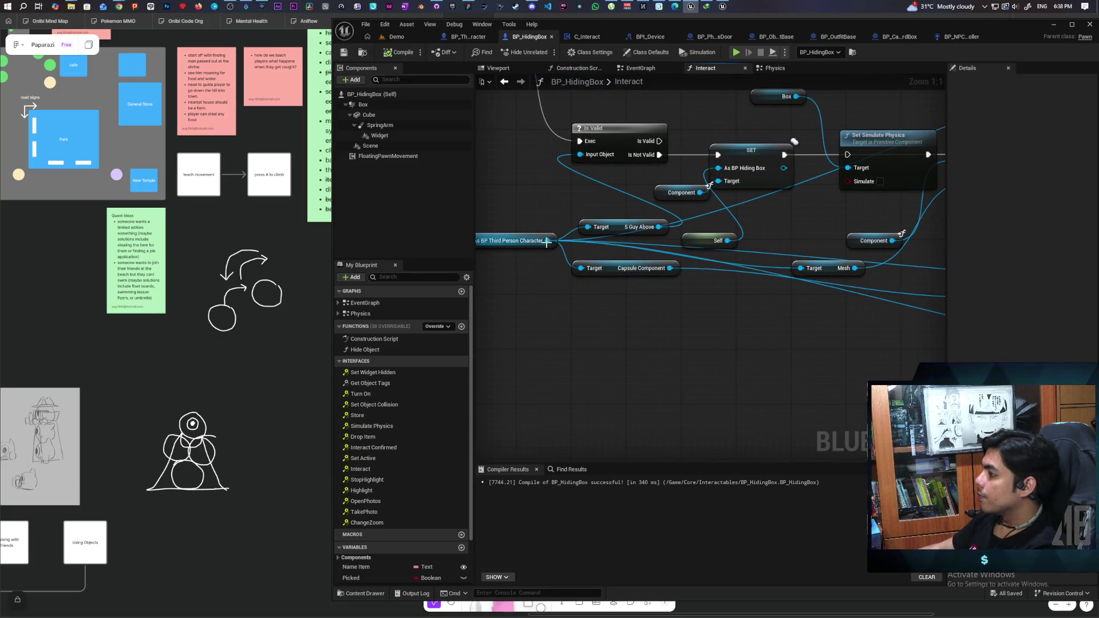
left_click_drag(547, 241, 597, 352)
type("character")
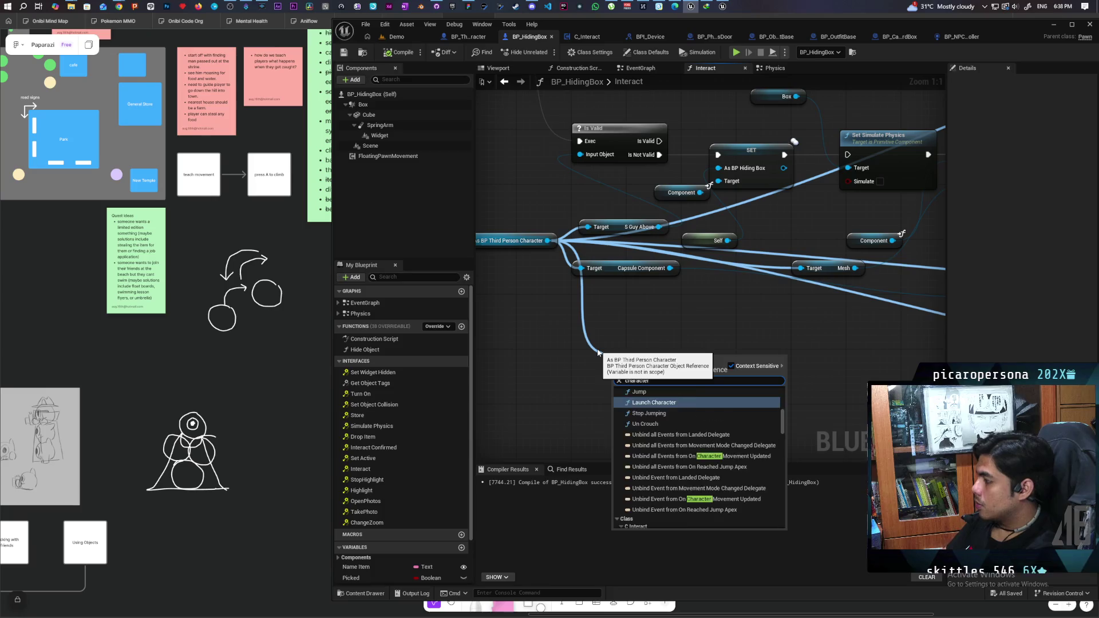
type(" move")
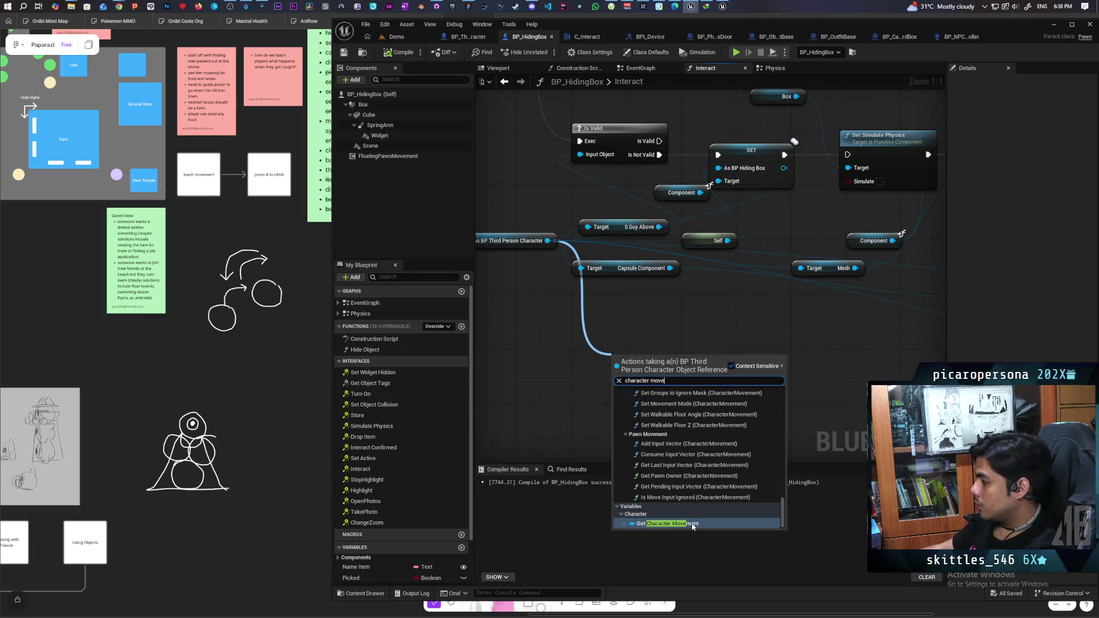
left_click(686, 524)
Search Character Movement actions for 'ignore', compile, and return to the Demo level focused on the box.
left_click_drag(657, 340, 674, 377)
type("ignore")
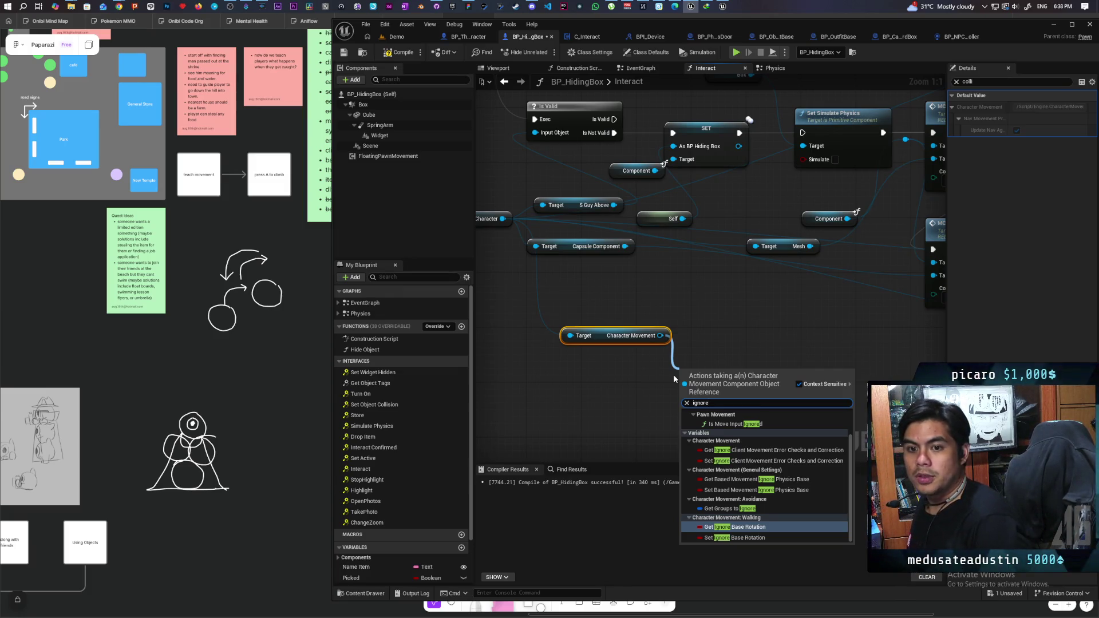
left_click(402, 52)
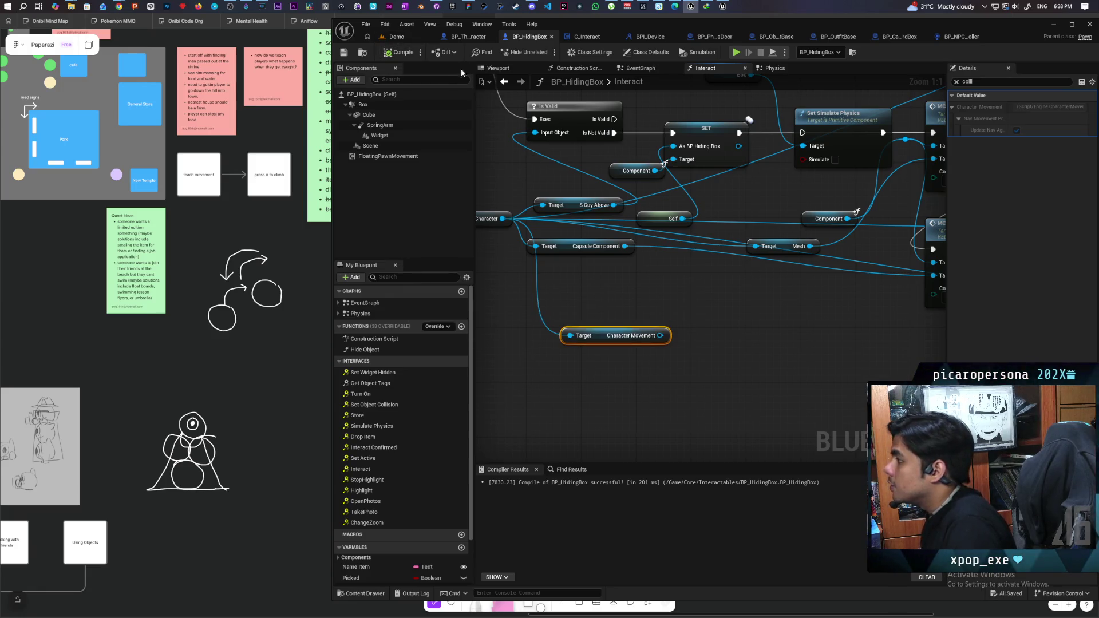
left_click(397, 36)
key("f")
scroll(613, 330, "down", 5)
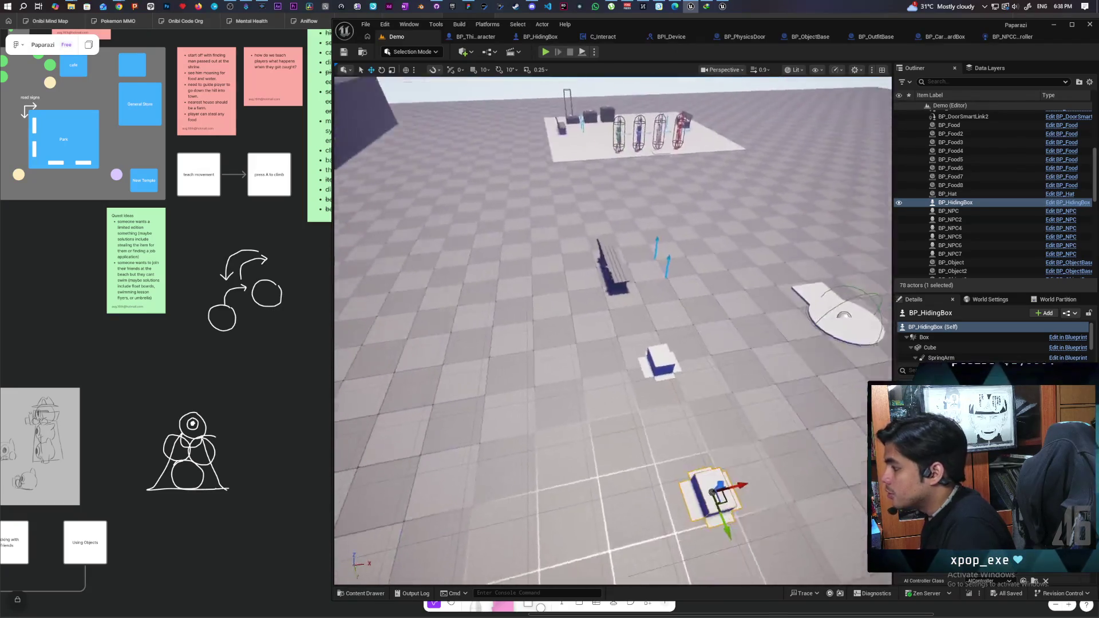
Set BP_CardboardBox's Cube collision to Block Pawn, then return to Demo and start multiplayer play.
left_click(602, 280)
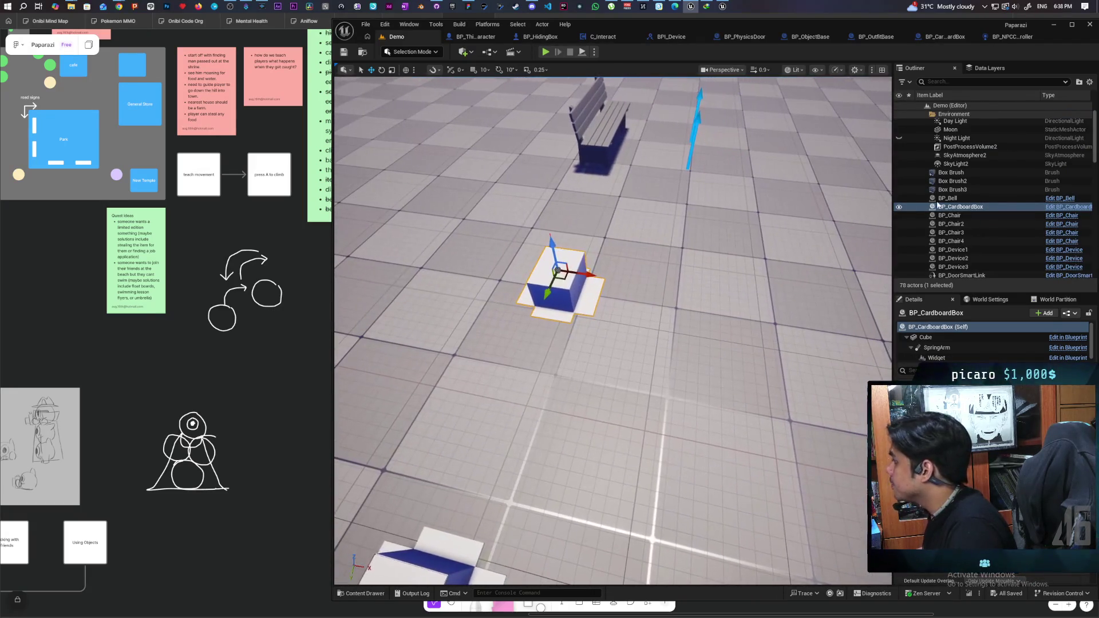
left_click(1063, 207)
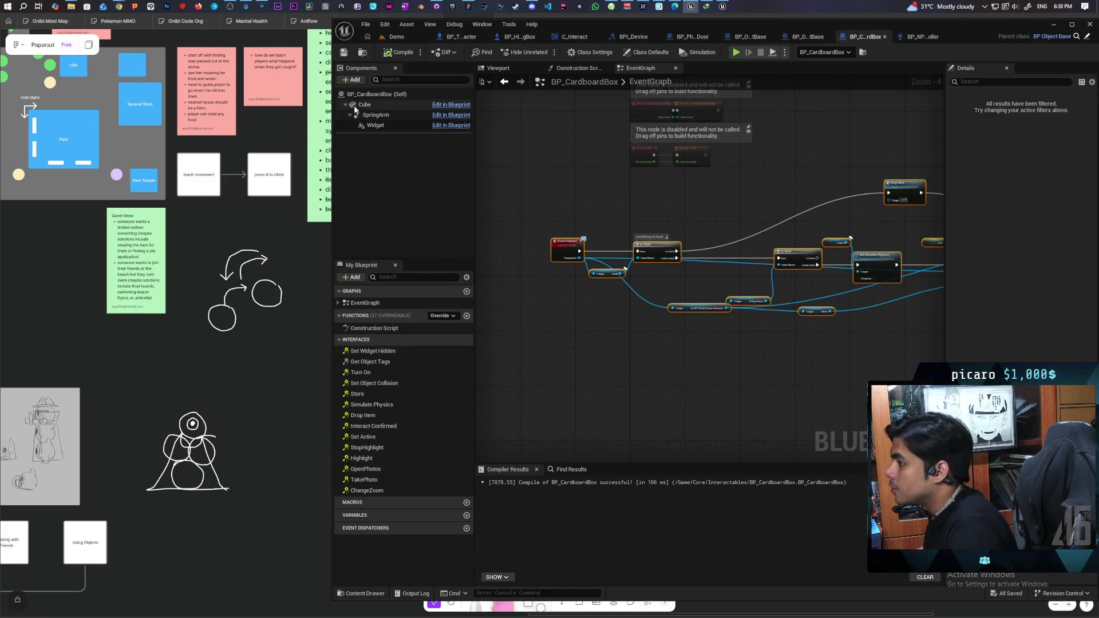
left_click(379, 104)
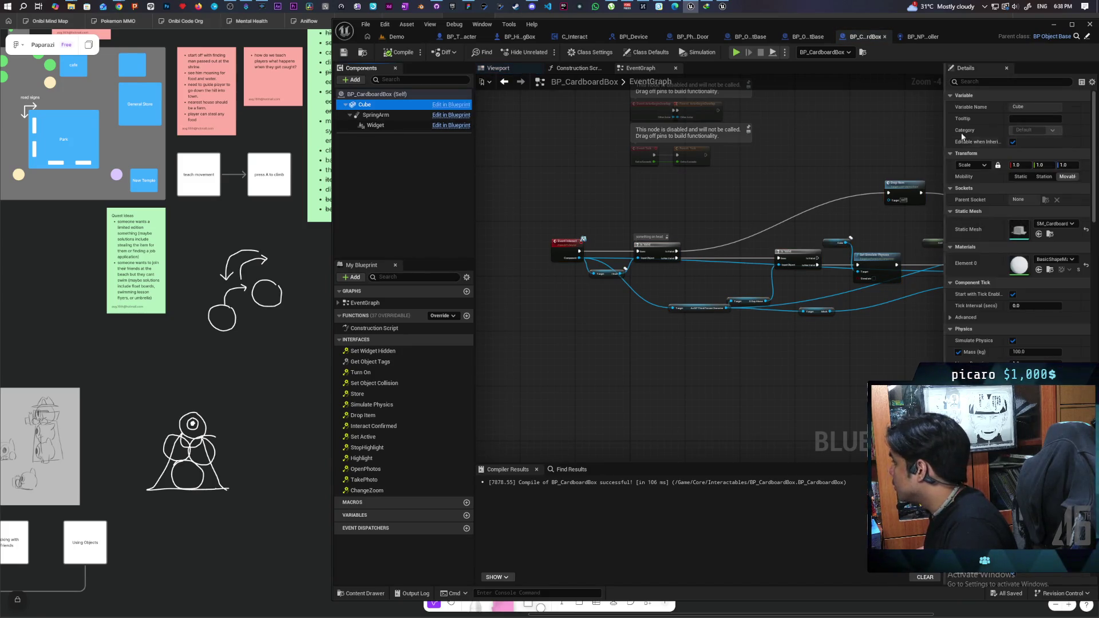
type("collisi")
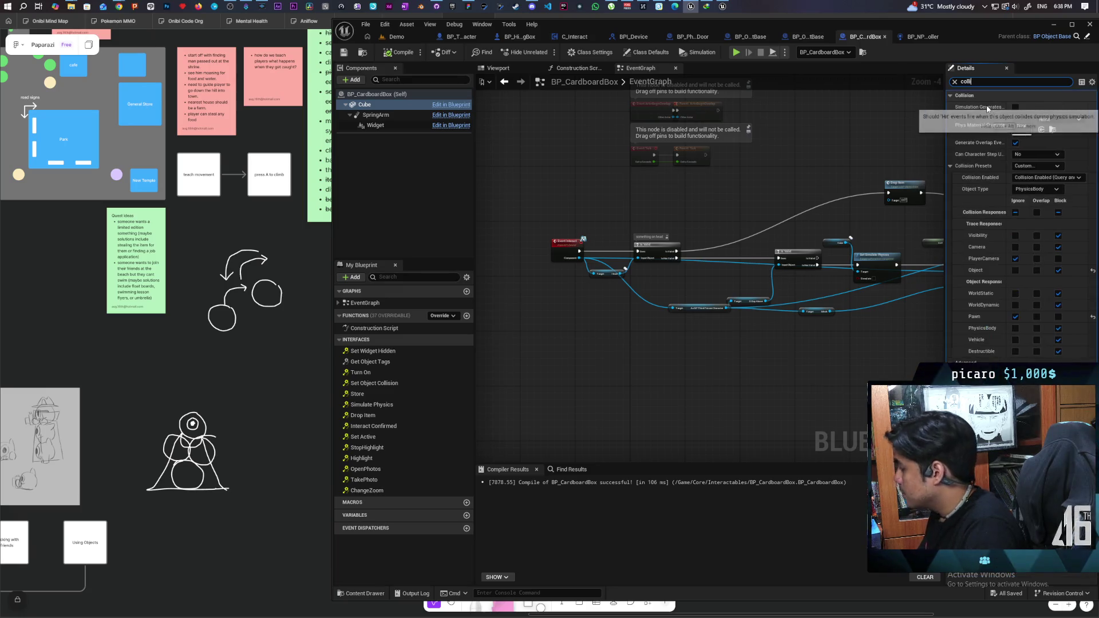
left_click(1059, 317)
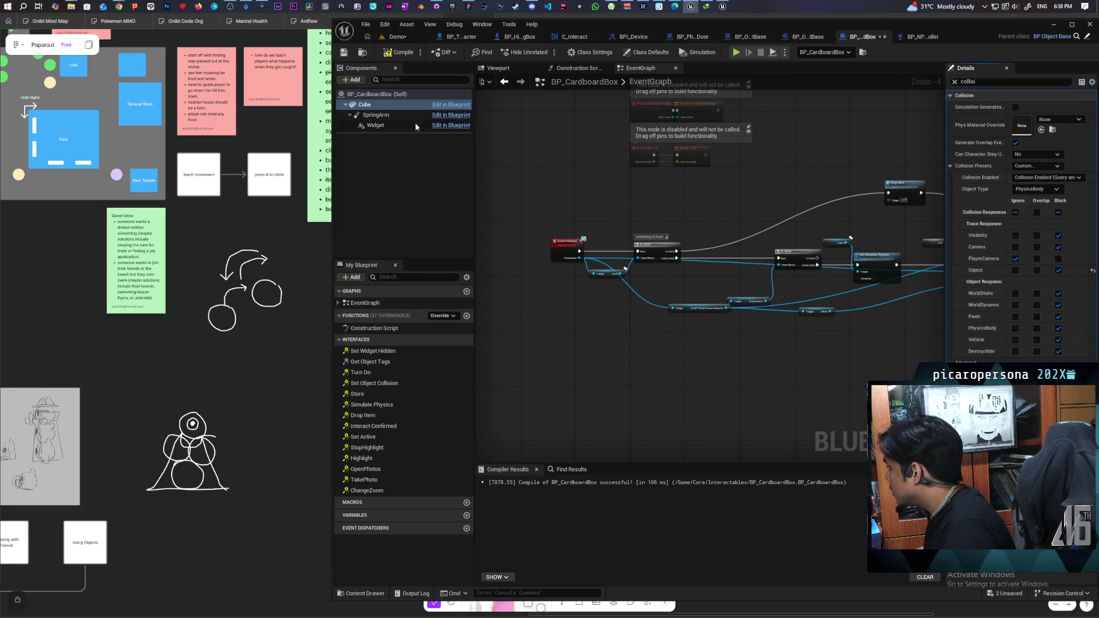
left_click(408, 35)
key("alt+p")
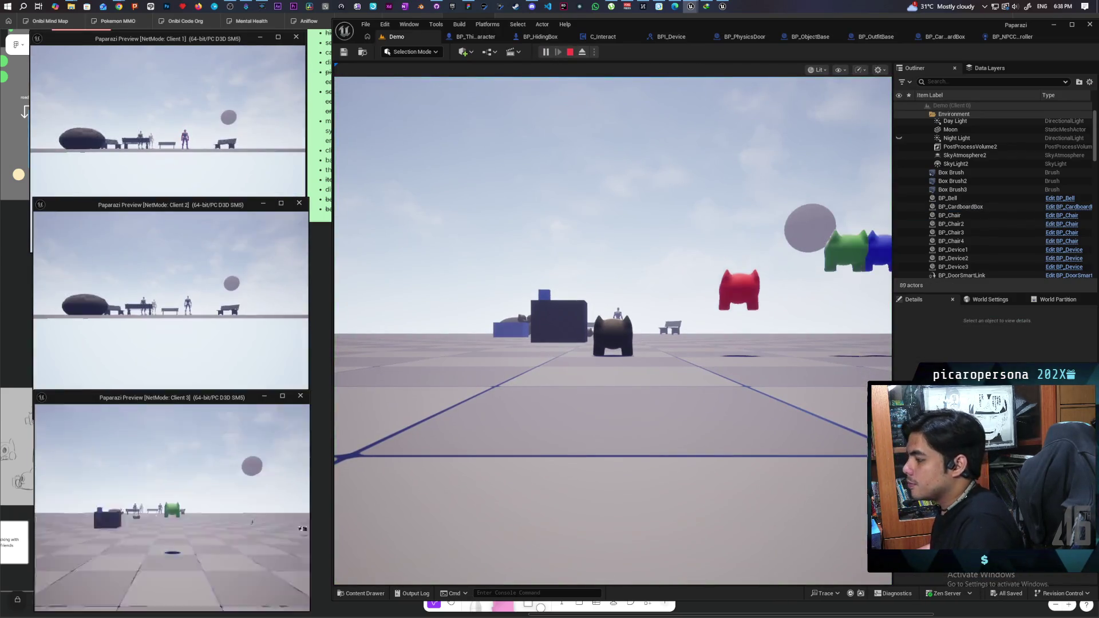
Walk the player forward to a cardboard box, then stop the multiplayer session.
key("w")
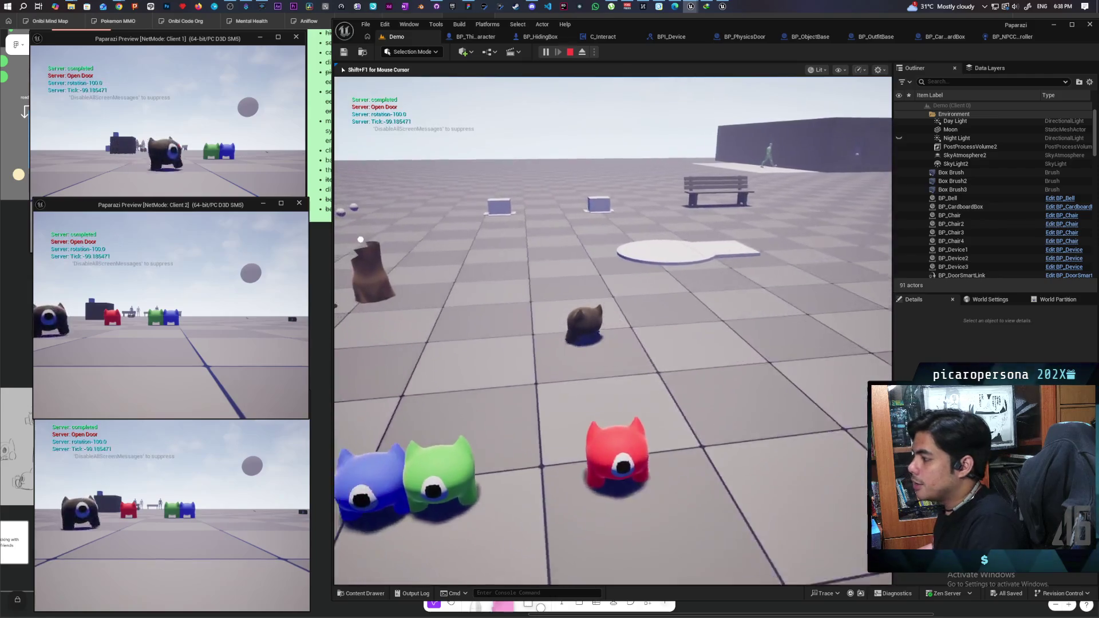
key("w")
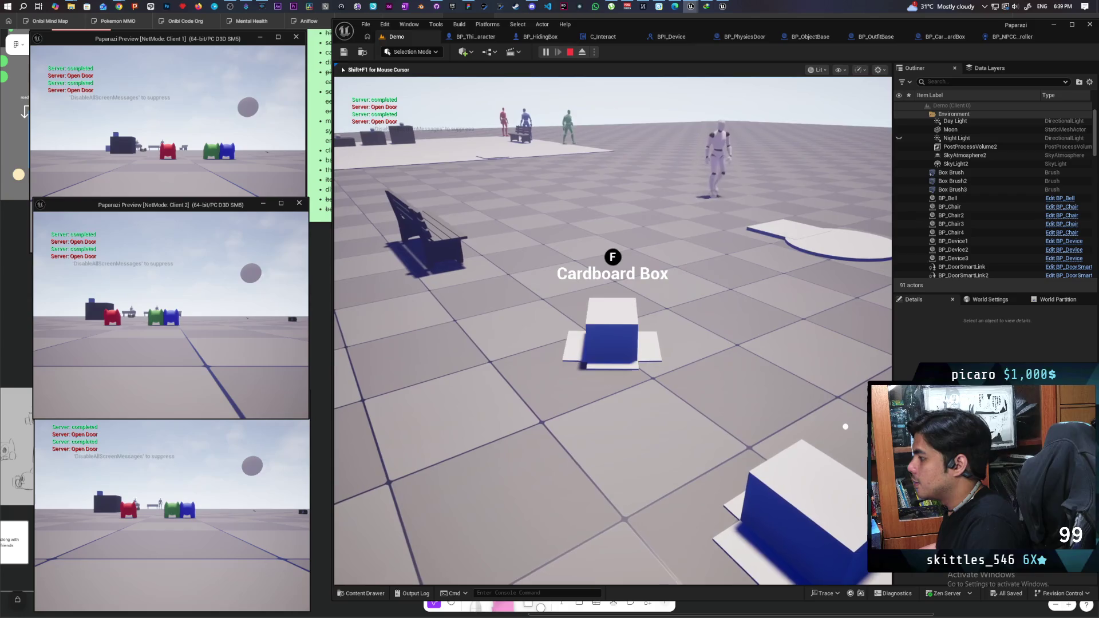
key("shift+F1")
key("Escape")
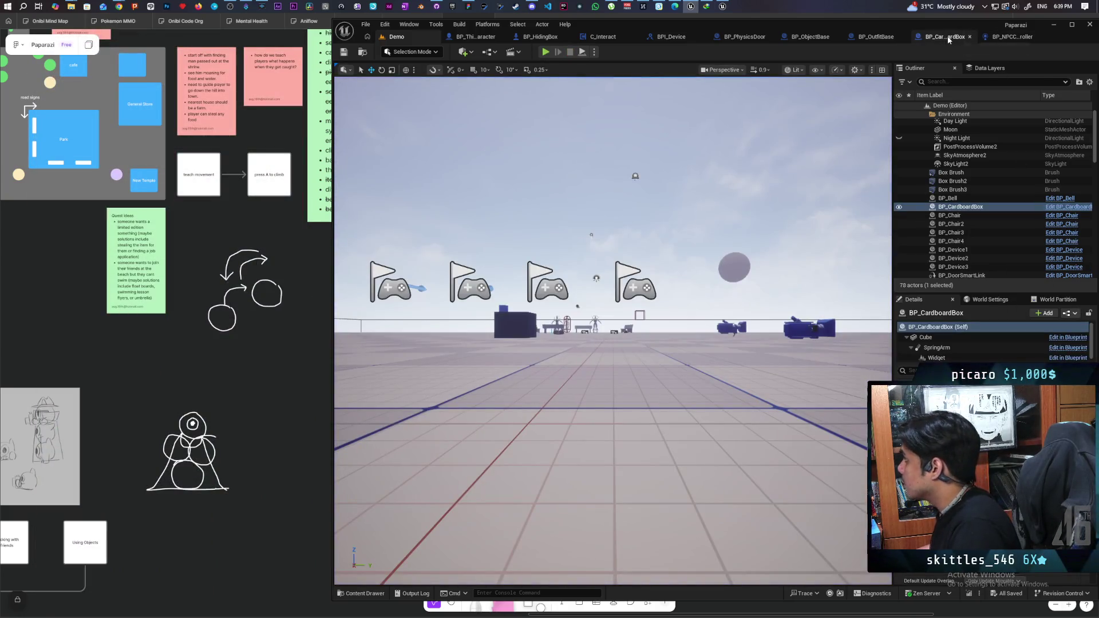
Delete the whole node chain from BP_CardboardBox's EventGraph, then return to the Demo level.
left_click(948, 38)
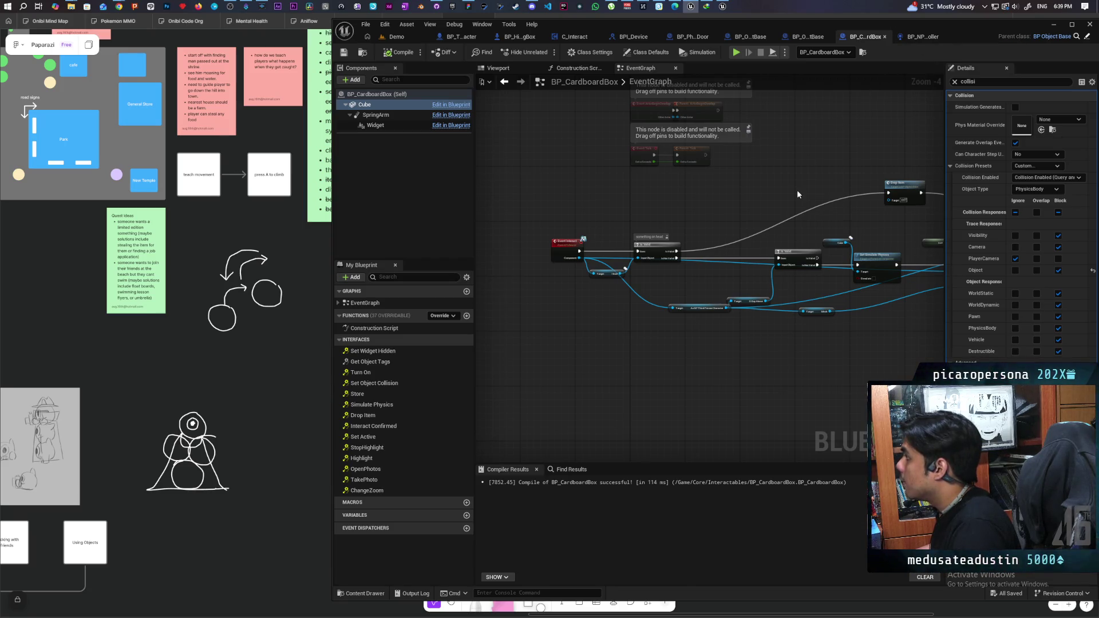
scroll(657, 196, "down", 3)
scroll(637, 208, "up", 3)
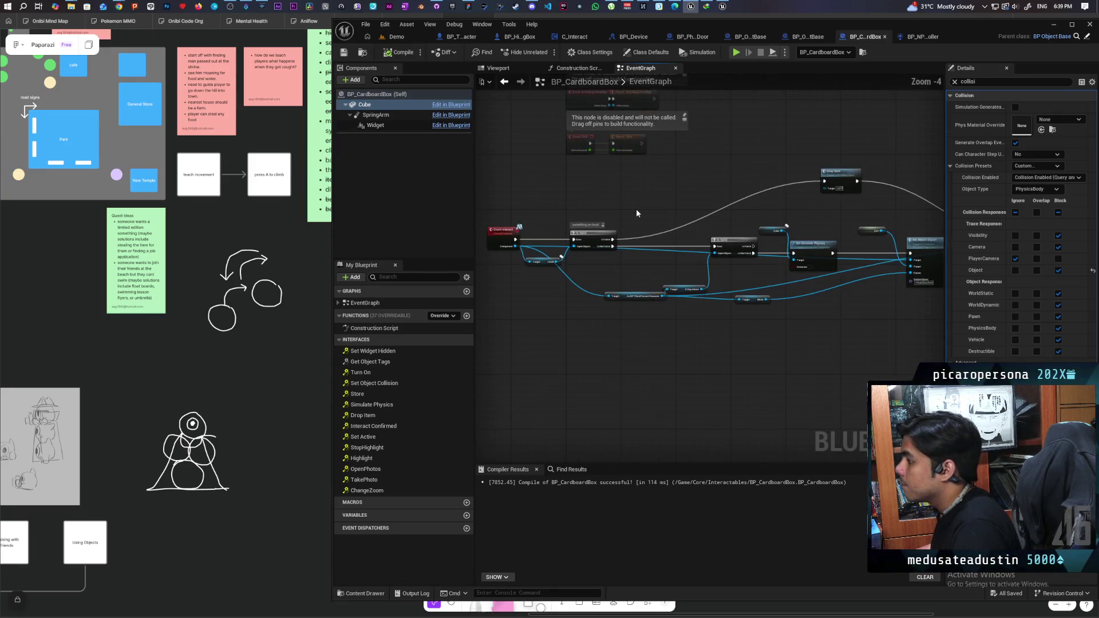
scroll(550, 216, "down", 2)
left_click_drag(516, 191, 826, 285)
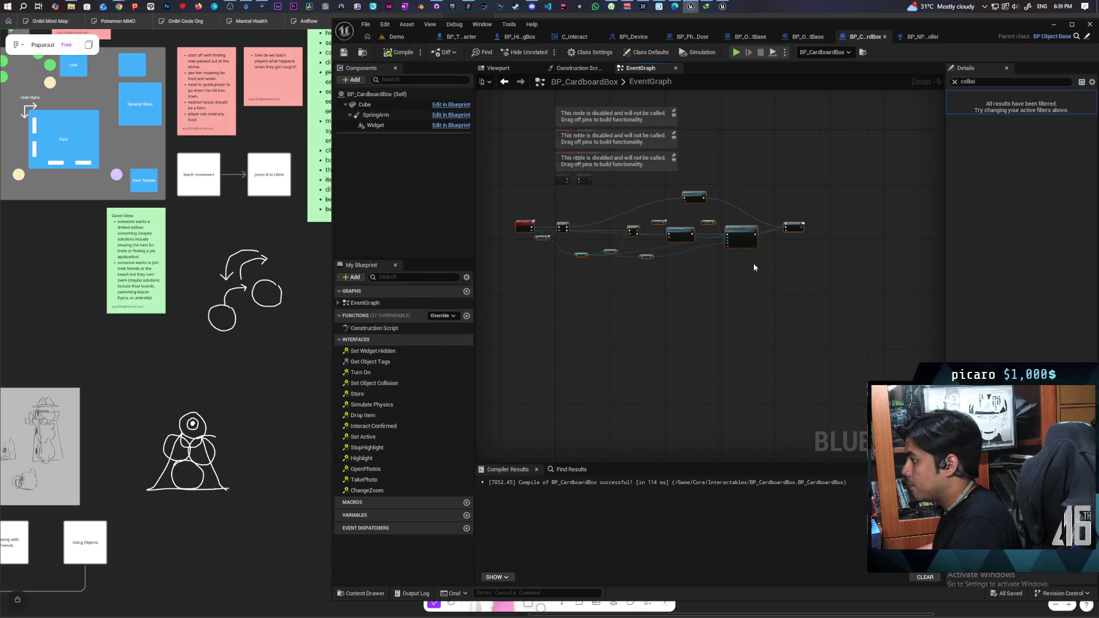
key("Delete")
left_click(395, 37)
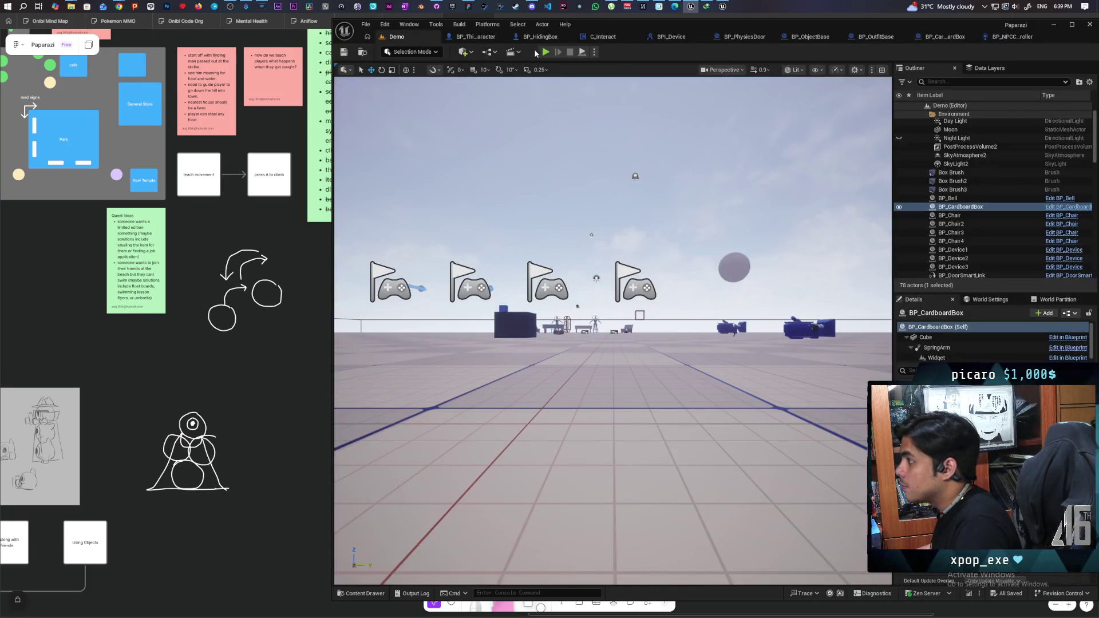
left_click(546, 52)
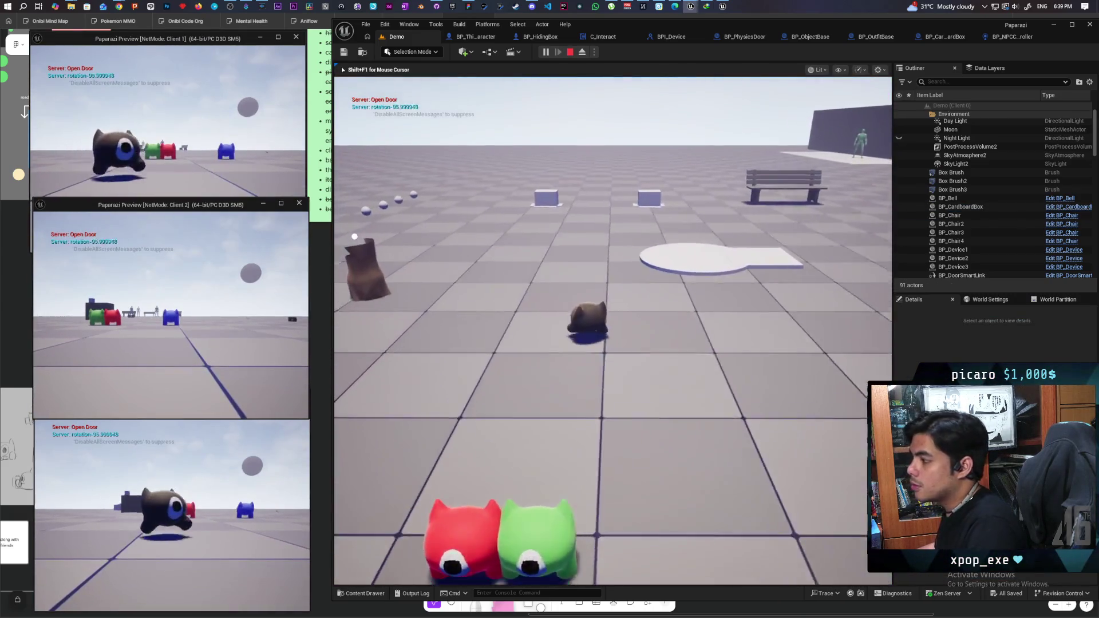
key("w")
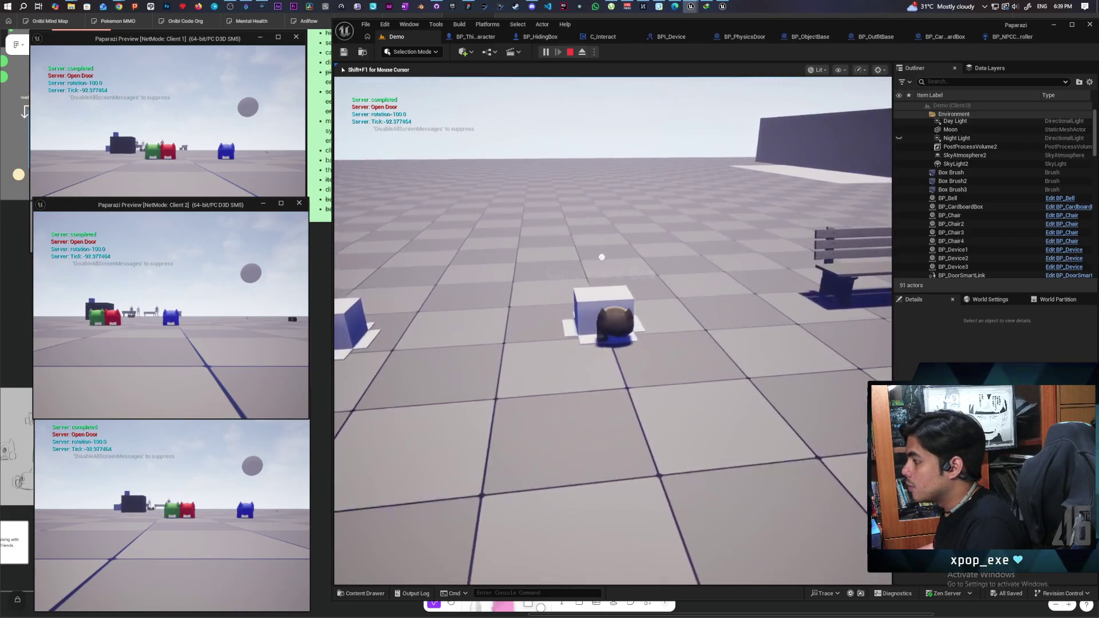
key("e")
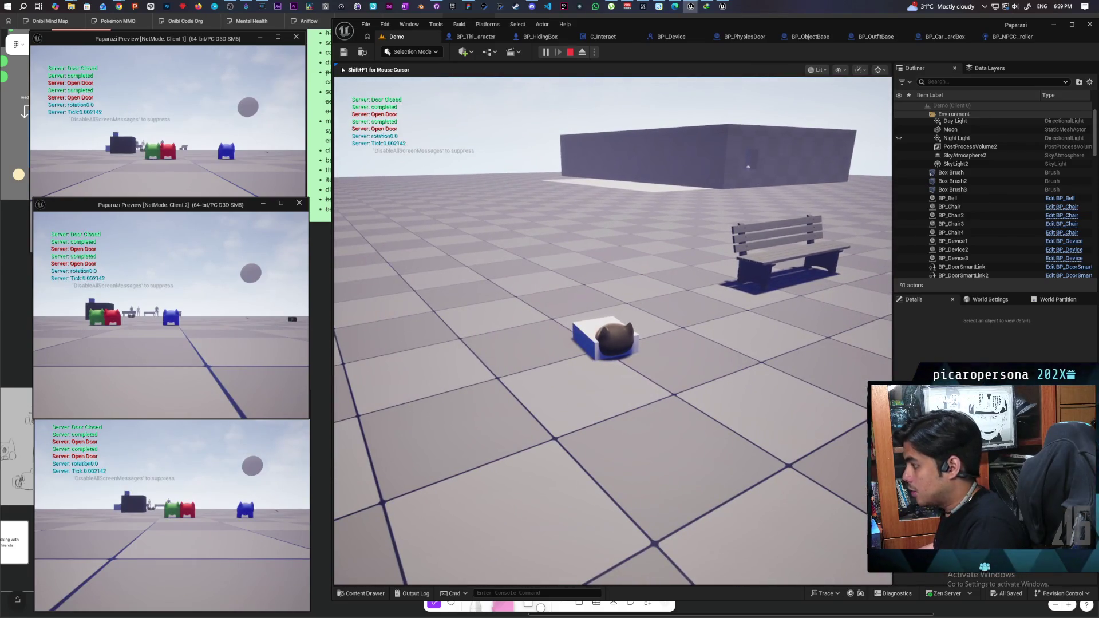
key("w")
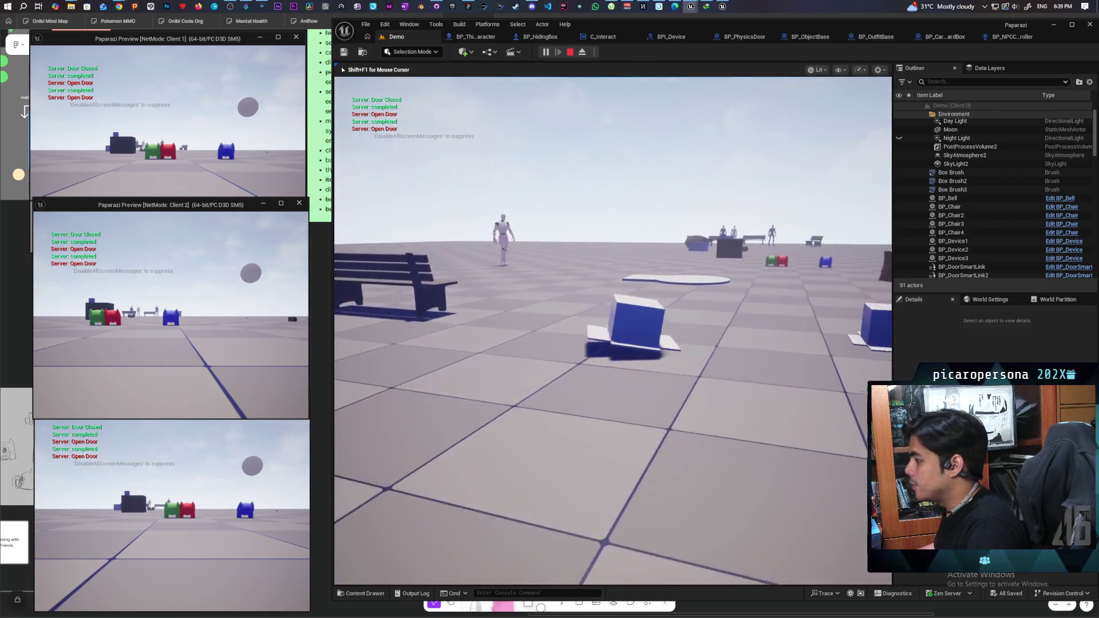
key("w")
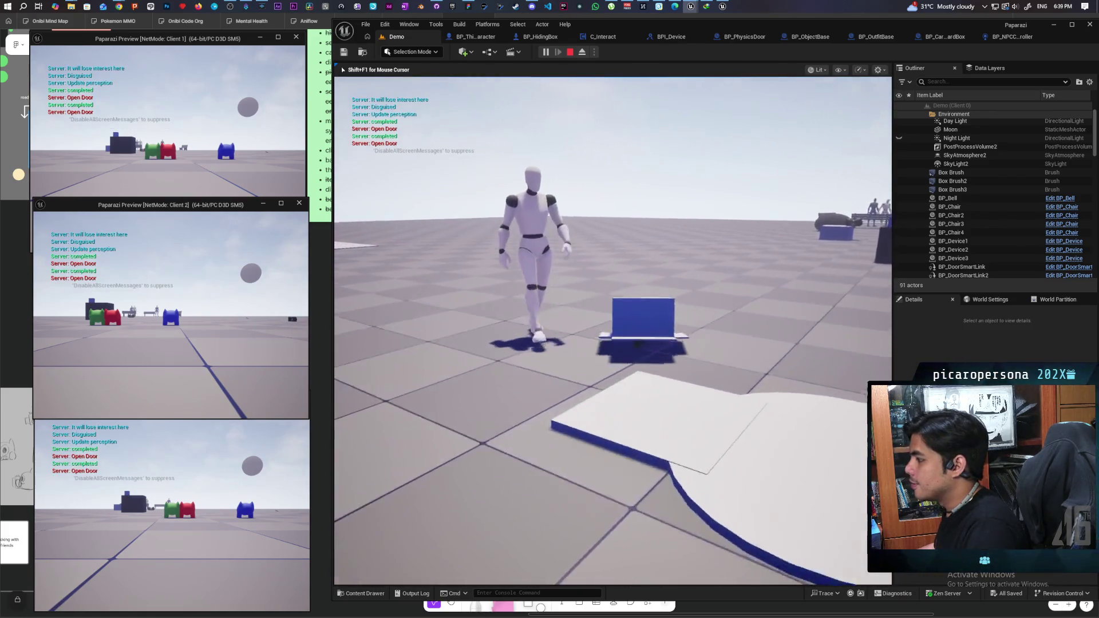
key("w")
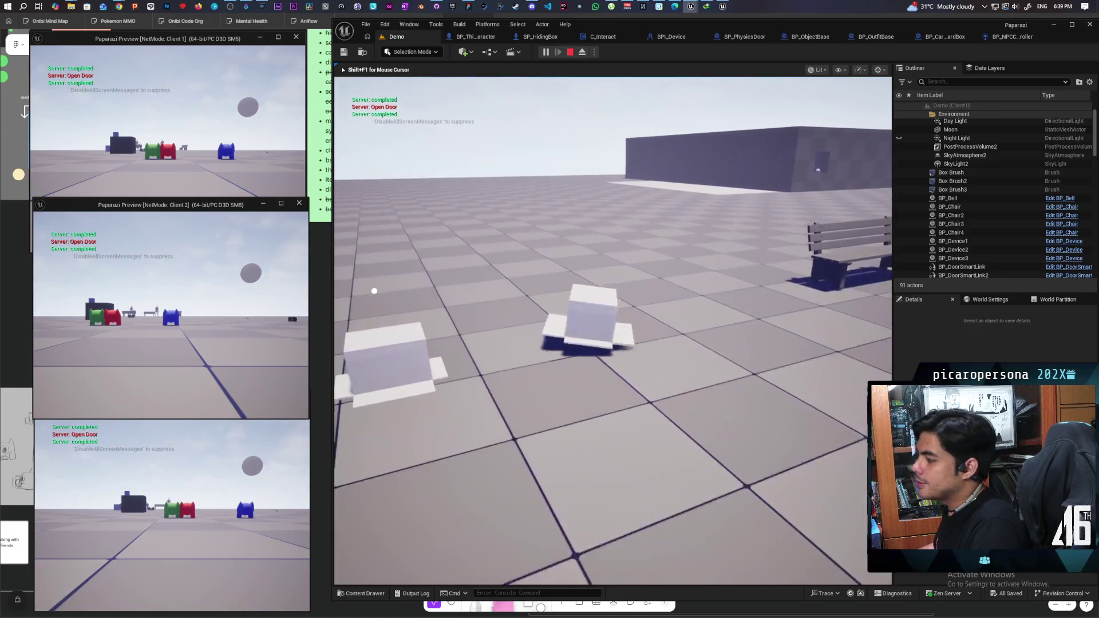
key("w")
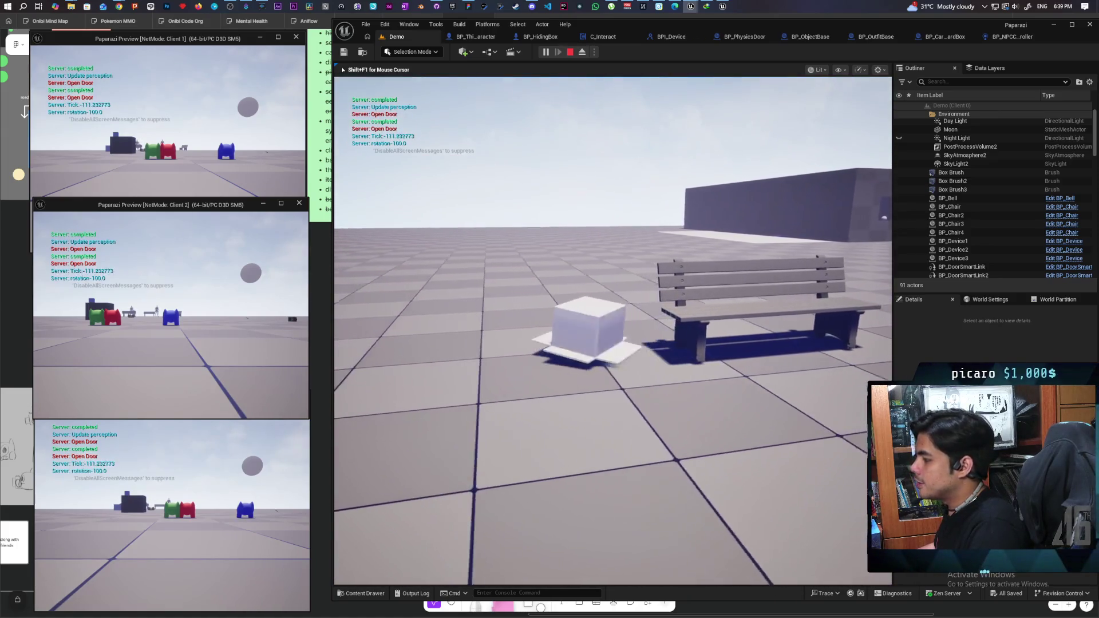
key("w")
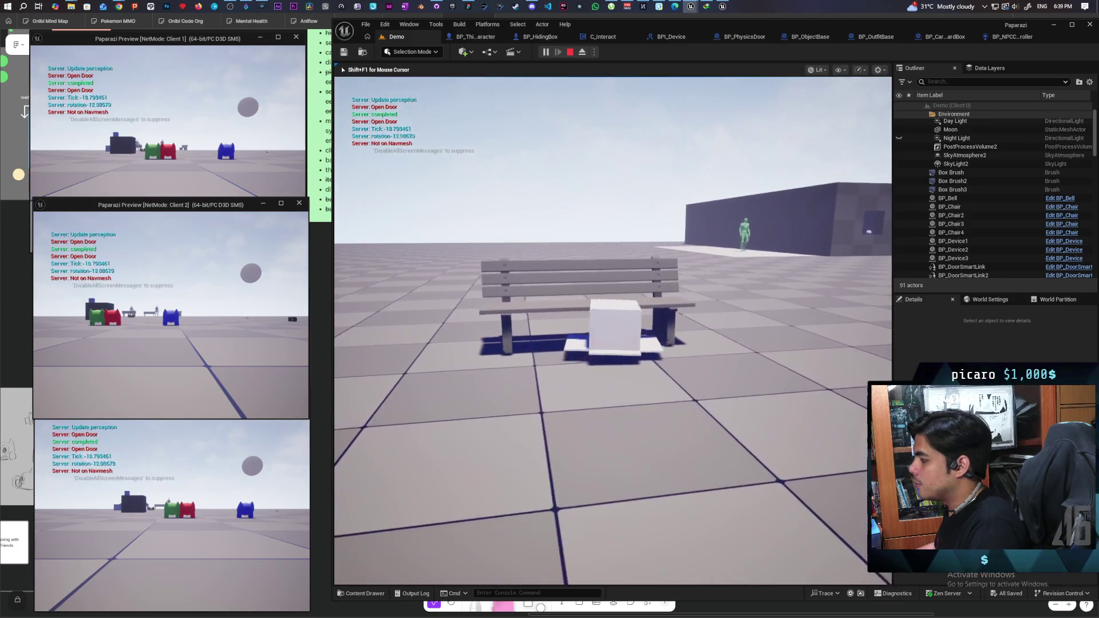
key("s")
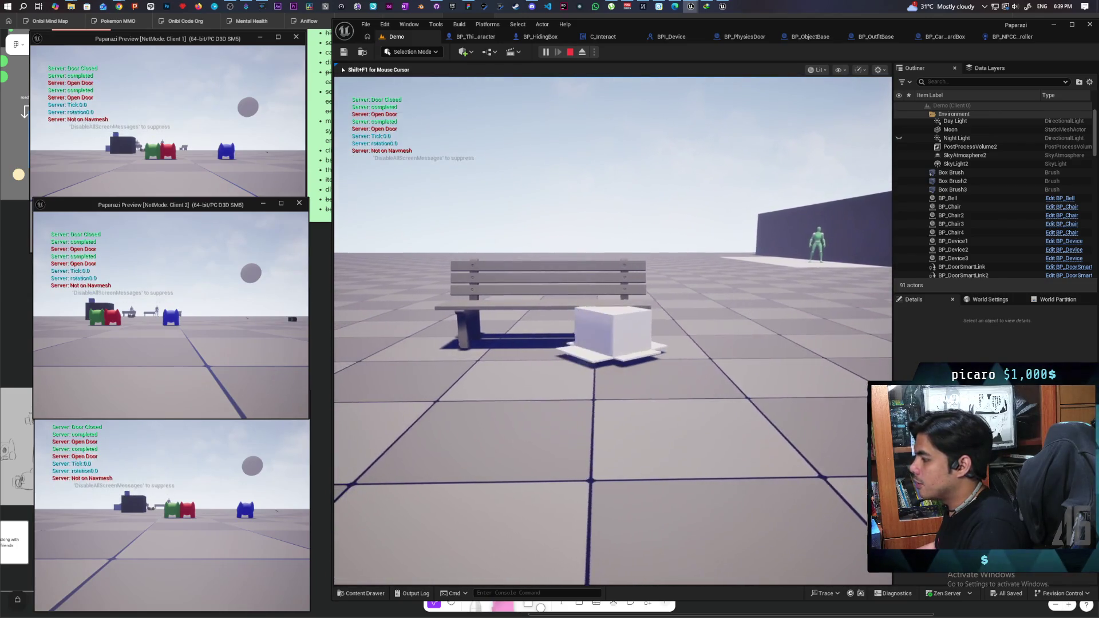
key("a")
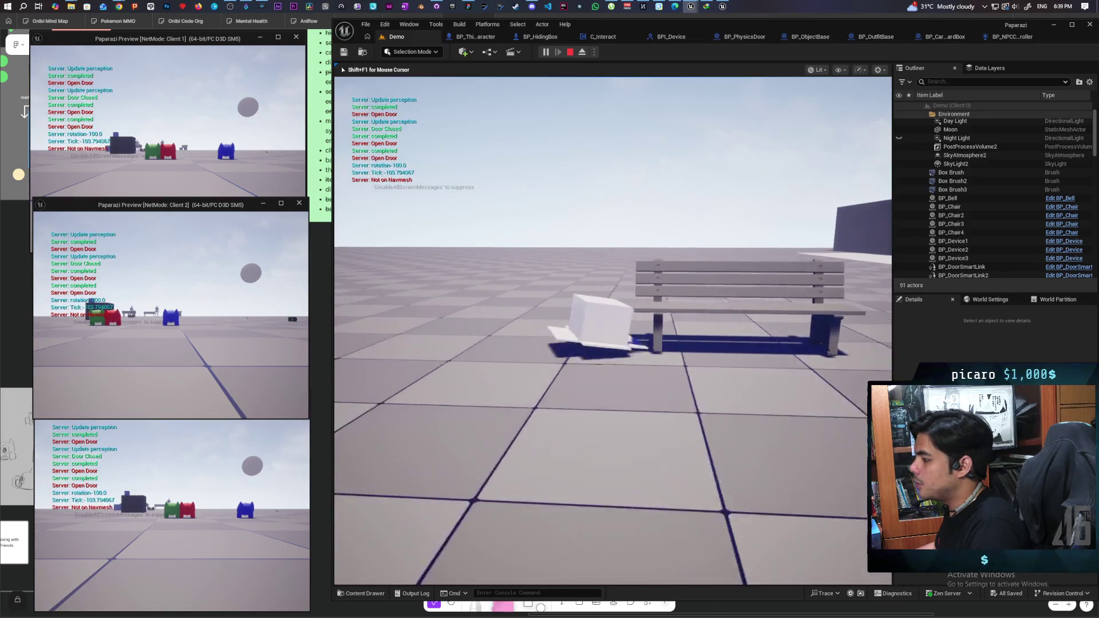
key("s")
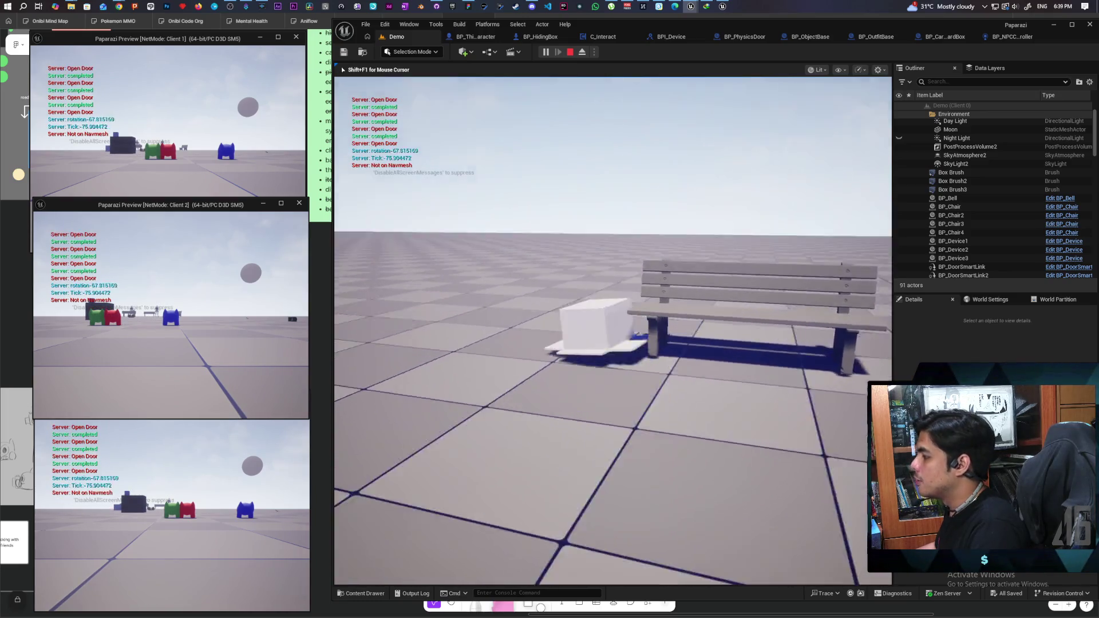
key("w")
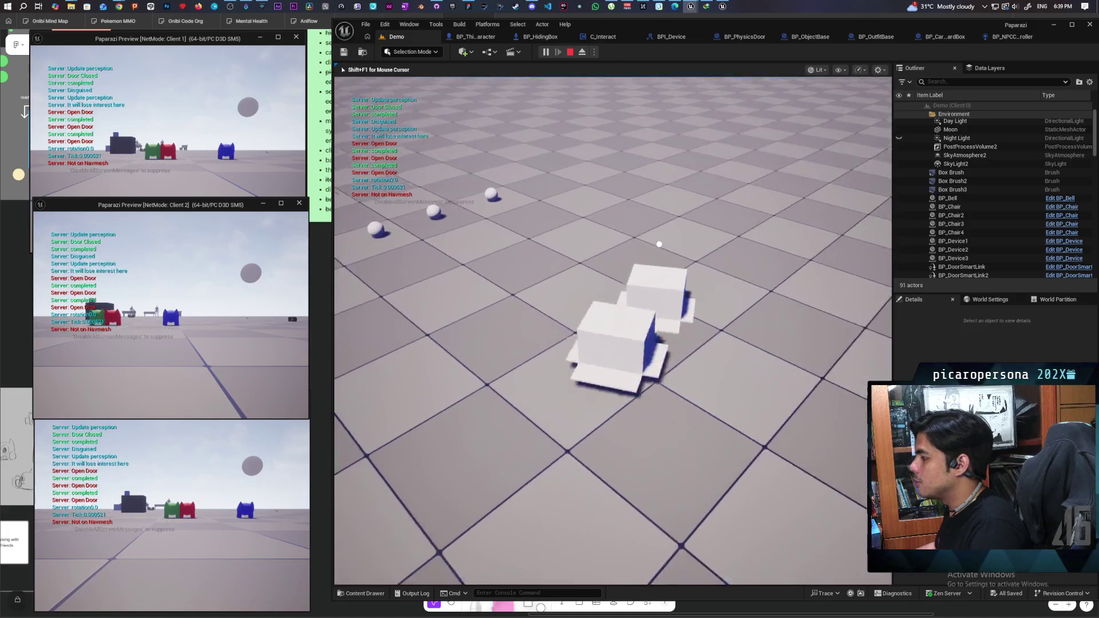
key("Escape")
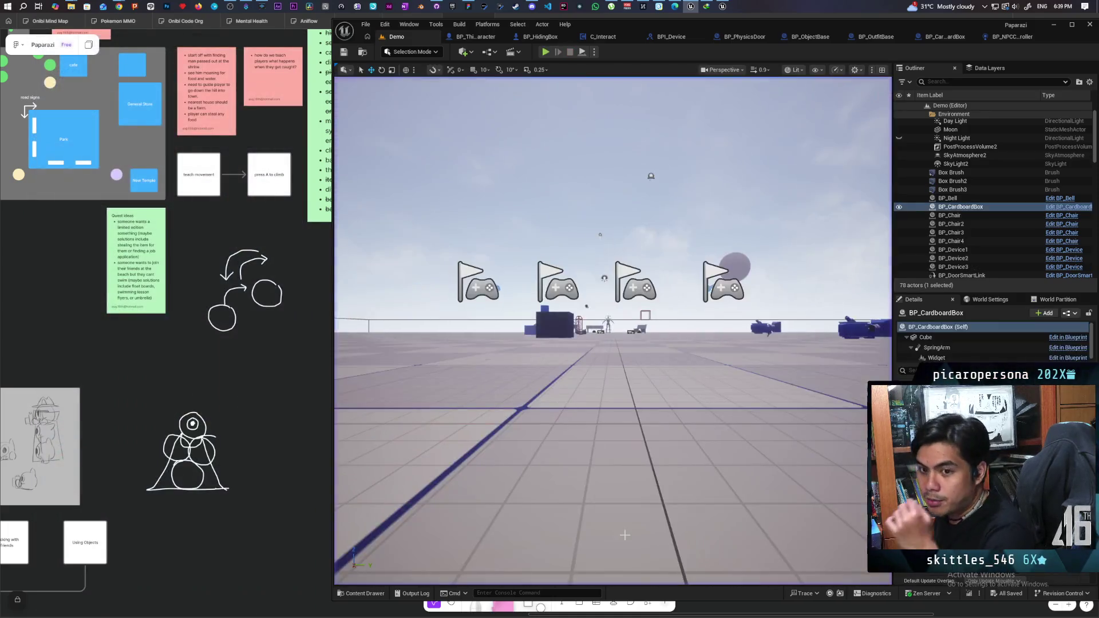
mouse_move(689, 363)
left_mouse_down()
mouse_move(688, 378)
mouse_move(653, 398)
mouse_move(701, 373)
mouse_move(518, 144)
left_mouse_up()
left_click(701, 373)
left_click(517, 144)
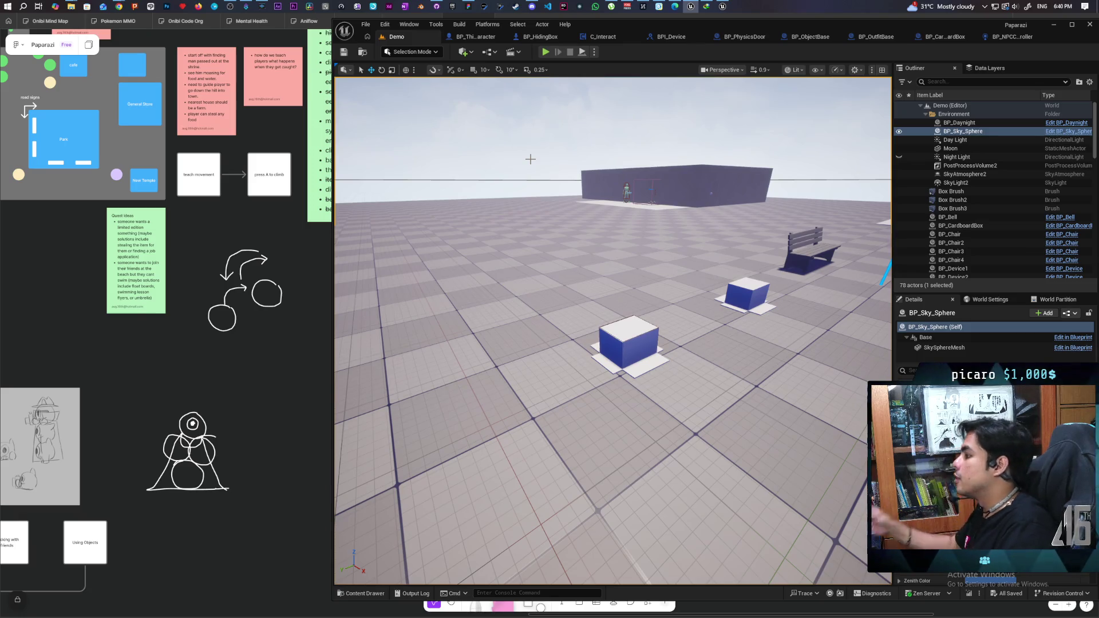
mouse_move(635, 339)
left_mouse_down()
mouse_move(635, 269)
mouse_move(675, 344)
mouse_move(705, 343)
mouse_move(641, 343)
mouse_move(659, 287)
left_mouse_up()
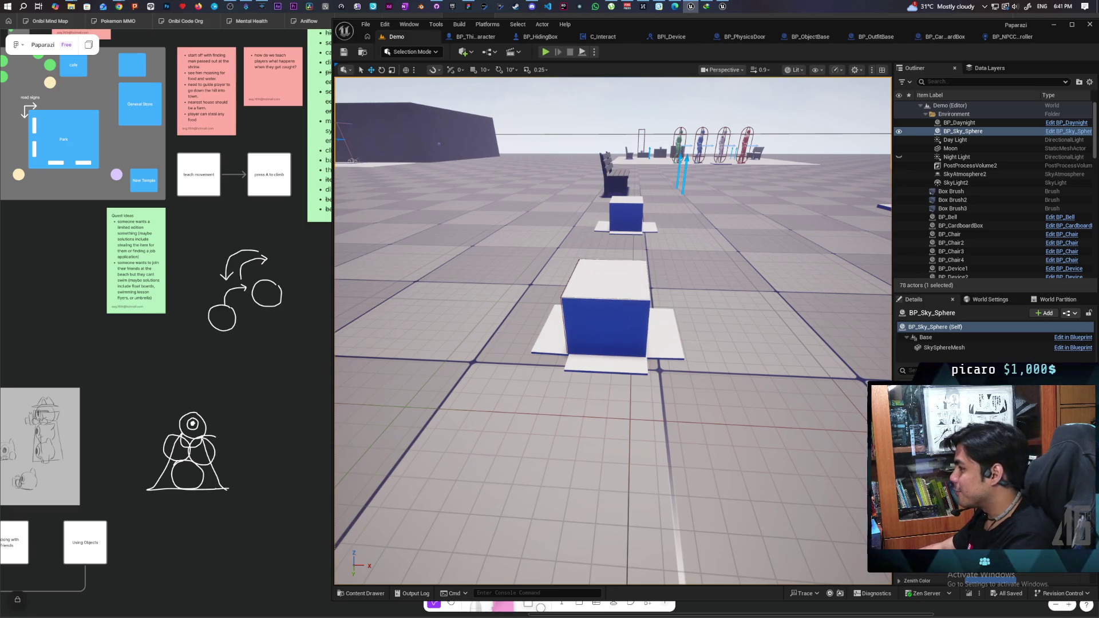
scroll(666, 285, "down", 5)
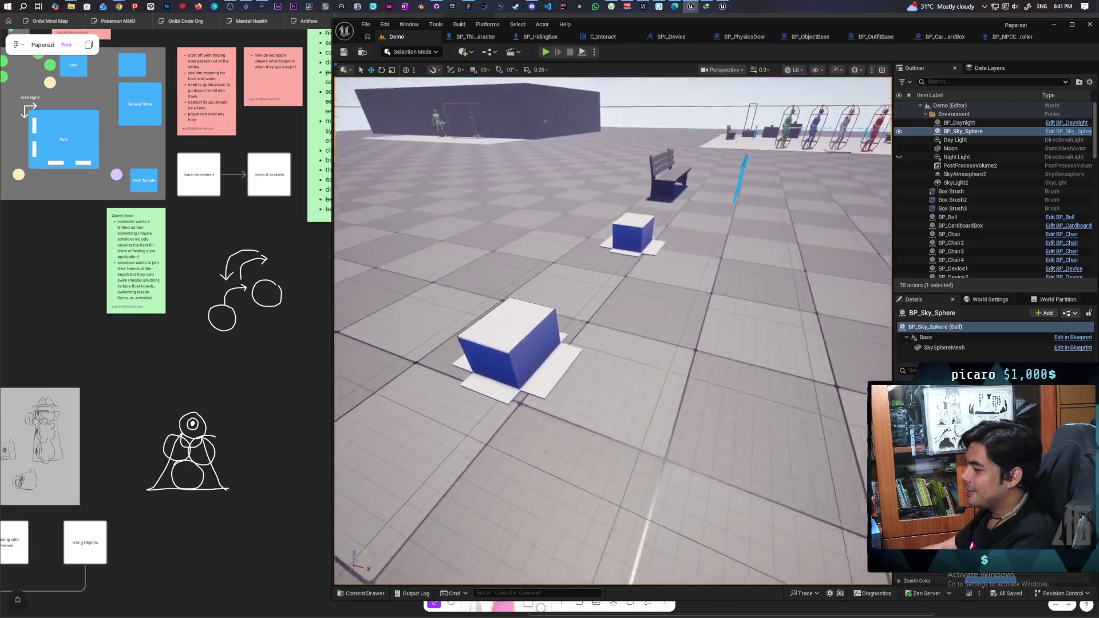
left_click_drag(613, 332, 658, 297)
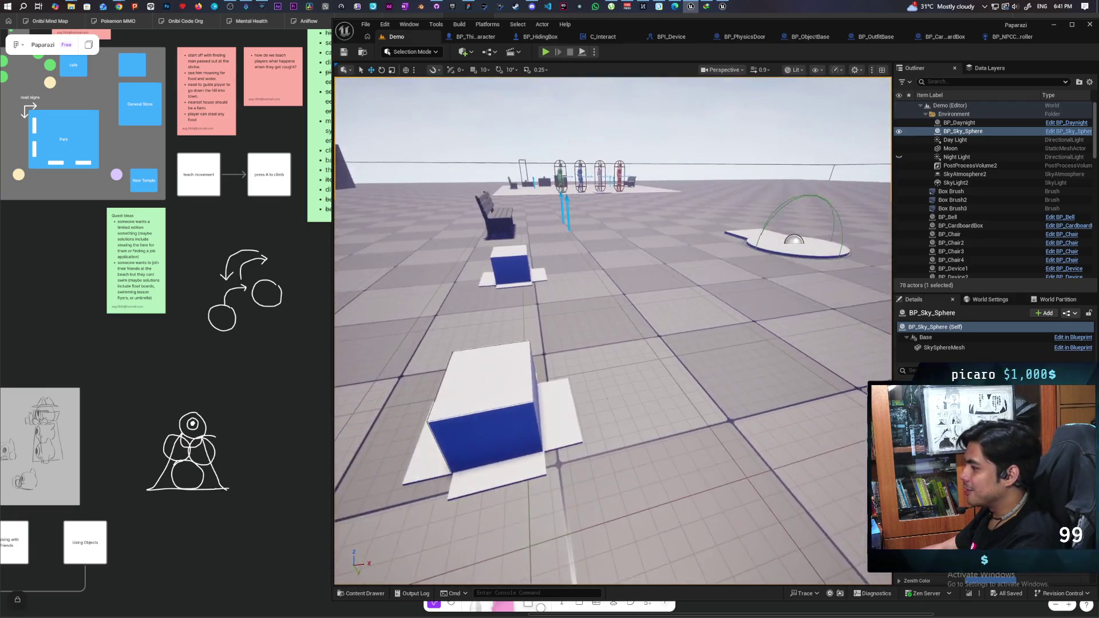
key("w")
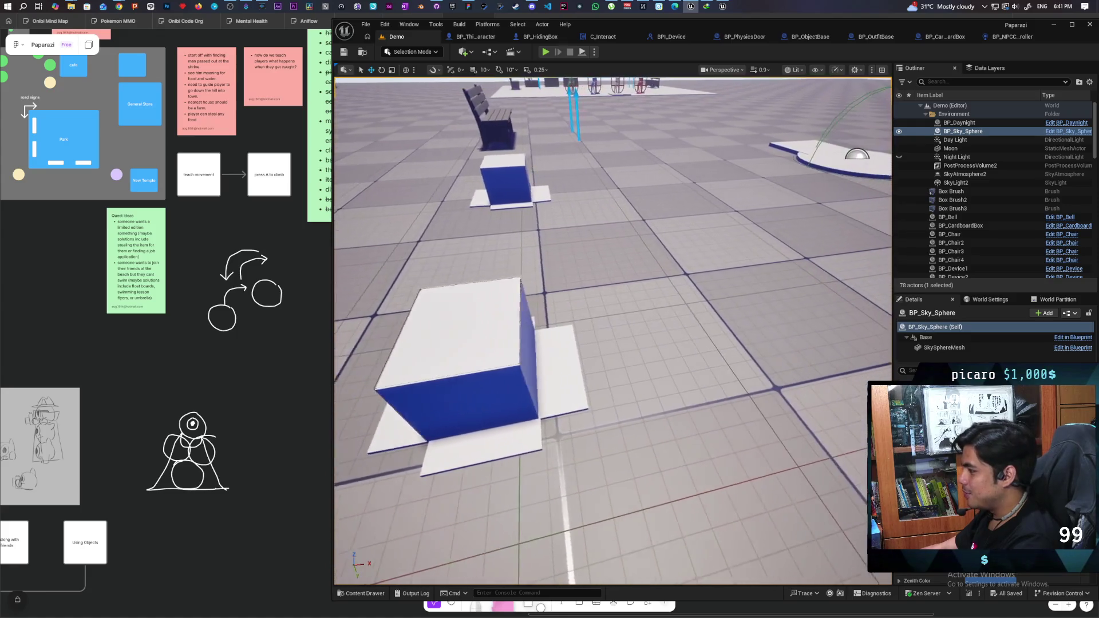
key("w")
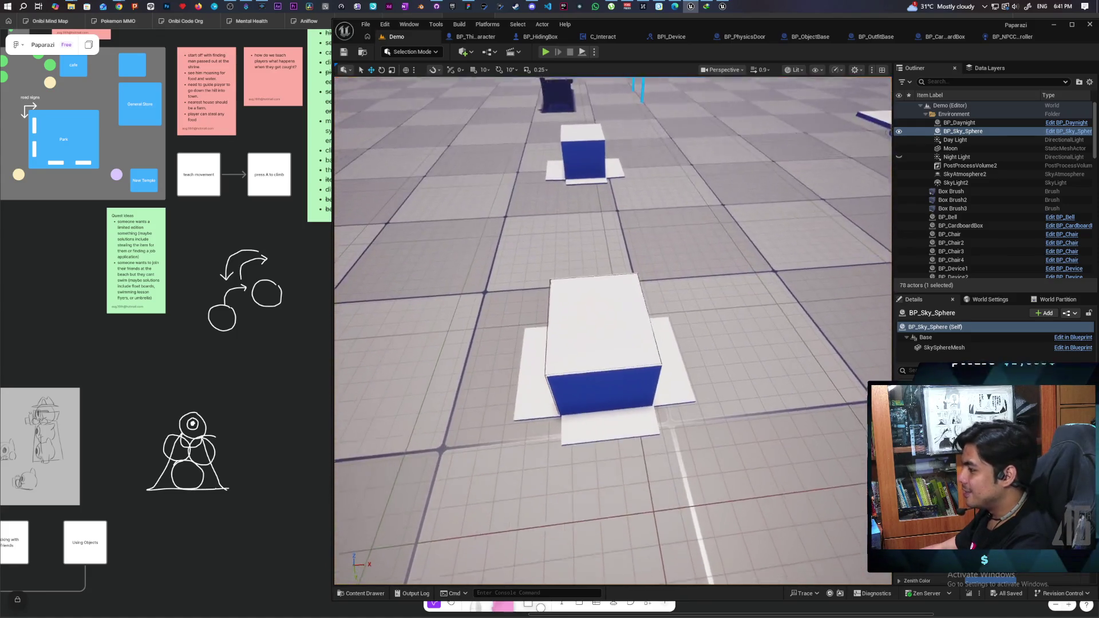
key("s")
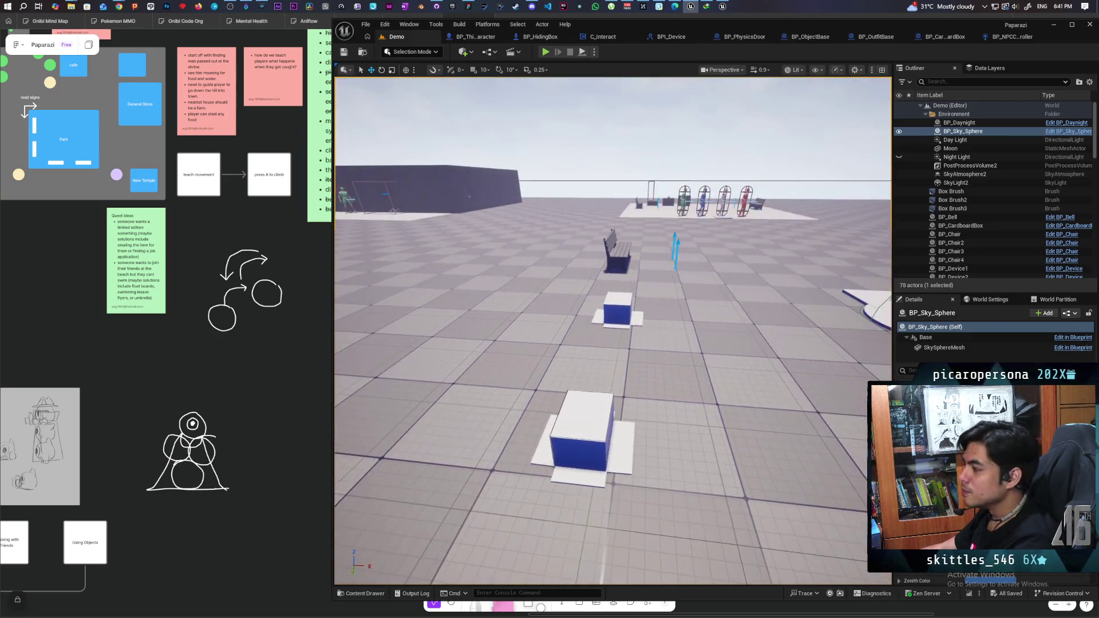
key("w")
key("s")
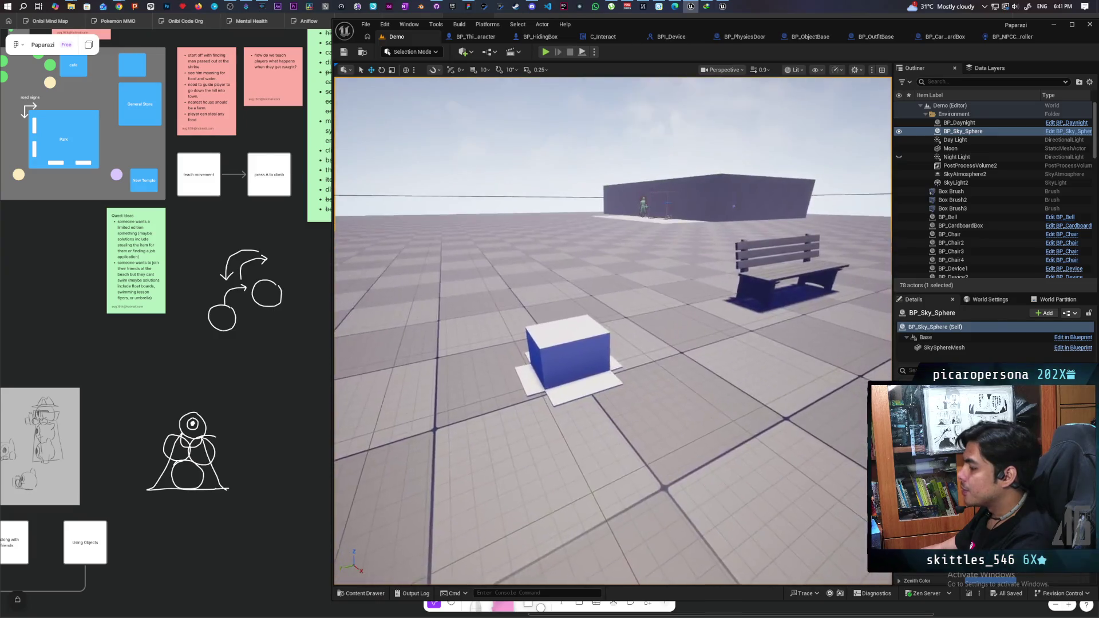
key("w")
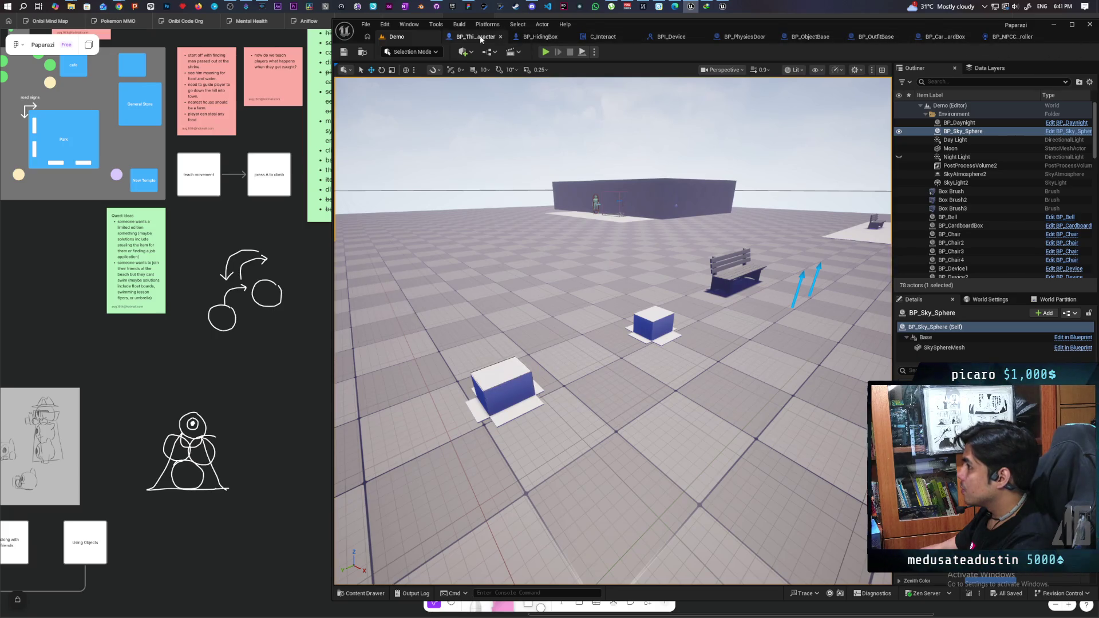
Compare the collision nodes in BP_ThirdPersonCharacter with BP_HidingBox's Interact graph.
left_click(481, 38)
left_click(541, 39)
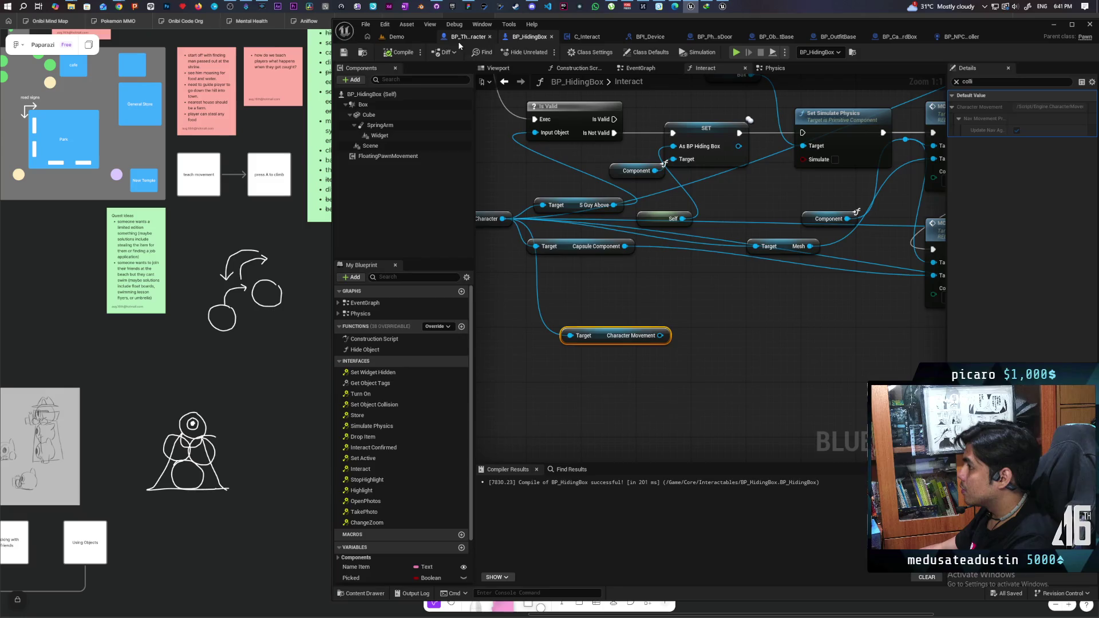
left_click(463, 38)
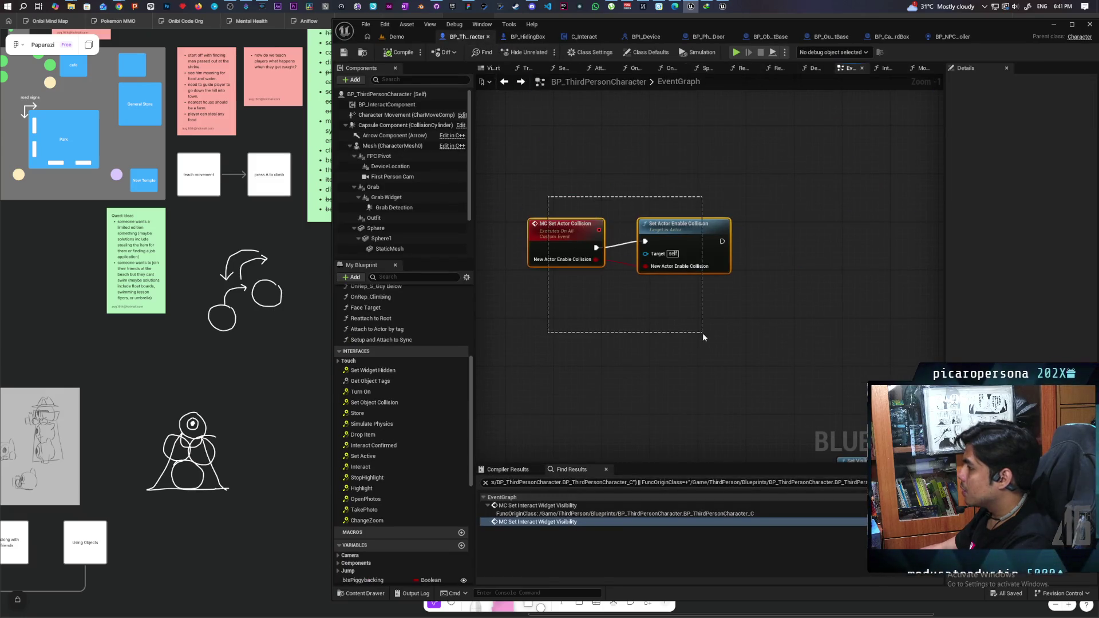
left_click_drag(704, 338, 704, 337)
left_click(527, 36)
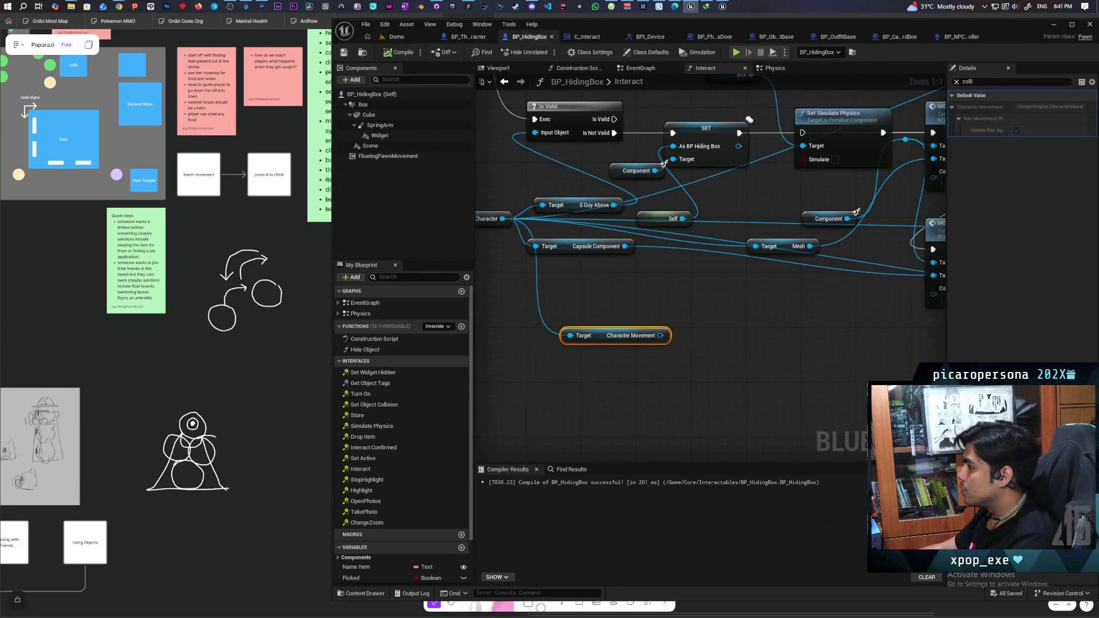
Add Set Ignore Client Movement Error Checks And Correction before MC Set Actor Collision, then play-test.
mouse_move(570, 325)
left_mouse_down()
mouse_move(606, 342)
mouse_move(602, 349)
left_mouse_up()
type("ign")
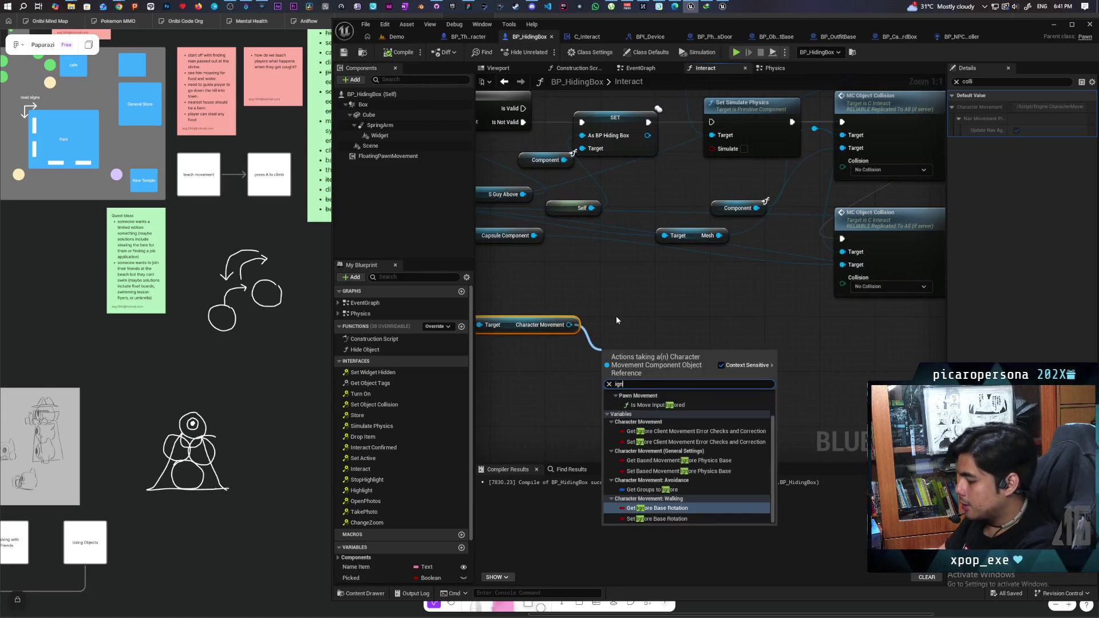
type("ore")
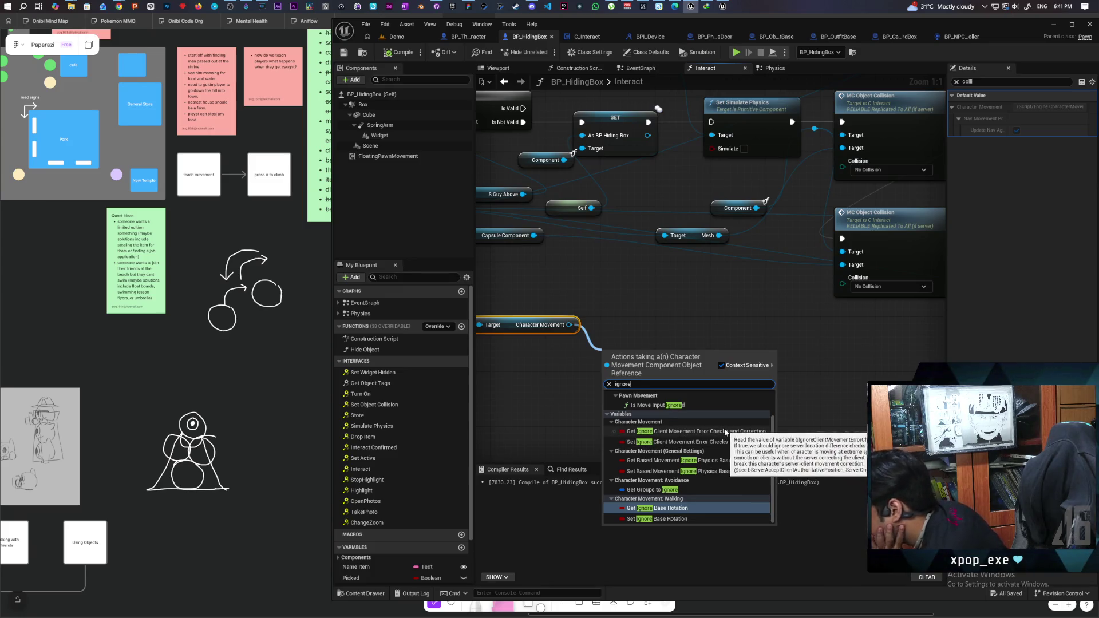
left_click(653, 442)
mouse_move(626, 382)
left_mouse_down()
mouse_move(528, 382)
mouse_move(719, 372)
mouse_move(553, 362)
mouse_move(702, 356)
mouse_move(693, 360)
left_mouse_up()
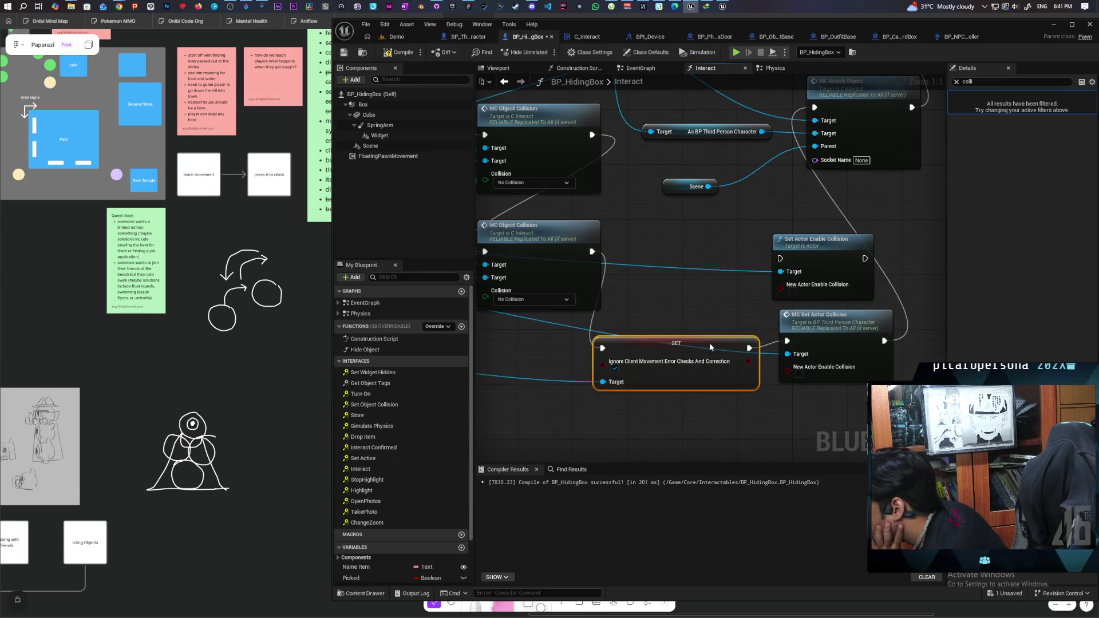
left_click_drag(712, 347, 724, 347)
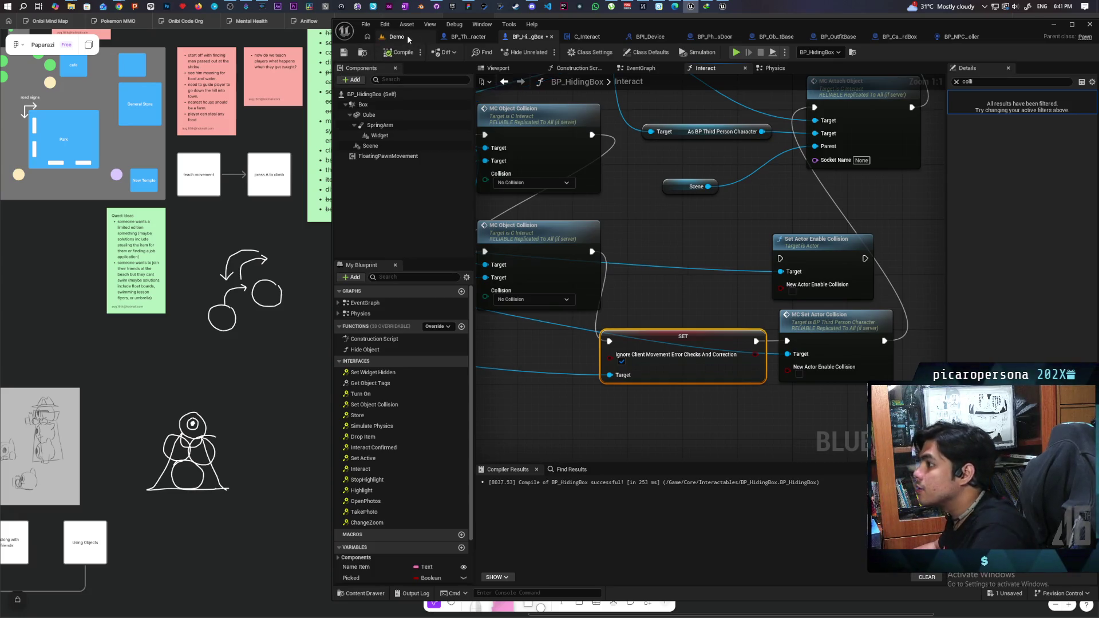
left_click(408, 37)
key("alt+p")
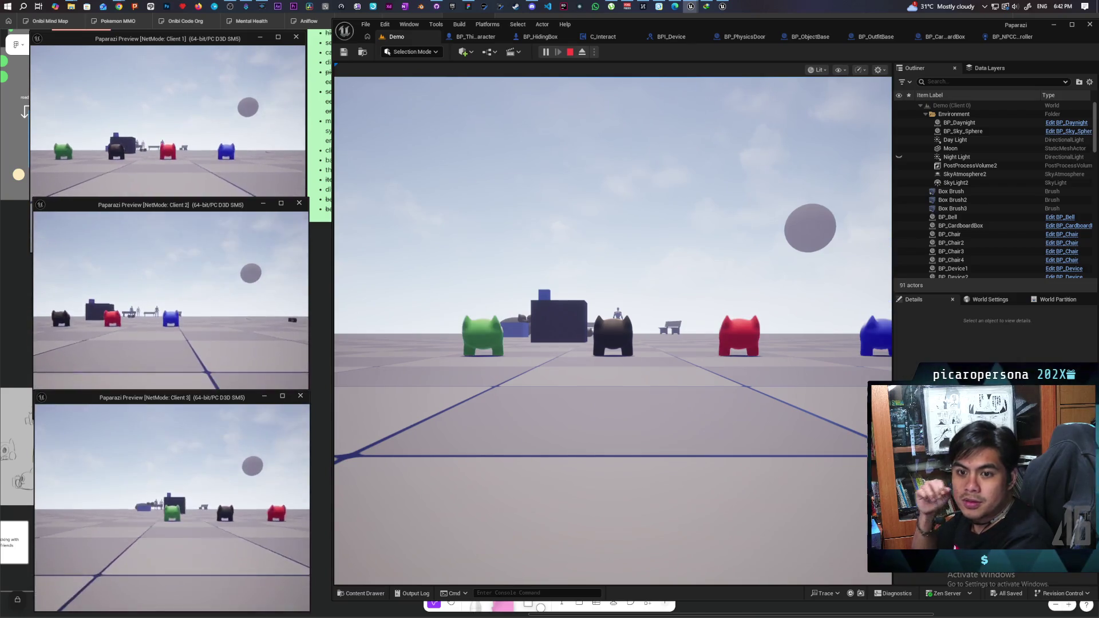
In the three-client play session, walk the character forward until it reaches the blue hiding box.
key("e")
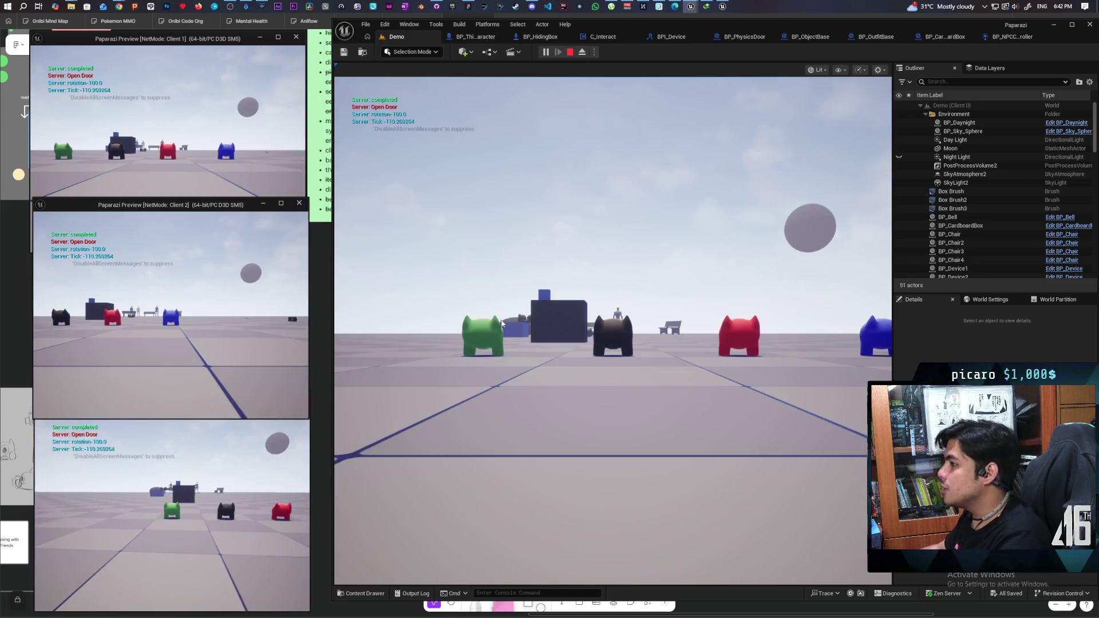
left_click(613, 286)
key("e")
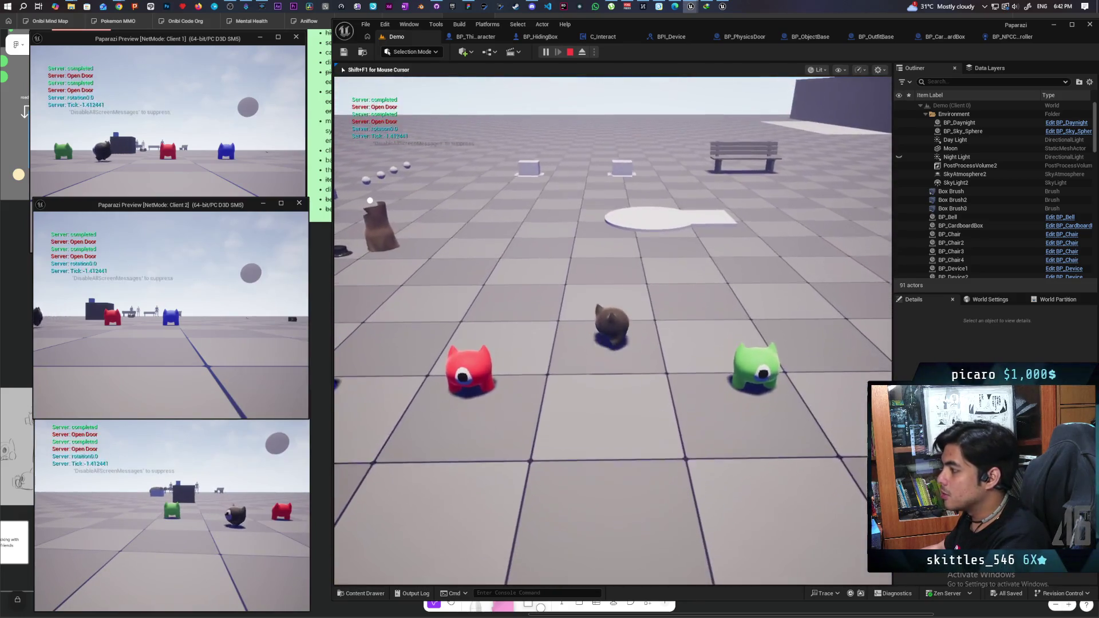
key("w")
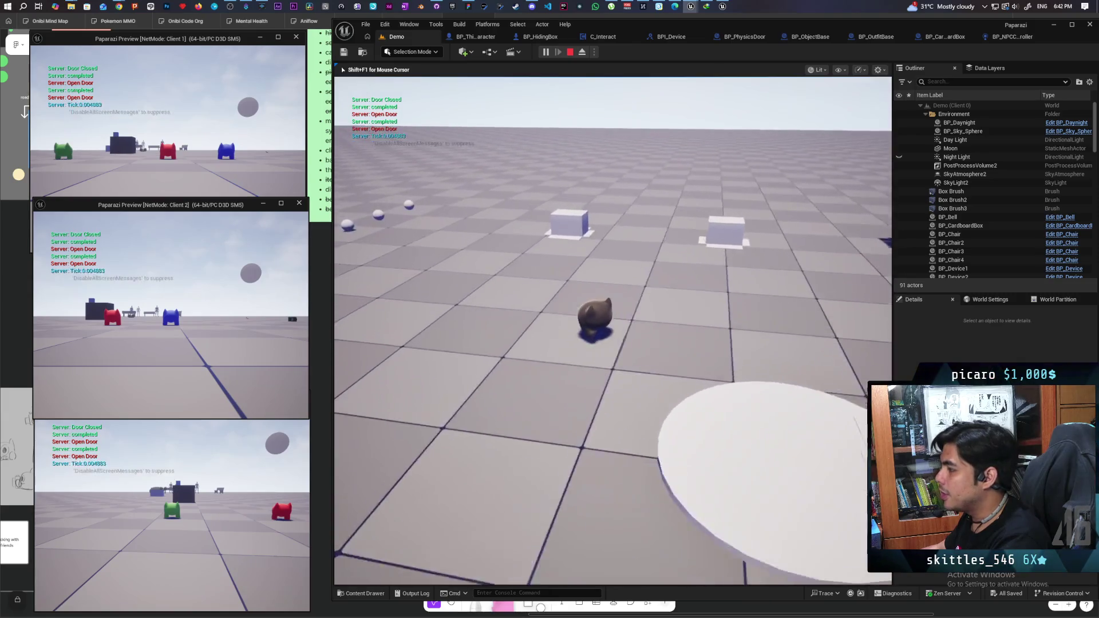
key("w")
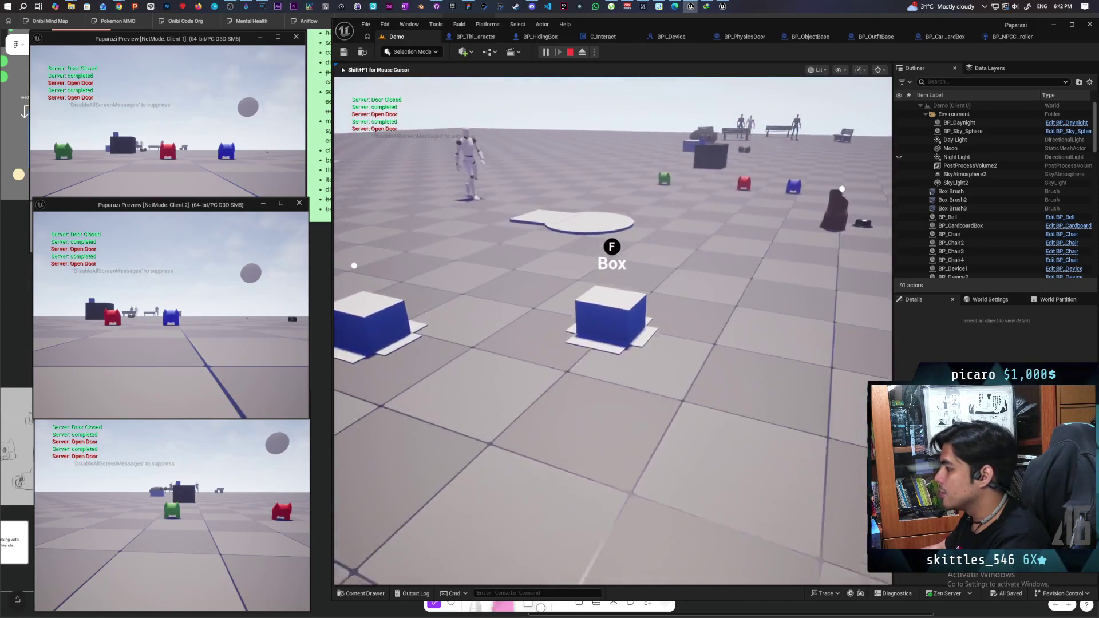
key("w")
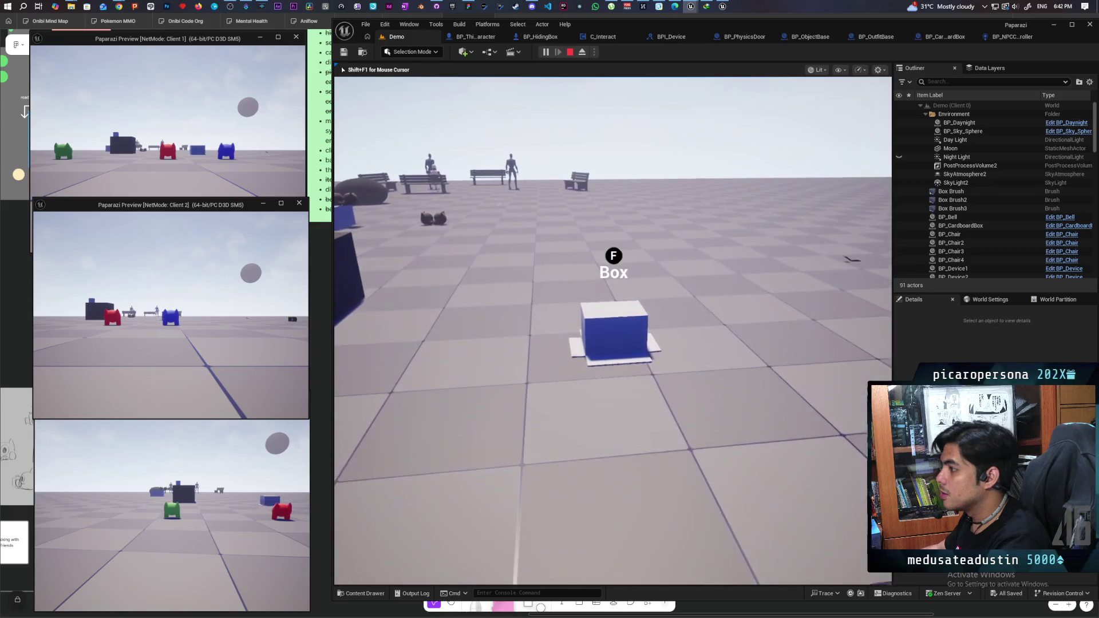
key("w")
key("w")
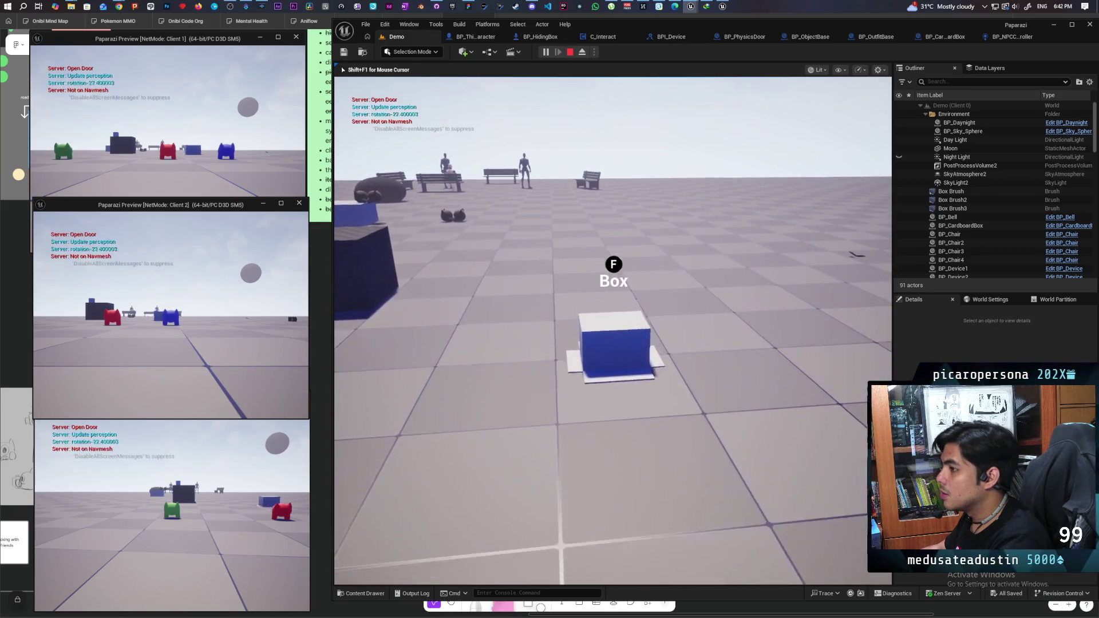
key("w")
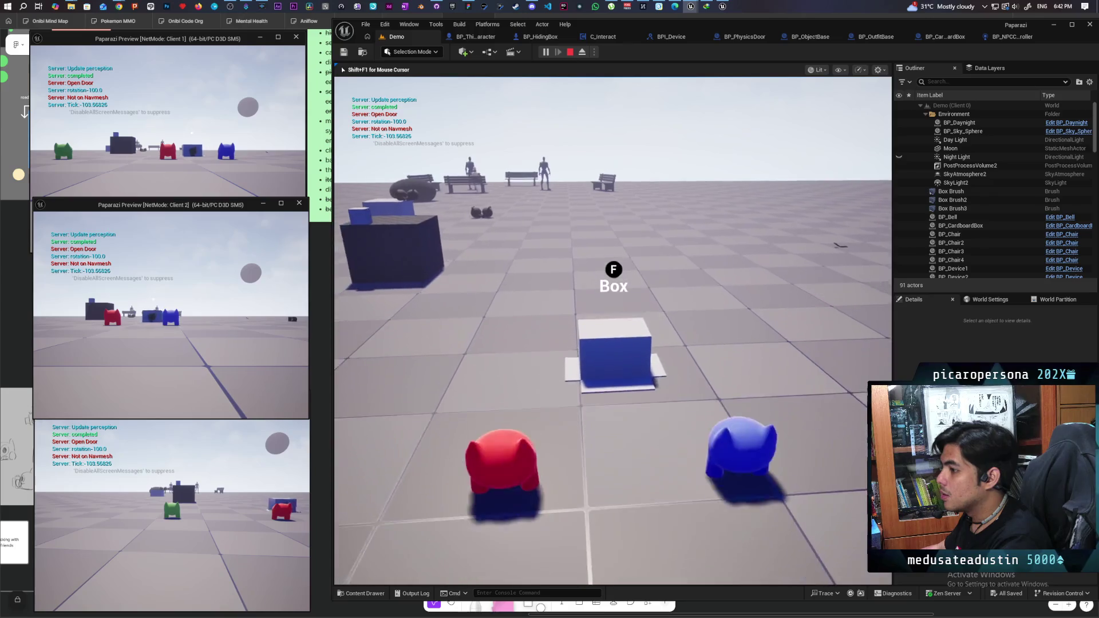
key("f")
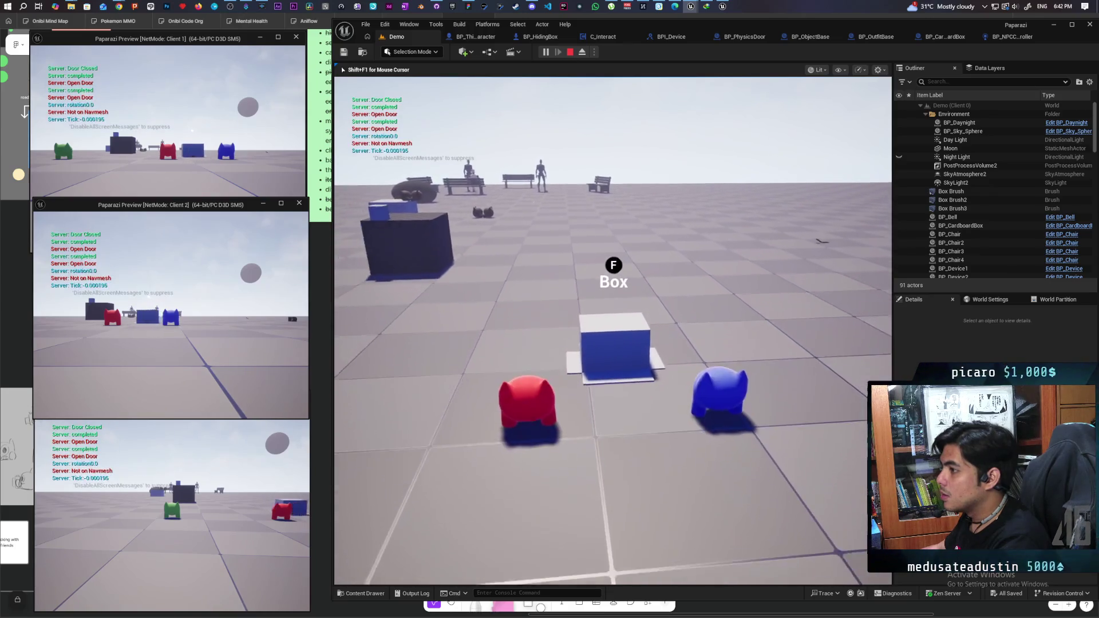
key("s")
key("s")
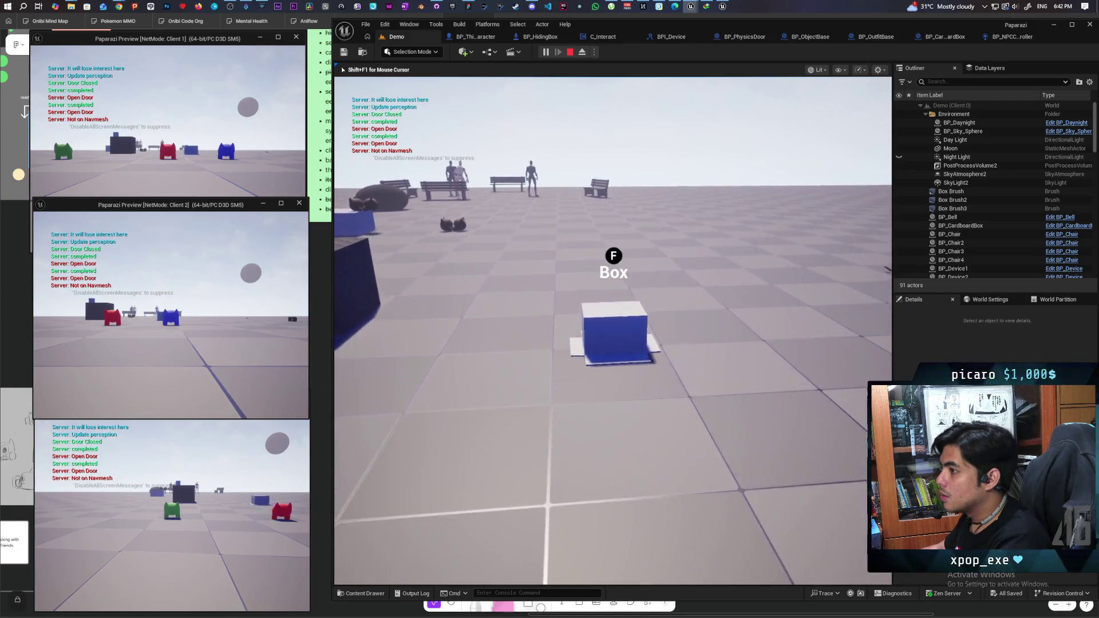
key("w")
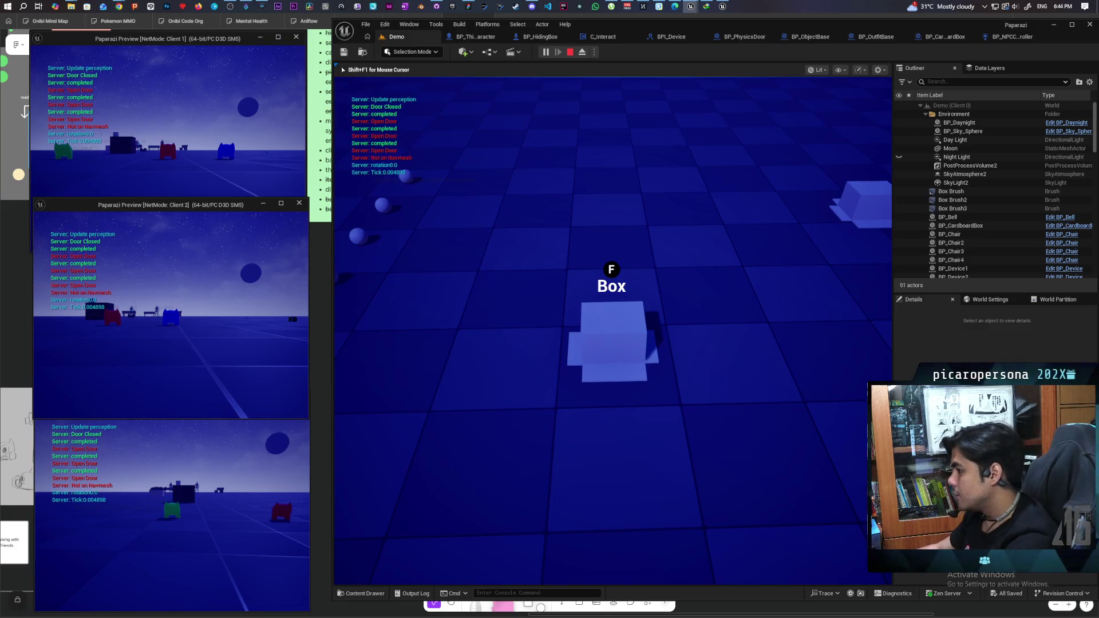
mouse_move(612, 332)
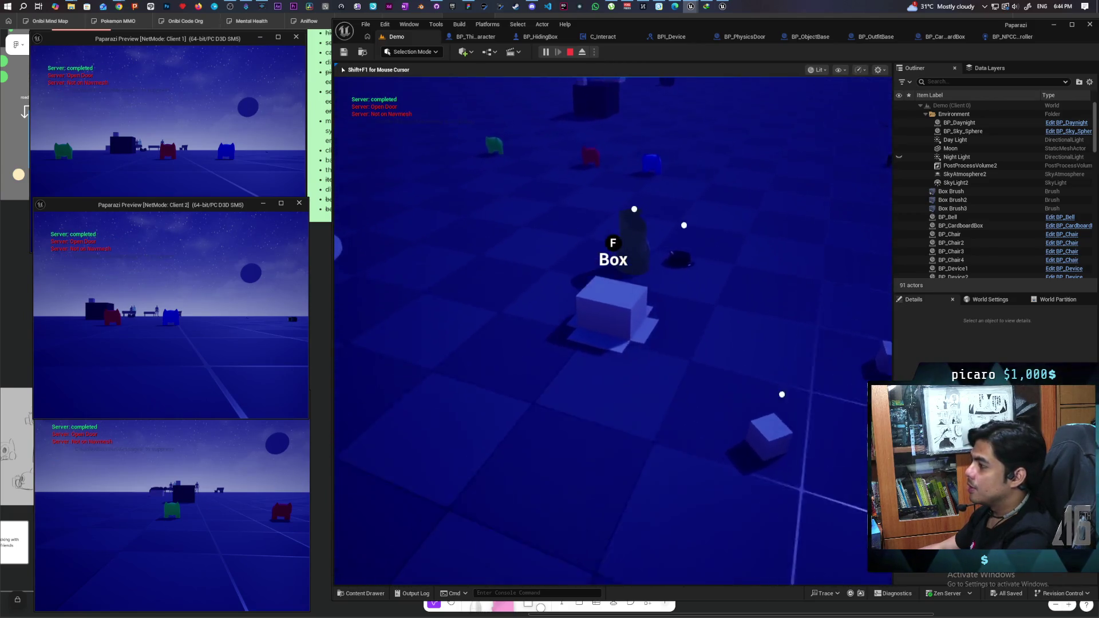
Hide the red character in the box on Client 2, compare client windows, then stop PIE.
key("shift+F1")
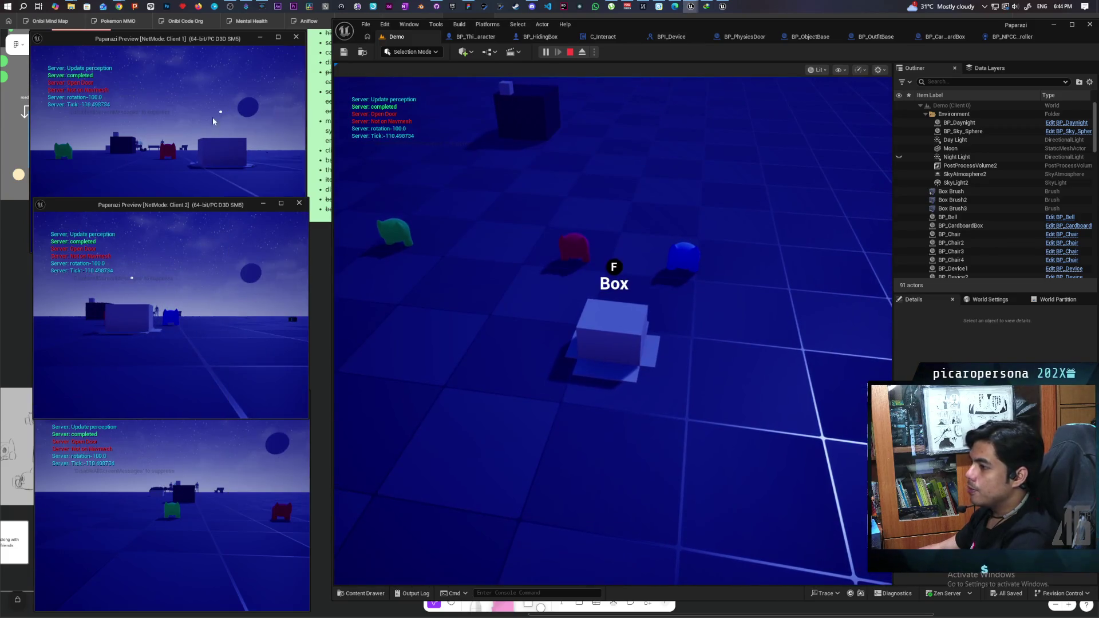
left_click(214, 121)
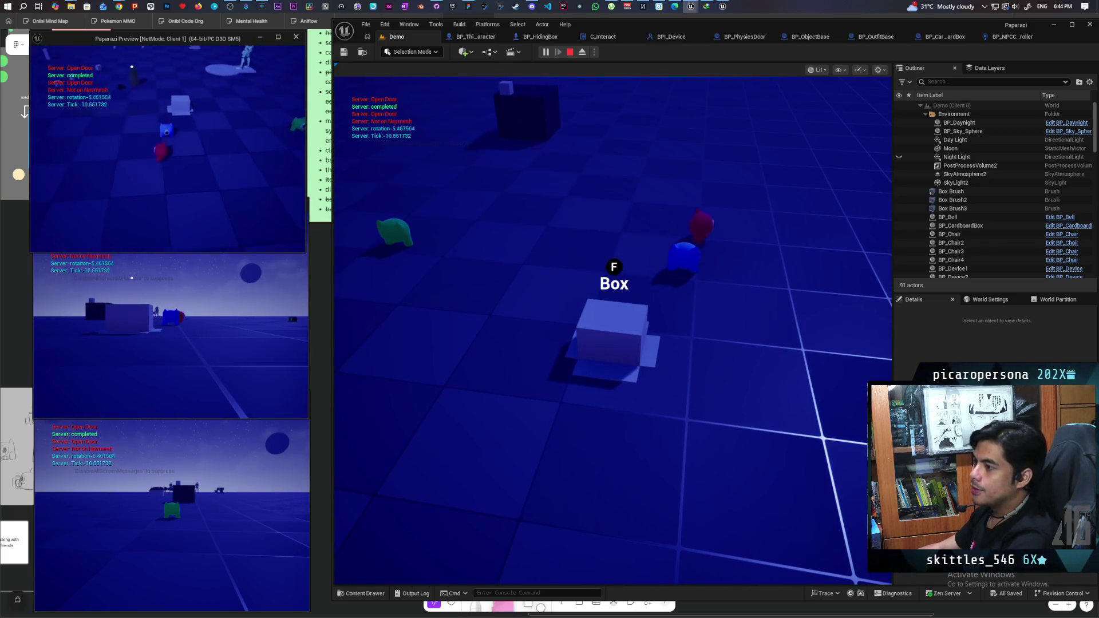
key("alt+Tab")
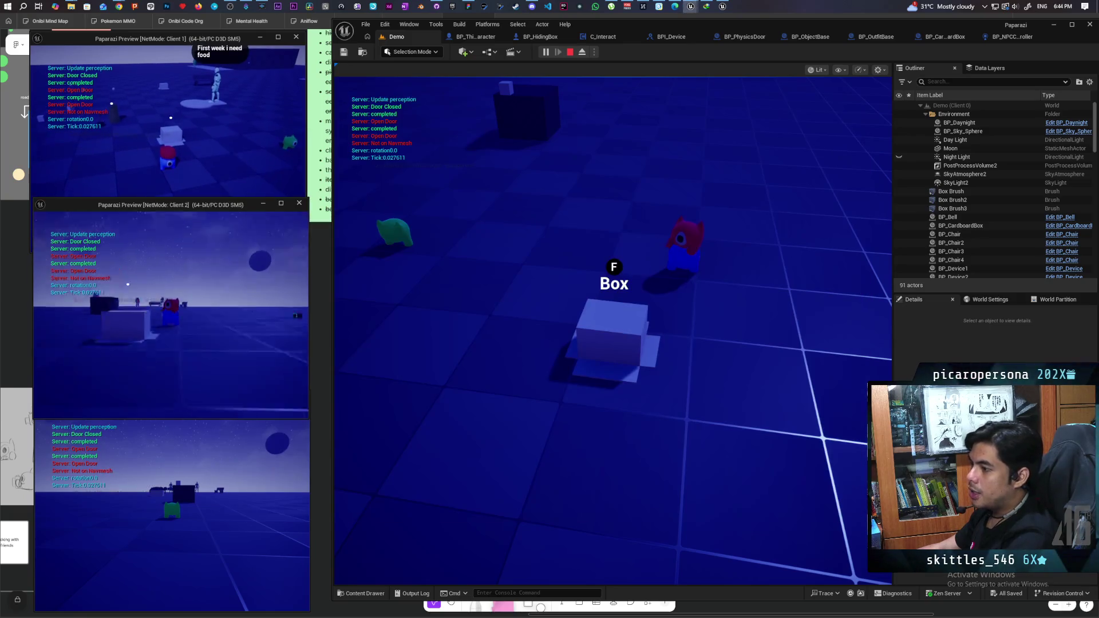
key("f")
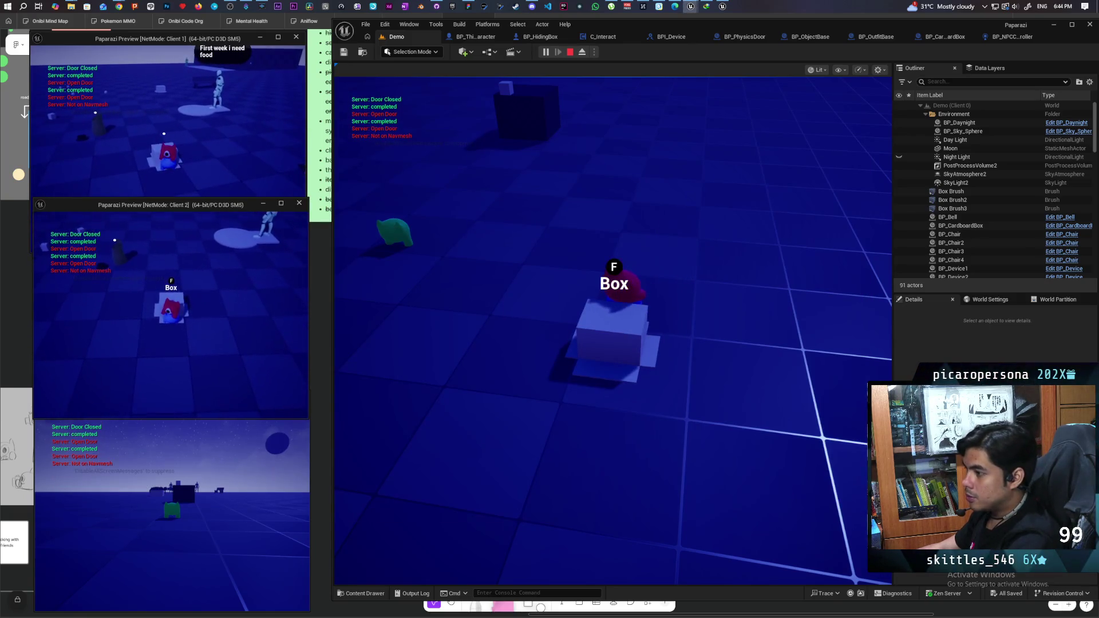
key("alt+Tab")
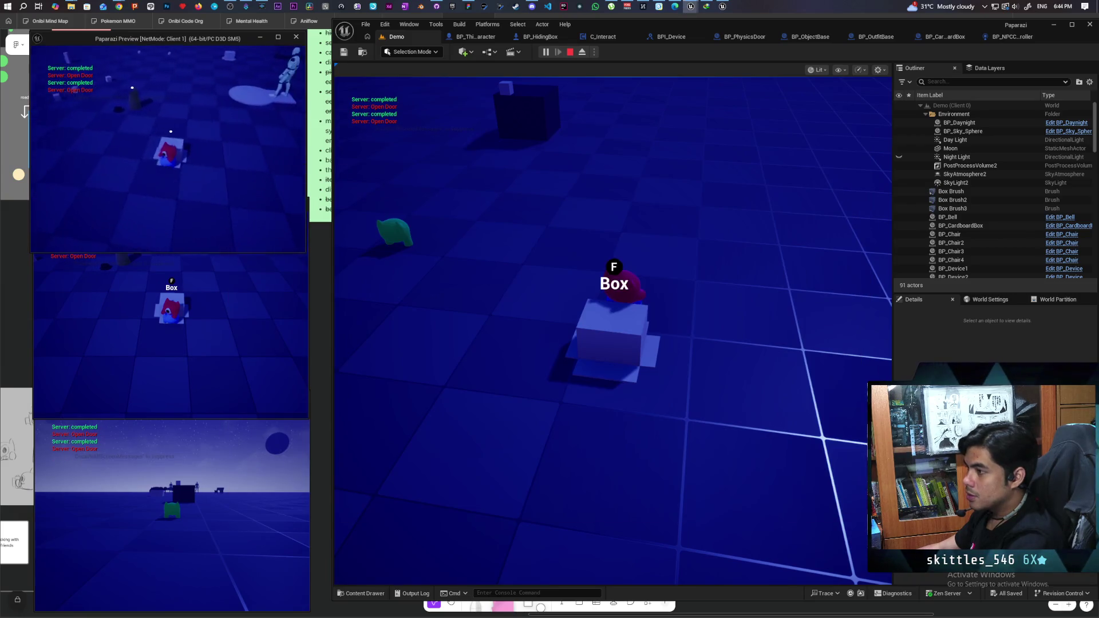
left_click(527, 197)
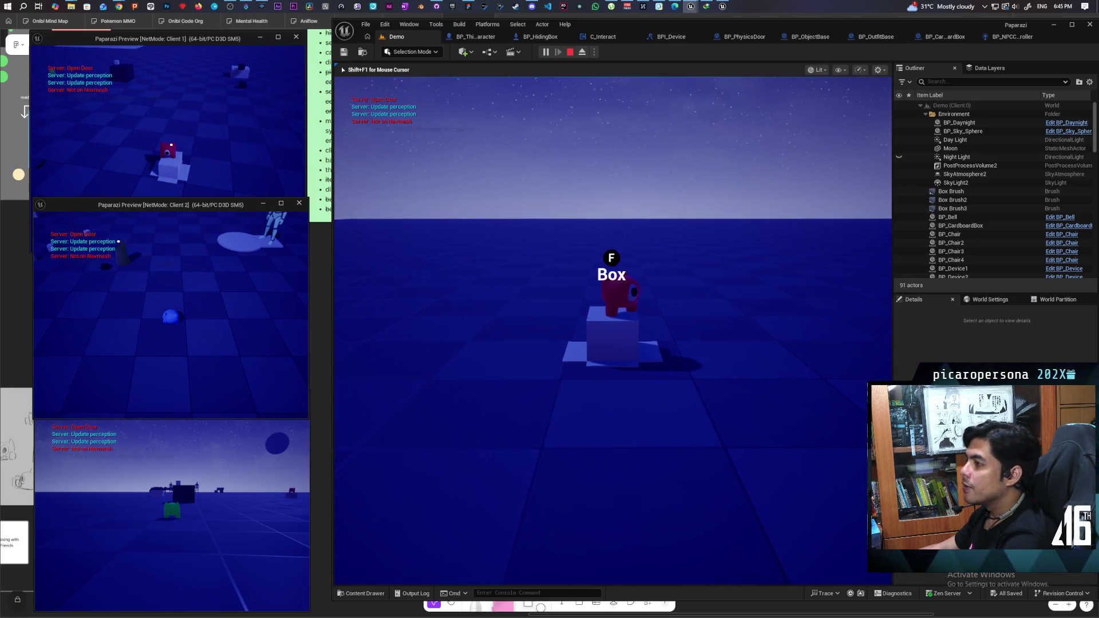
key("Escape")
Move the Ignore Client Movement Error Checks SET node lower in BP_HidingBox's Interact graph.
left_click(1012, 35)
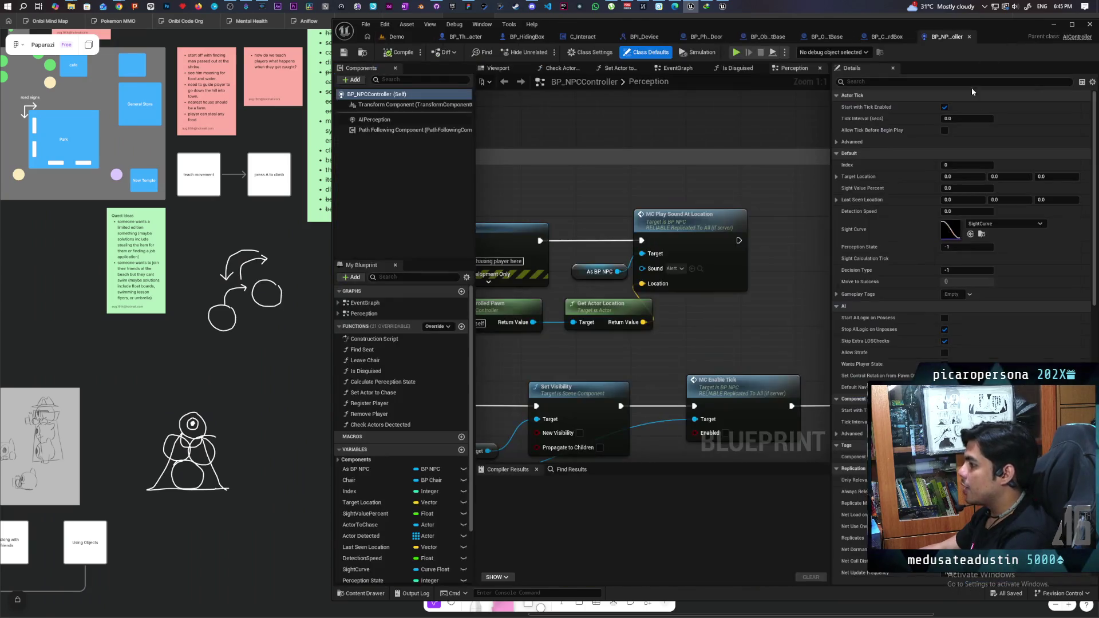
scroll(741, 191, "down", 5)
scroll(741, 191, "up", 2)
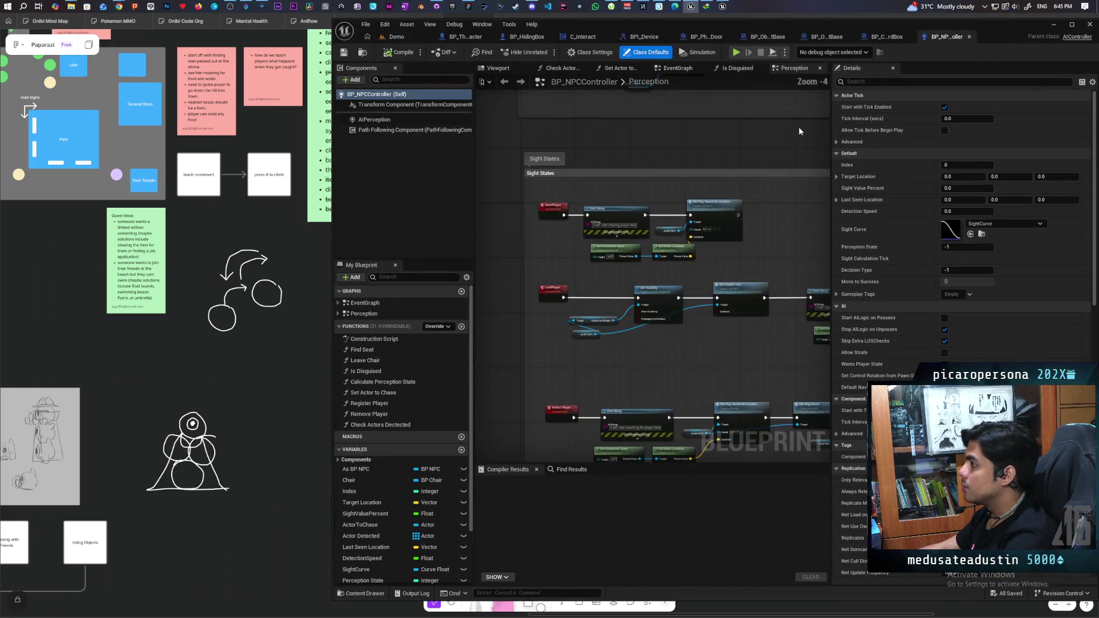
left_click(887, 37)
left_click(805, 39)
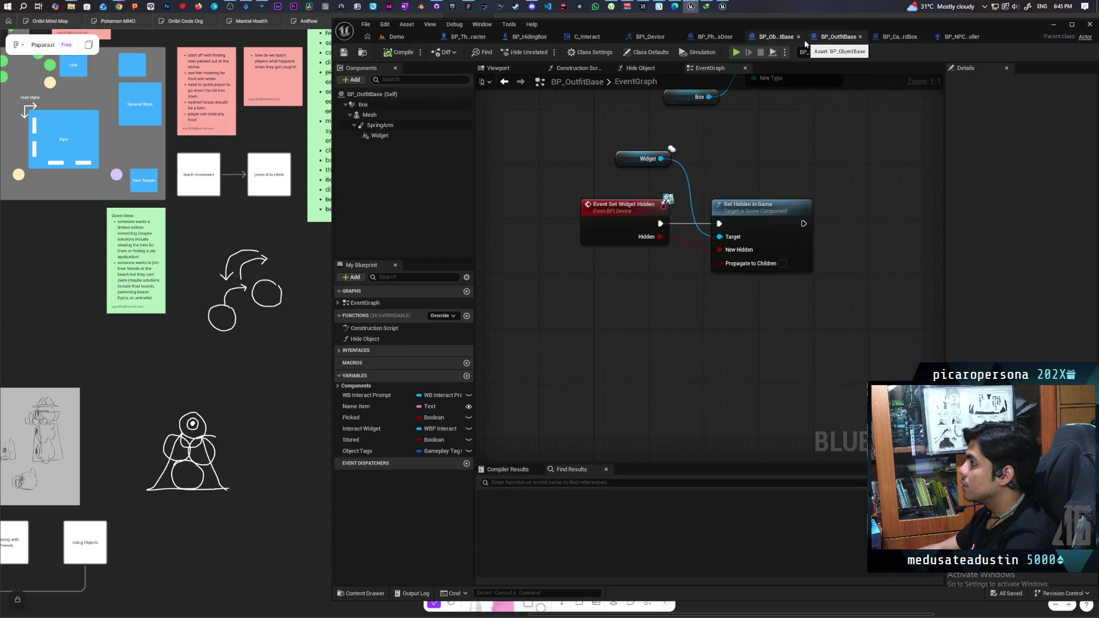
left_click(530, 37)
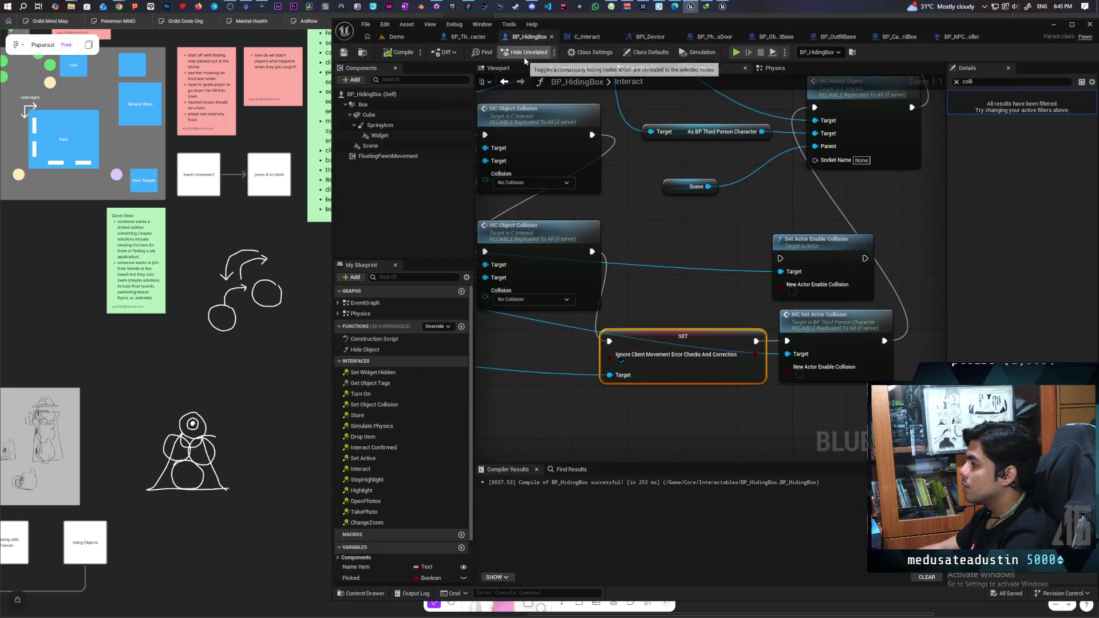
left_click_drag(628, 362, 761, 272)
scroll(696, 289, "down", 2)
mouse_move(696, 288)
left_mouse_down()
mouse_move(688, 289)
mouse_move(780, 317)
mouse_move(720, 329)
mouse_move(785, 307)
left_mouse_up()
scroll(785, 307, "up", 2)
left_click_drag(701, 302, 696, 327)
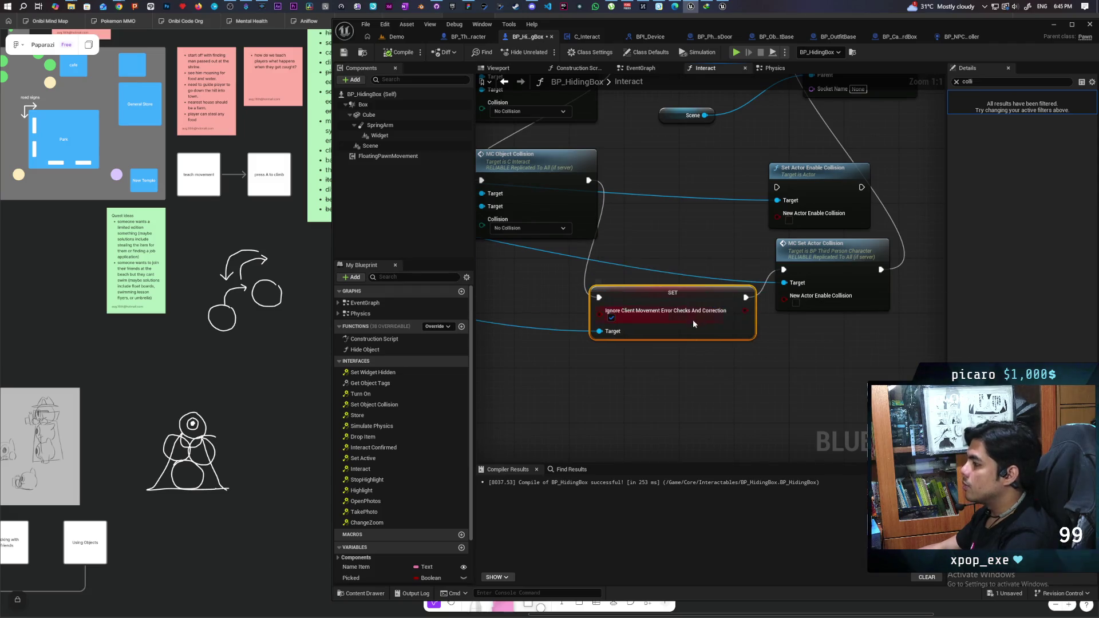
Search Character Movement's actions for 'repli' without adding a node, then go to BP_ThirdPersonCharacter.
scroll(696, 328, "down", 3)
mouse_move(516, 329)
left_mouse_down()
mouse_move(645, 332)
mouse_move(597, 314)
mouse_move(577, 277)
mouse_move(704, 341)
mouse_move(844, 358)
left_mouse_up()
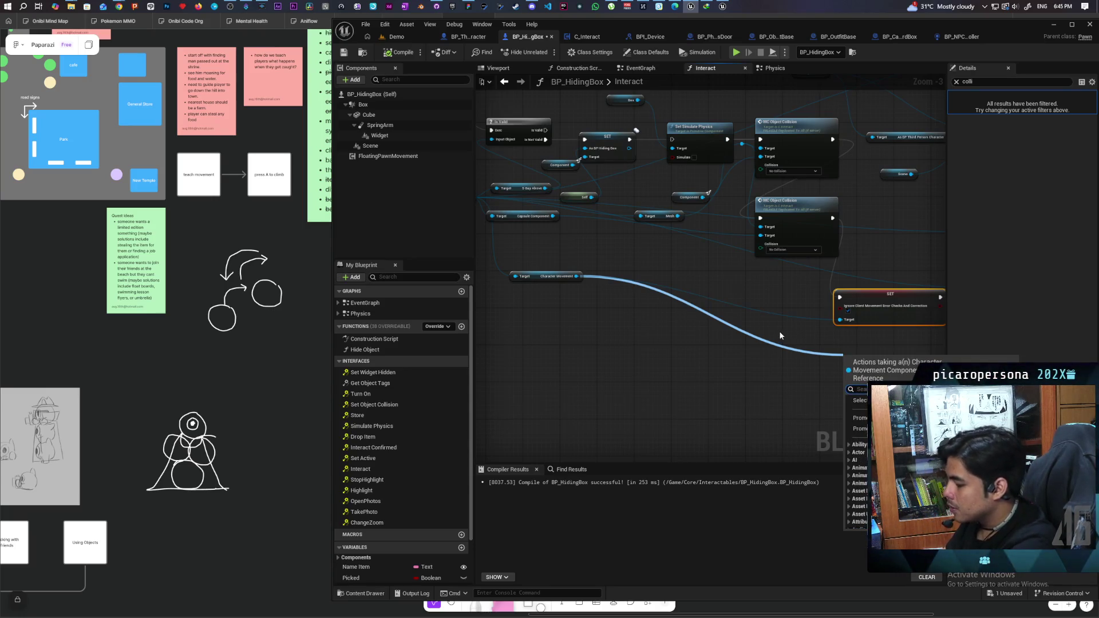
type("repli")
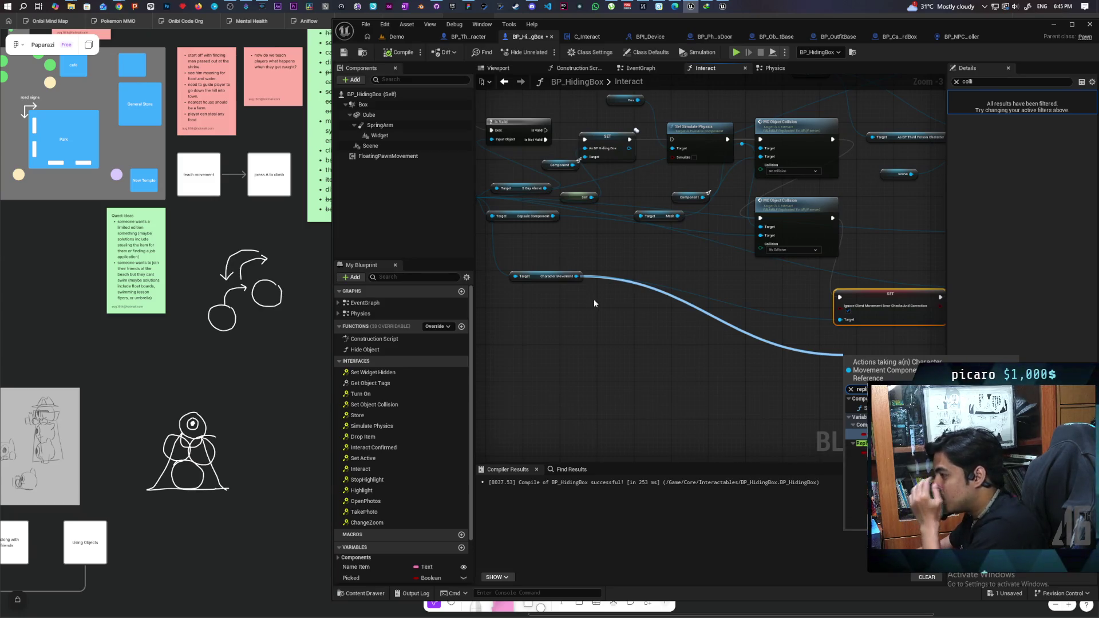
left_click(575, 281)
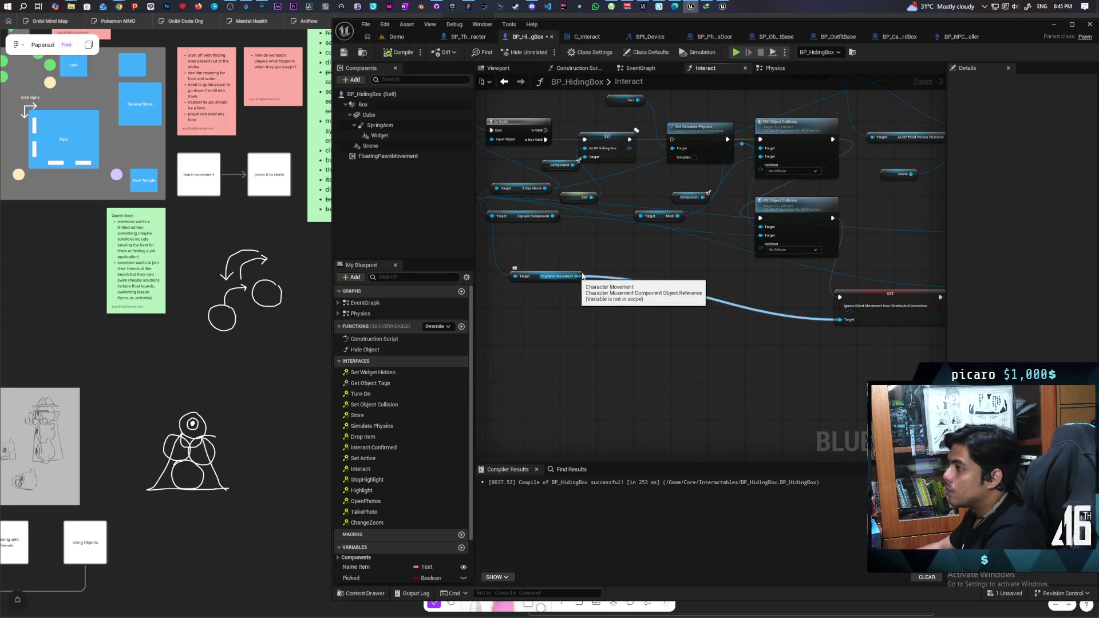
left_click(470, 36)
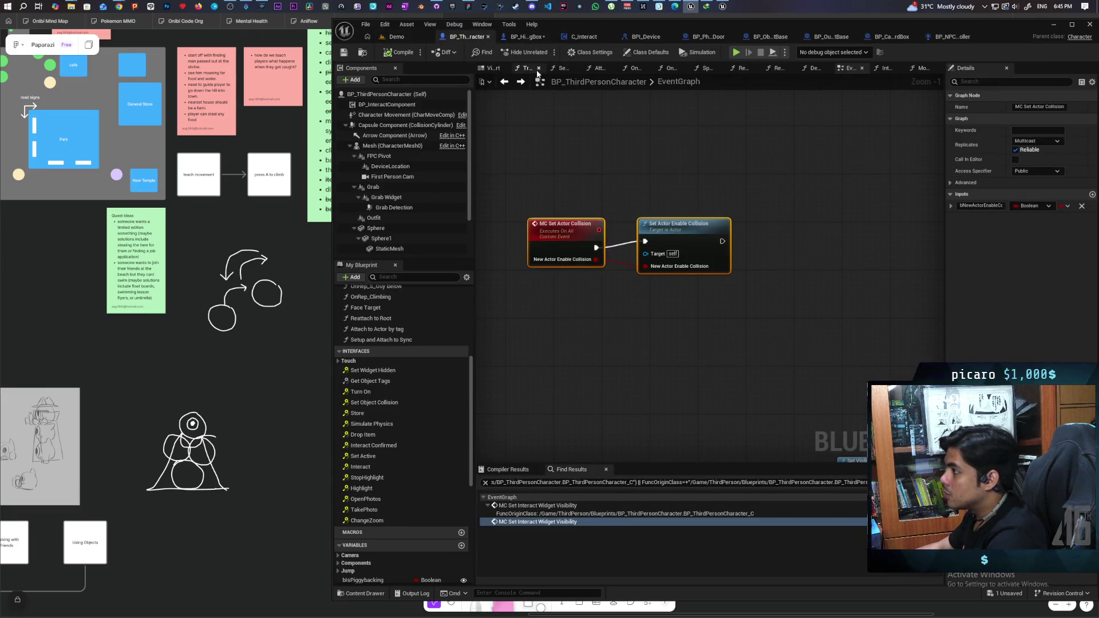
Maximize the editor window to full screen on BP_ThirdPersonCharacter's EventGraph.
double_click(995, 27)
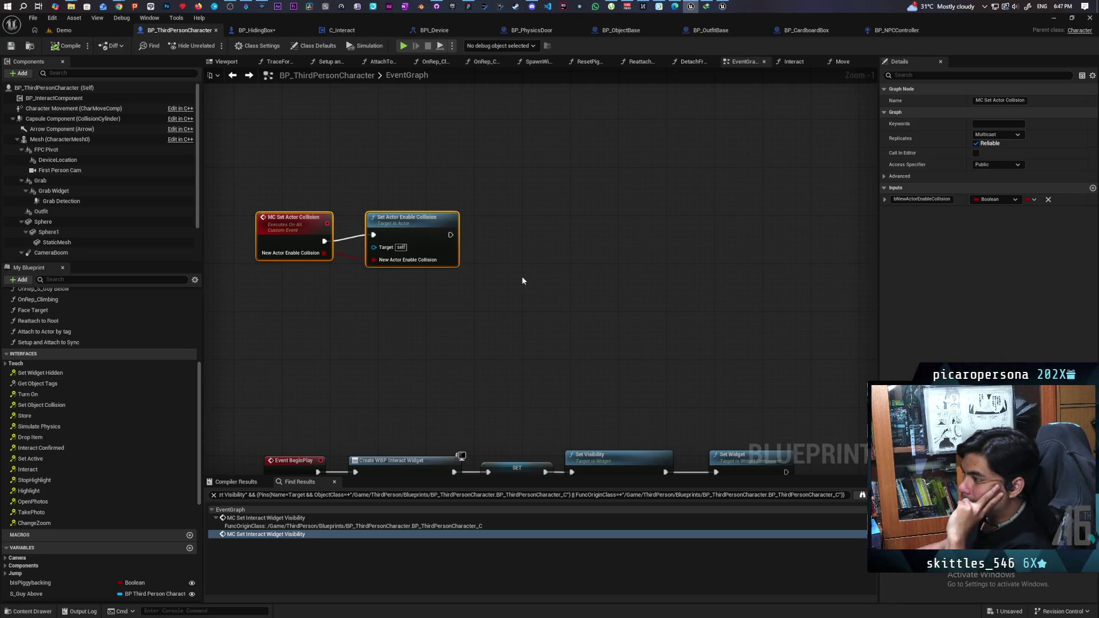
Nudge the MC Set Actor Collision and Set Actor Enable Collision nodes into a tidier position.
left_click_drag(421, 231, 421, 240)
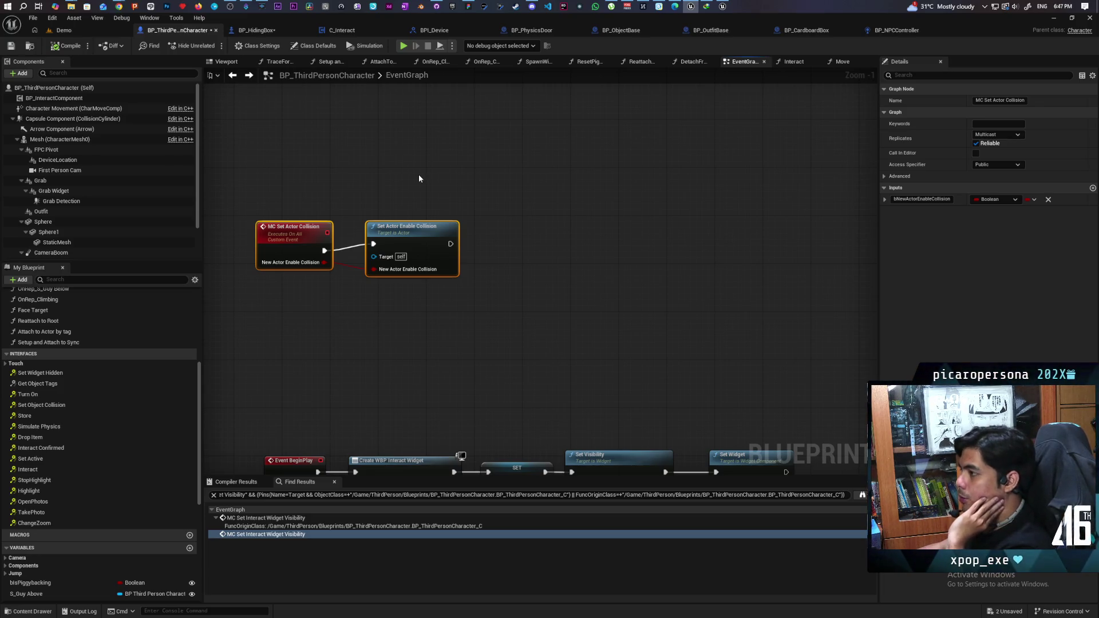
left_click(418, 179)
left_click_drag(423, 228, 420, 233)
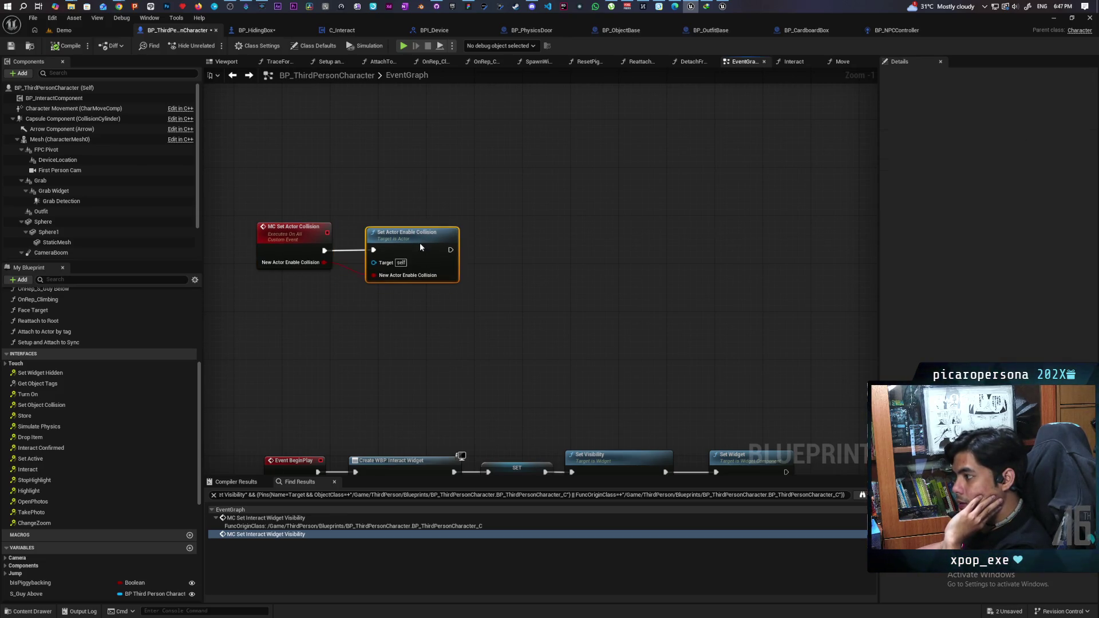
left_click_drag(311, 294, 401, 273)
left_click(302, 365)
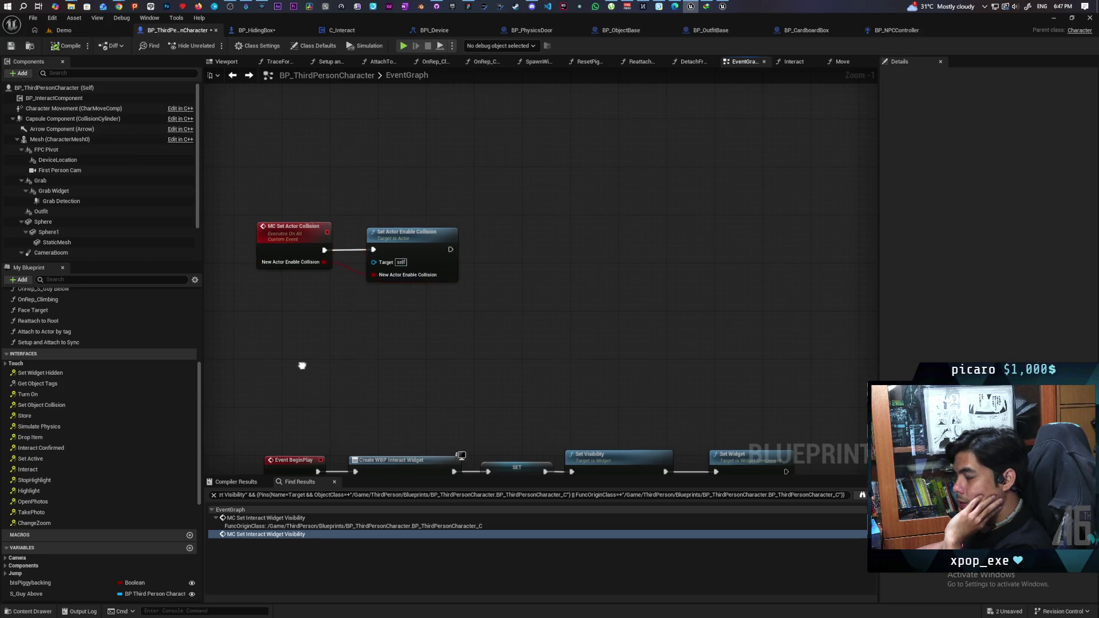
left_click_drag(302, 365, 393, 316)
mouse_move(552, 262)
left_mouse_down()
mouse_move(341, 197)
mouse_move(422, 198)
mouse_move(394, 193)
left_mouse_up()
left_click(389, 184)
left_click(394, 239)
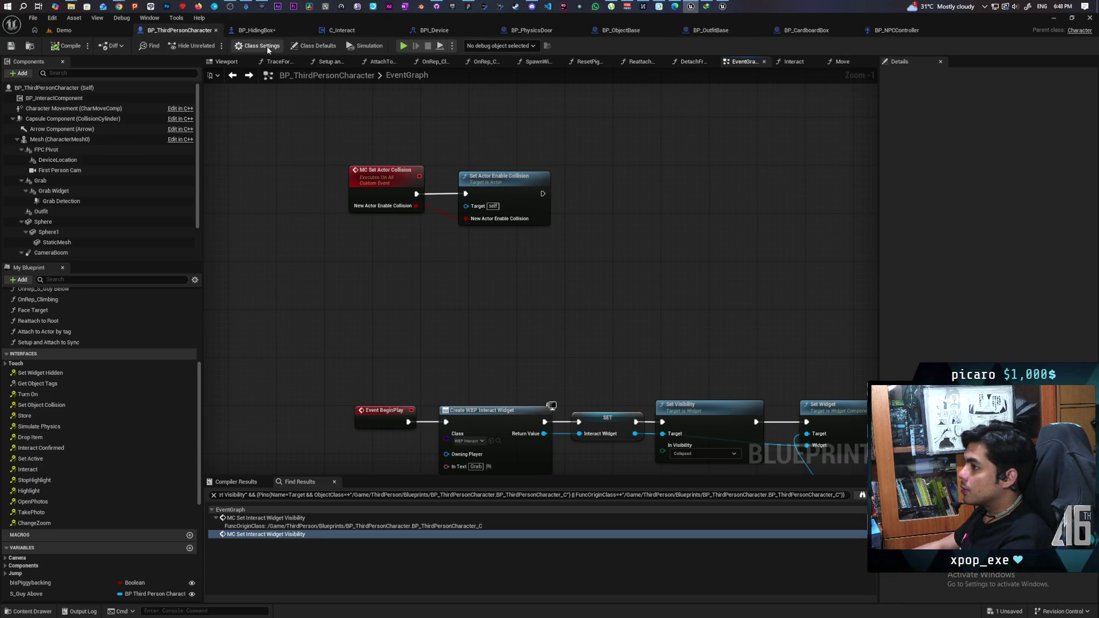
Open the Setup And Attach To Sync function and select its Set Replicate Movement node.
scroll(667, 174, "down", 5)
left_click_drag(667, 179, 481, 134)
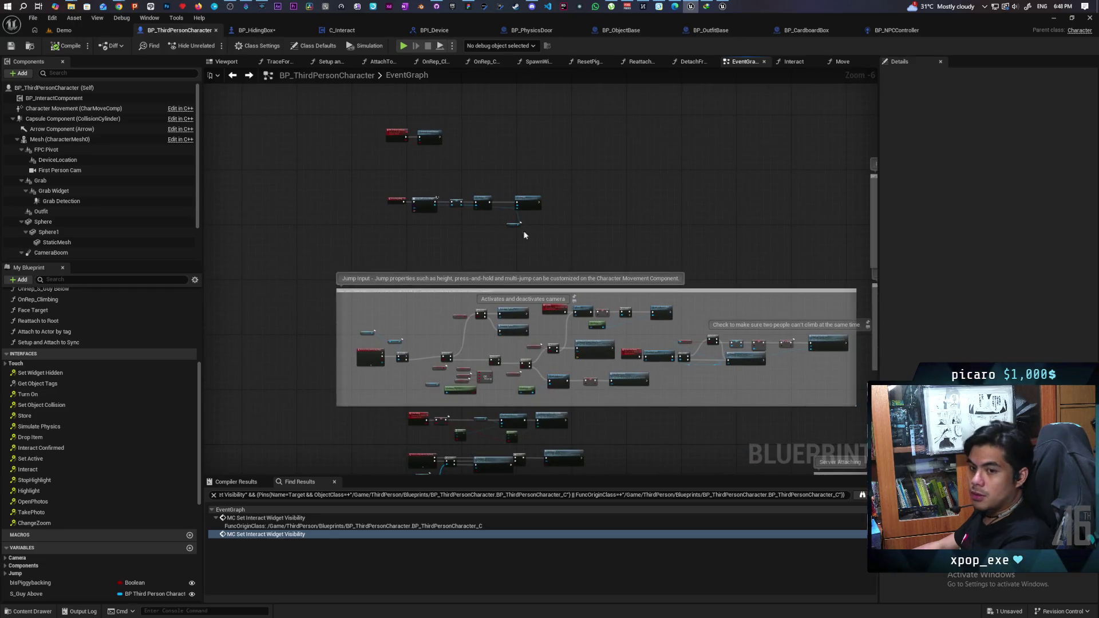
scroll(620, 229, "down", 3)
mouse_move(651, 243)
left_mouse_down()
mouse_move(544, 248)
mouse_move(562, 225)
mouse_move(664, 221)
mouse_move(506, 196)
mouse_move(524, 199)
left_mouse_up()
scroll(696, 214, "up", 8)
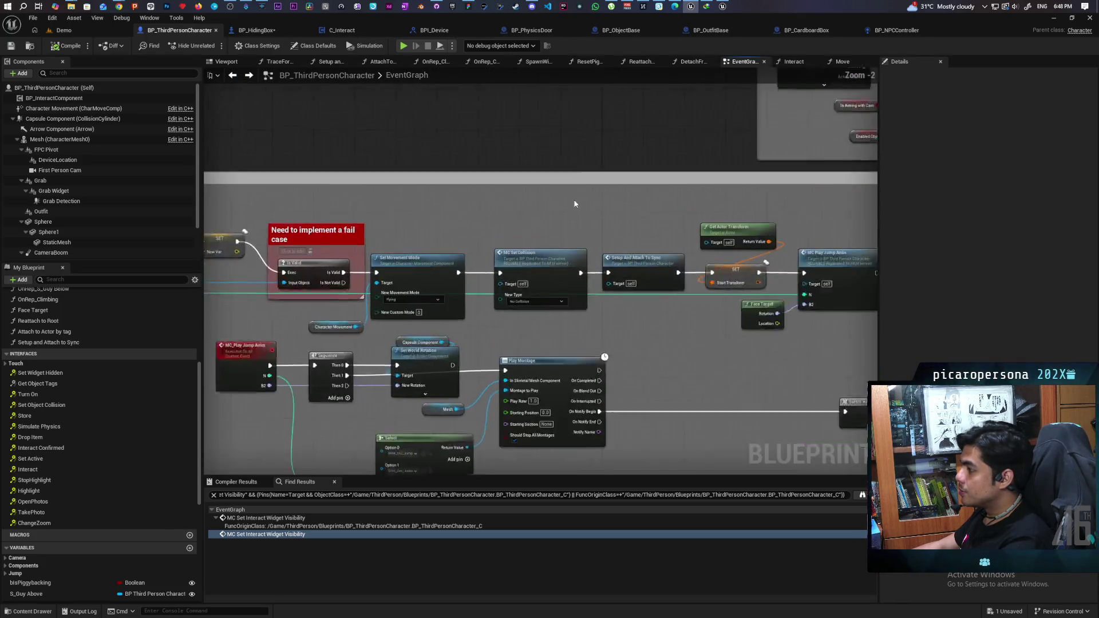
double_click(666, 286)
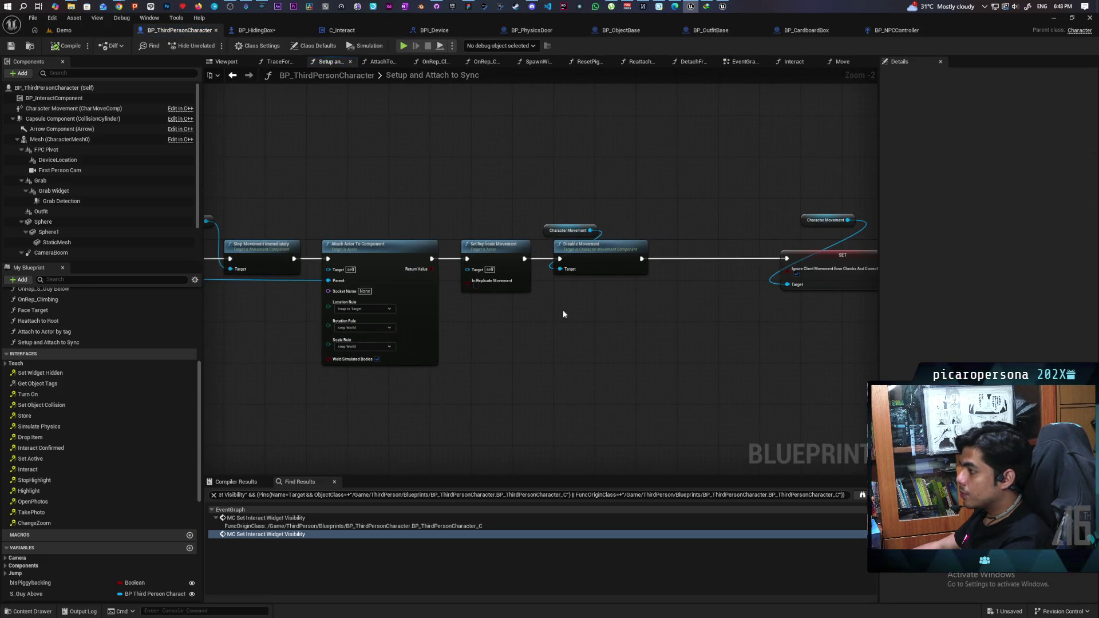
left_click_drag(562, 311, 647, 319)
scroll(623, 324, "up", 2)
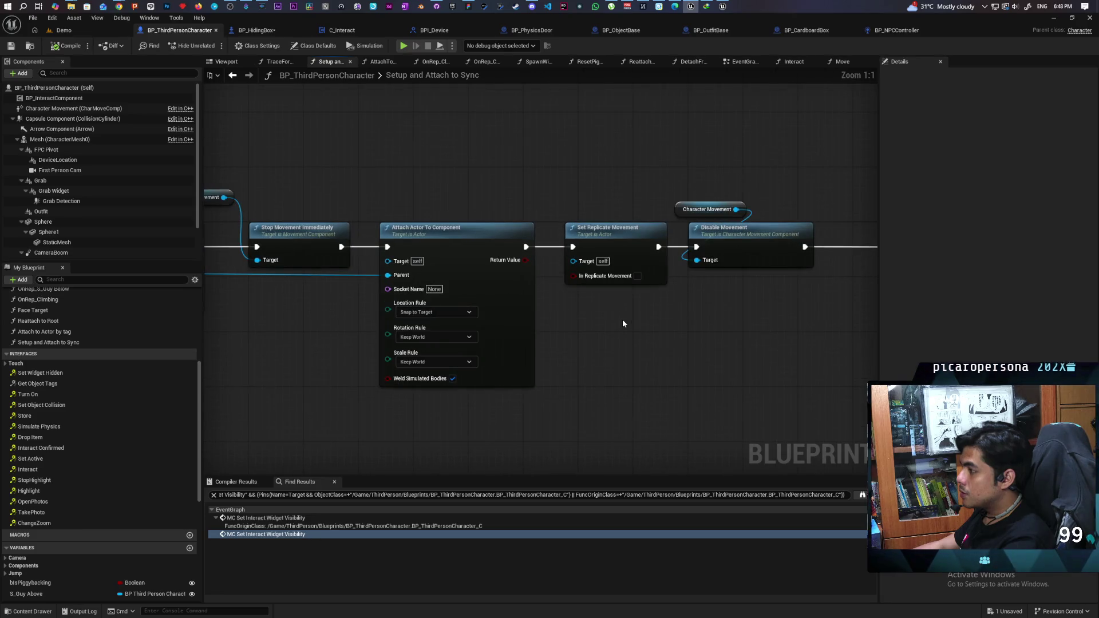
left_click_drag(607, 194, 630, 329)
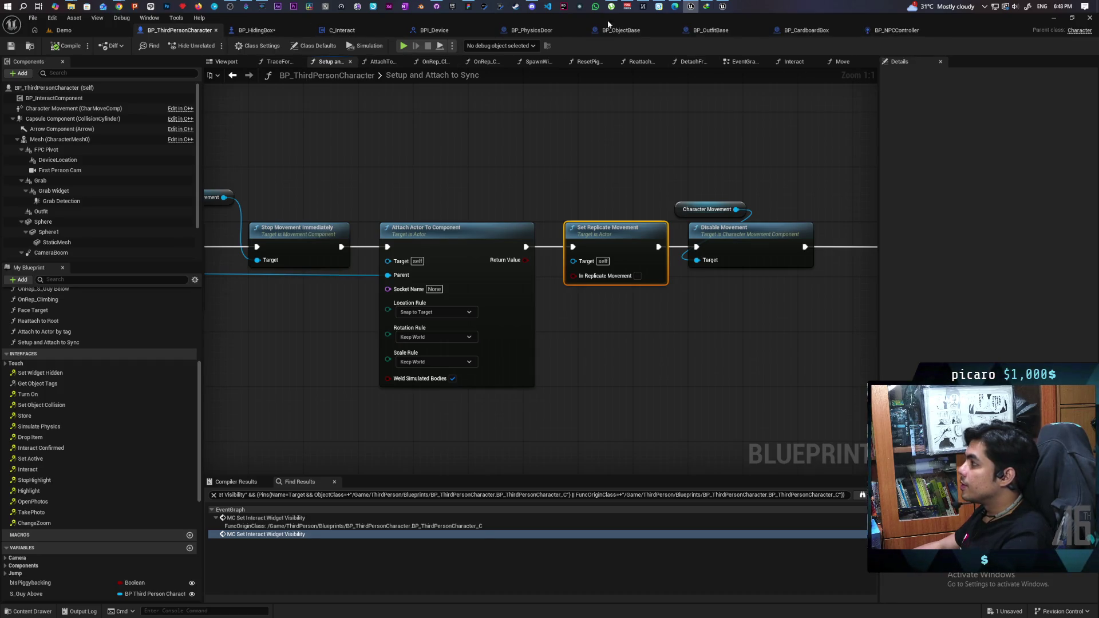
Paste Set Replicate Movement into BP_HidingBox, targeting As BP Third Person Character, before MC Set Actor Collision.
left_click(262, 30)
key("ctrl+v")
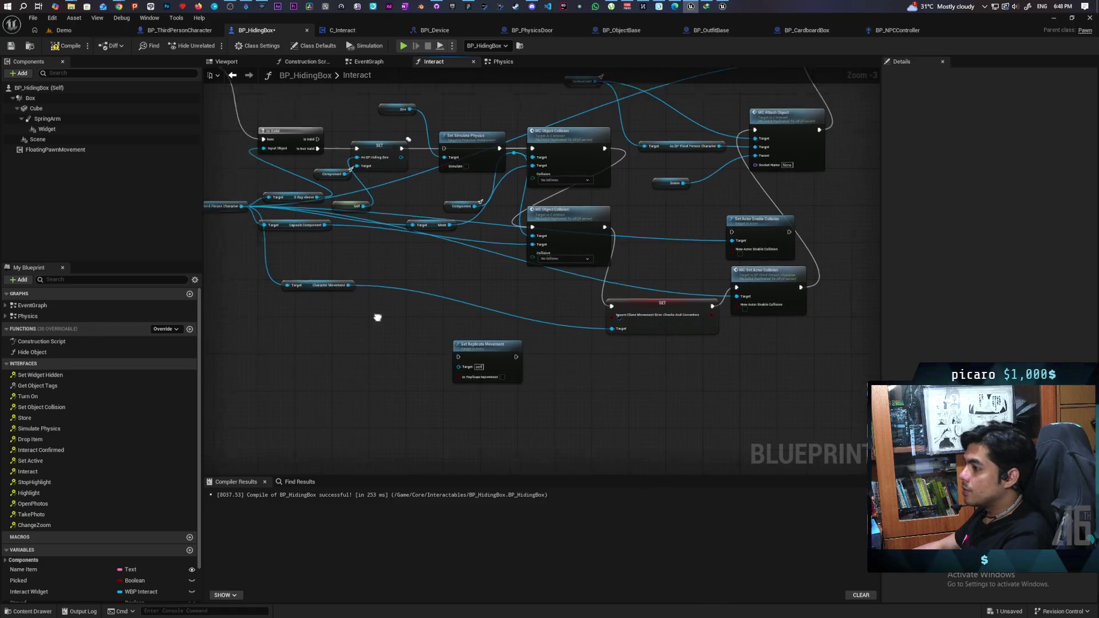
scroll(462, 274, "up", 2)
mouse_move(338, 189)
left_mouse_down()
mouse_move(614, 397)
mouse_move(416, 381)
mouse_move(631, 387)
mouse_move(584, 392)
left_mouse_up()
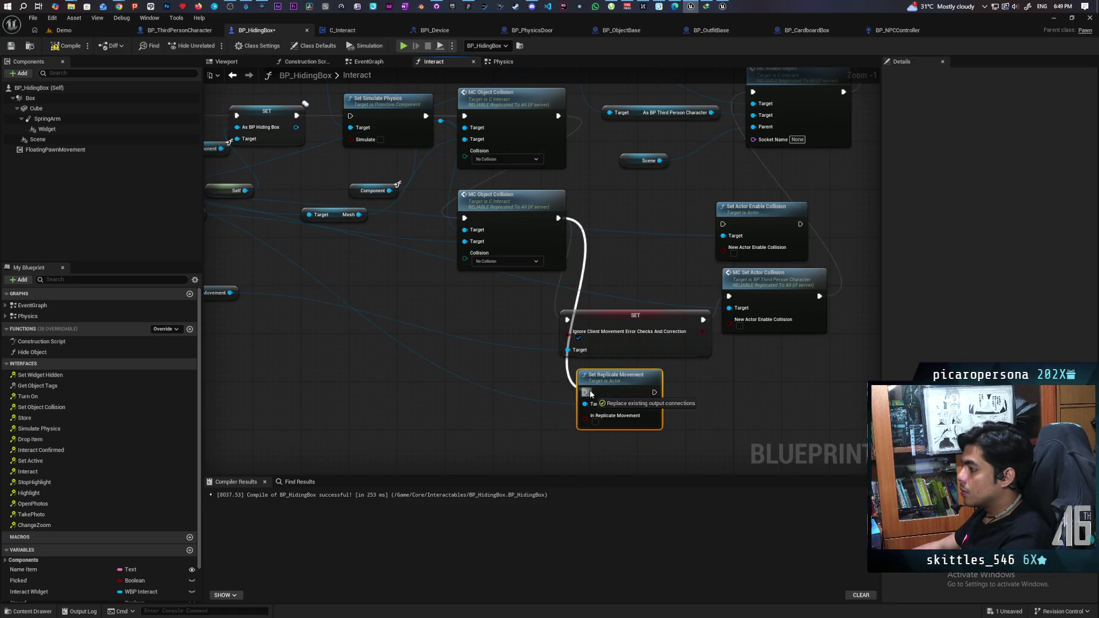
mouse_move(655, 393)
left_mouse_down()
mouse_move(734, 308)
mouse_move(729, 296)
left_mouse_up()
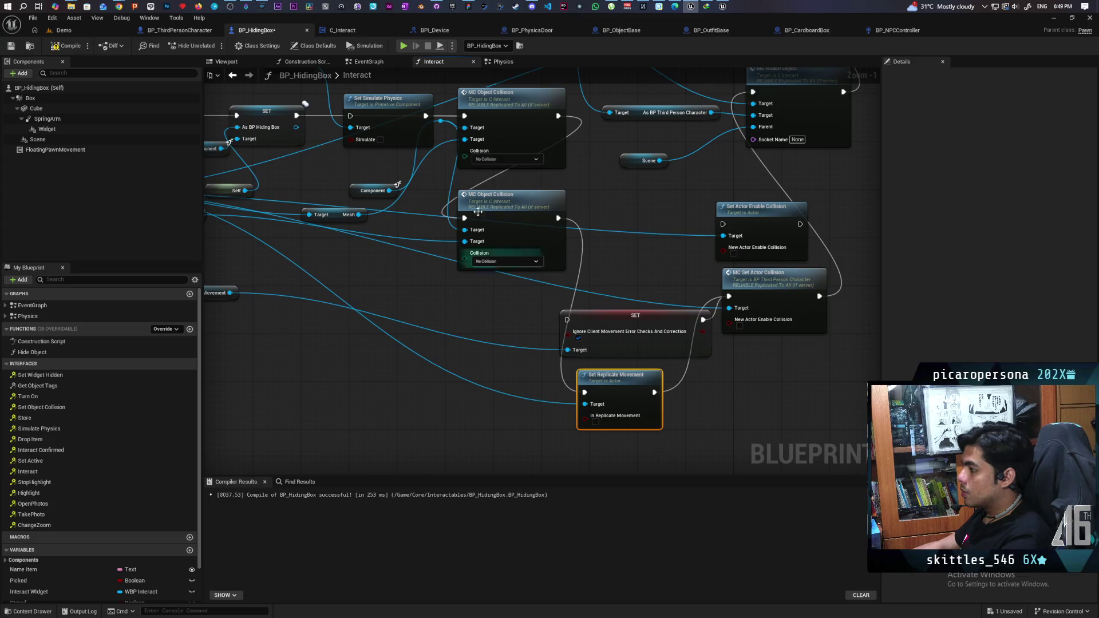
left_click(66, 46)
left_click(66, 30)
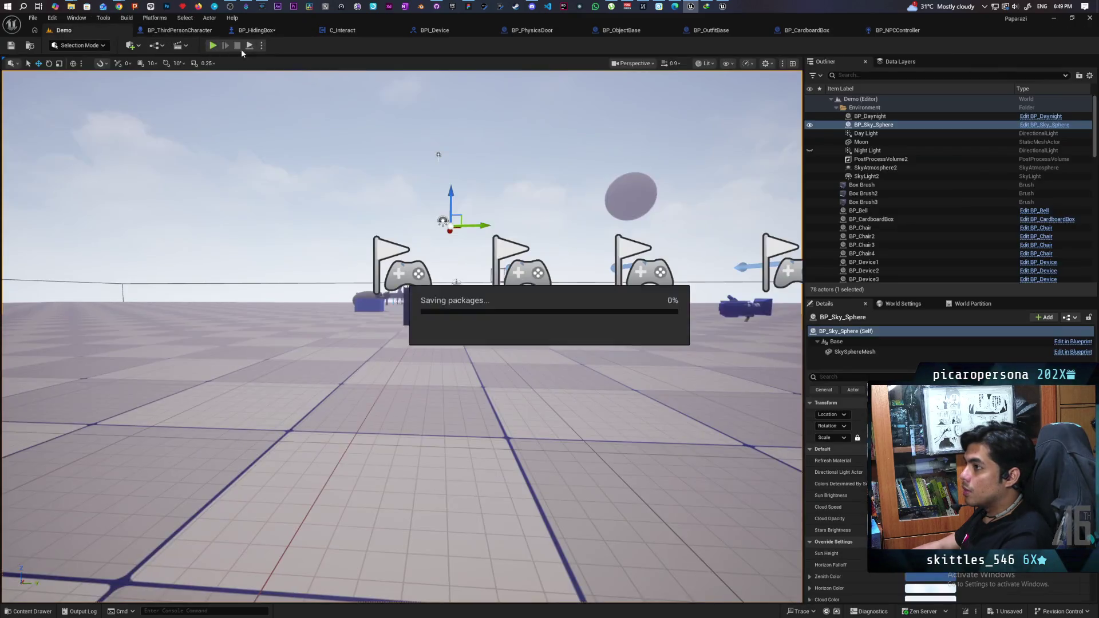
Restore the editor window, start multiplayer play, and walk the character to the blue hiding box.
double_click(475, 24)
left_click_drag(528, 42, 705, 27)
left_click(532, 48)
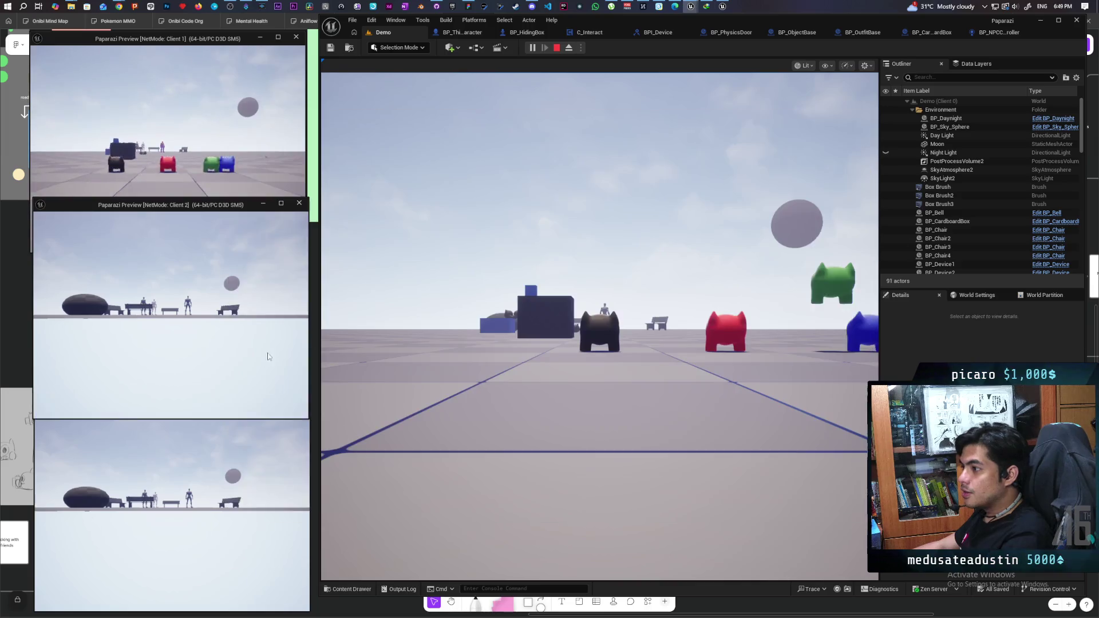
key("w")
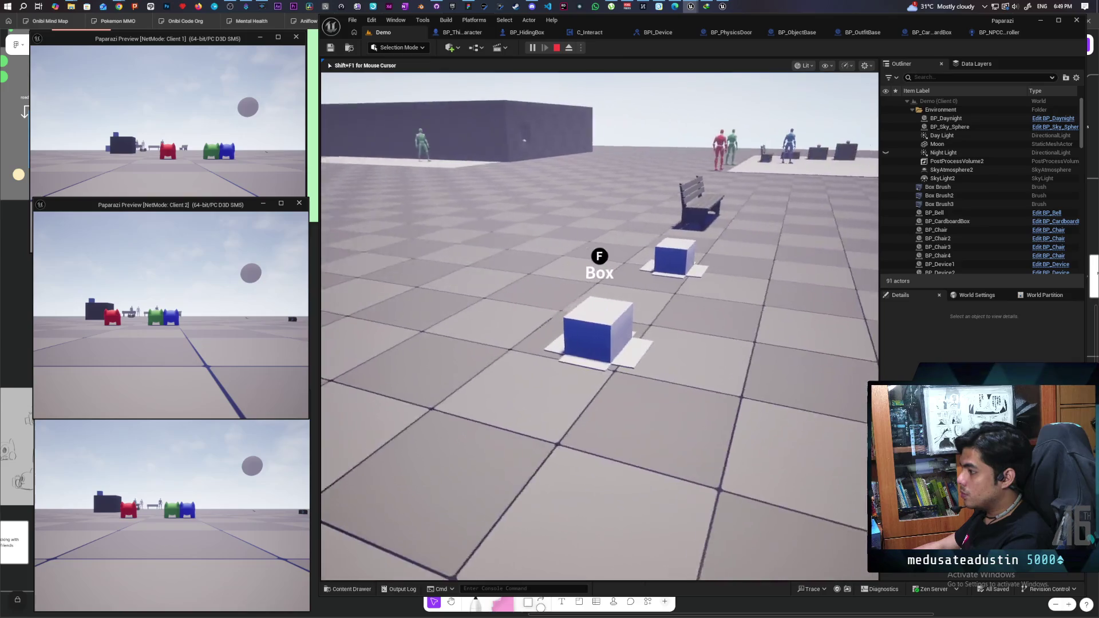
key("f")
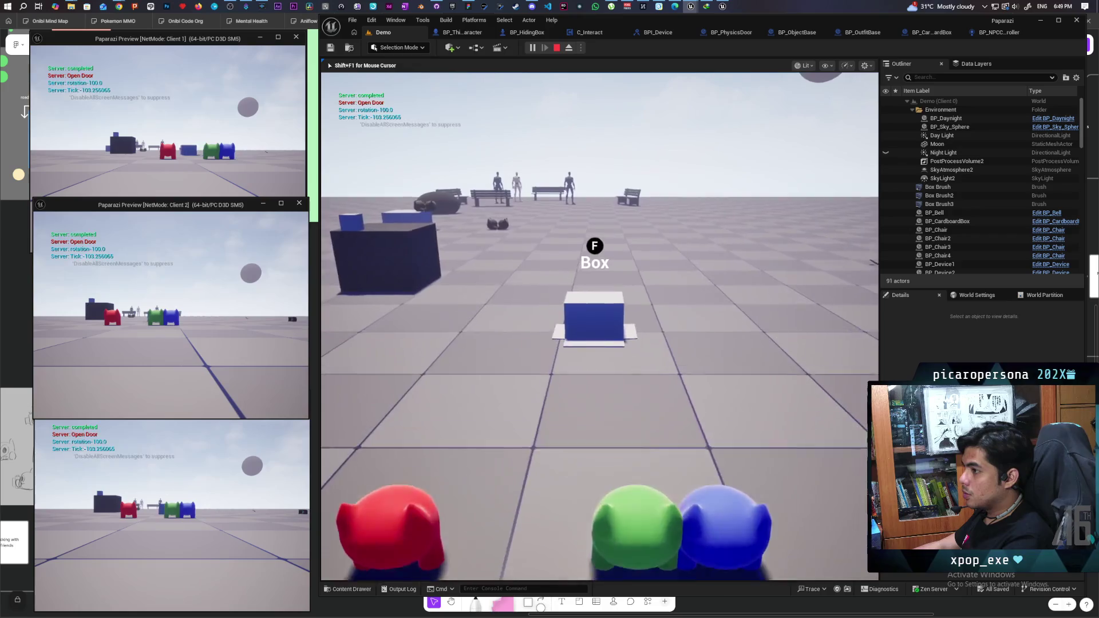
key("f")
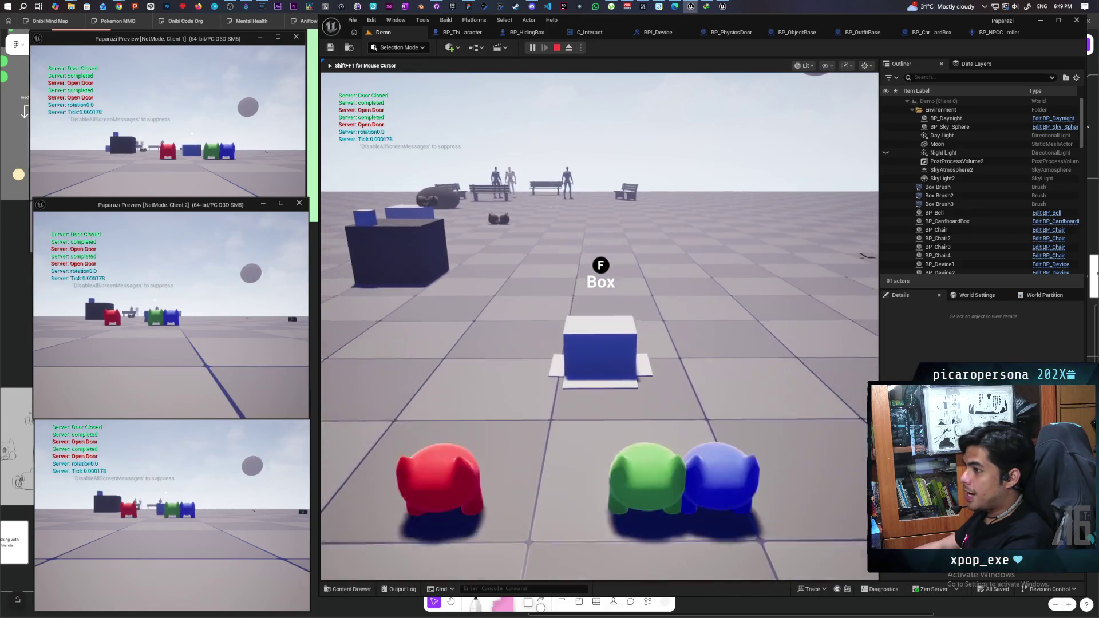